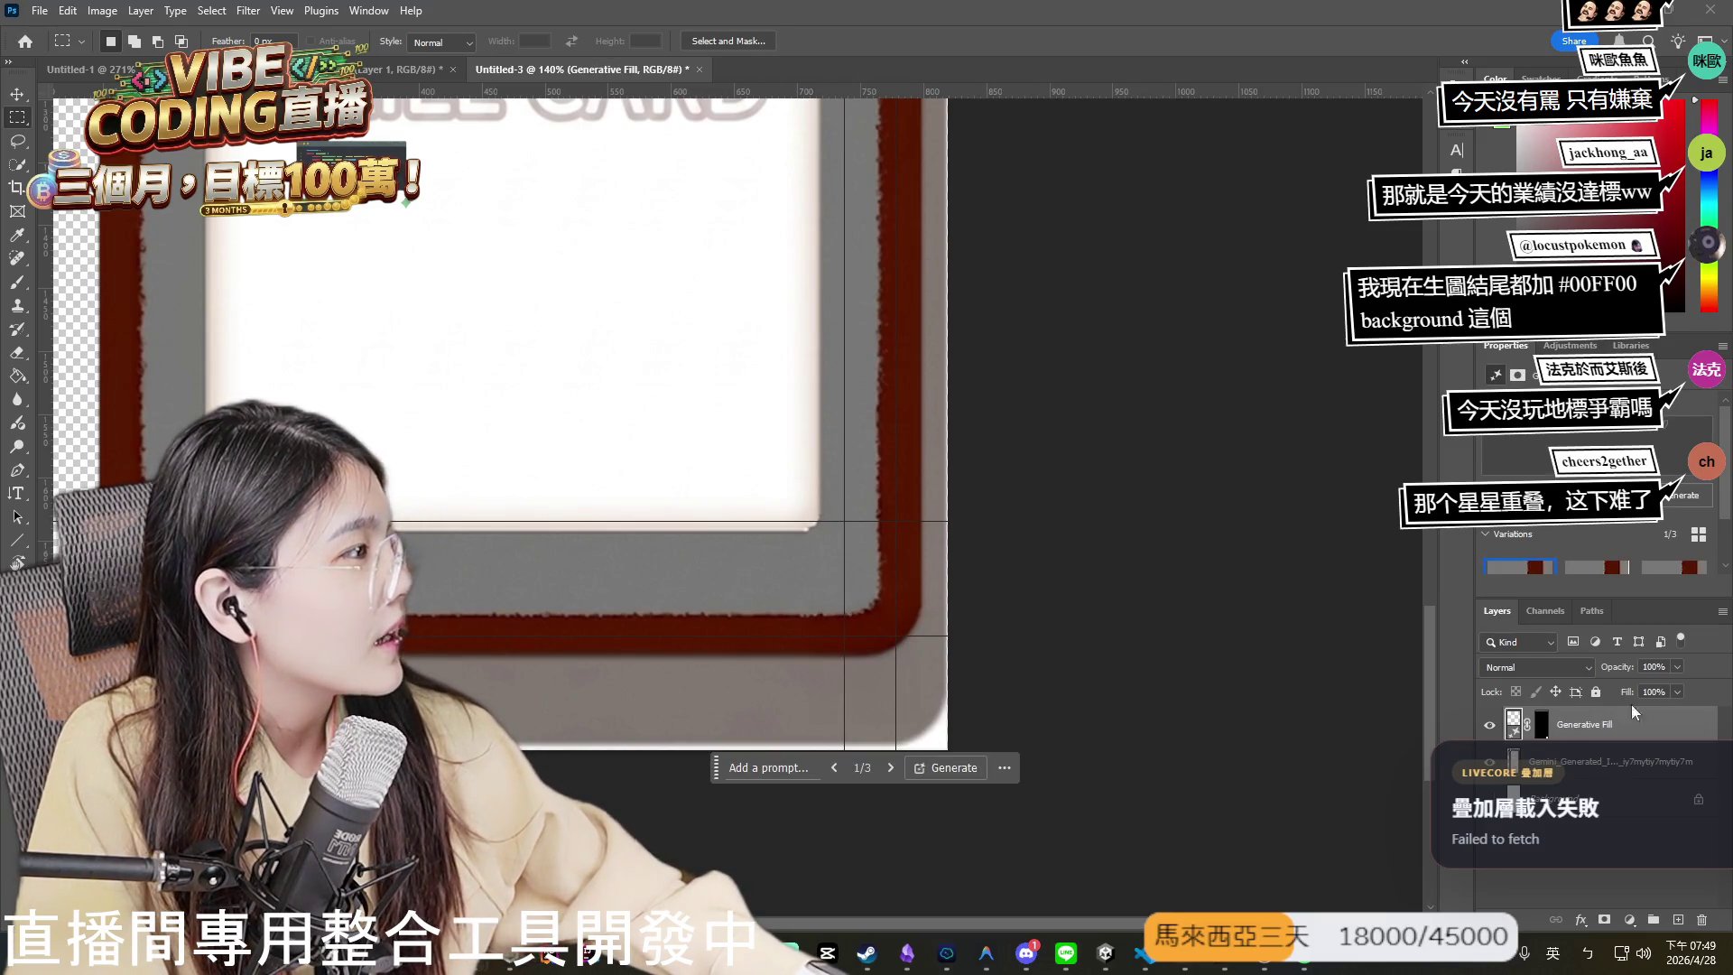
# - Scroll around the skill card canvas and open, then dismiss, the layer's options menu
pyautogui.scroll(2, 843, 593)
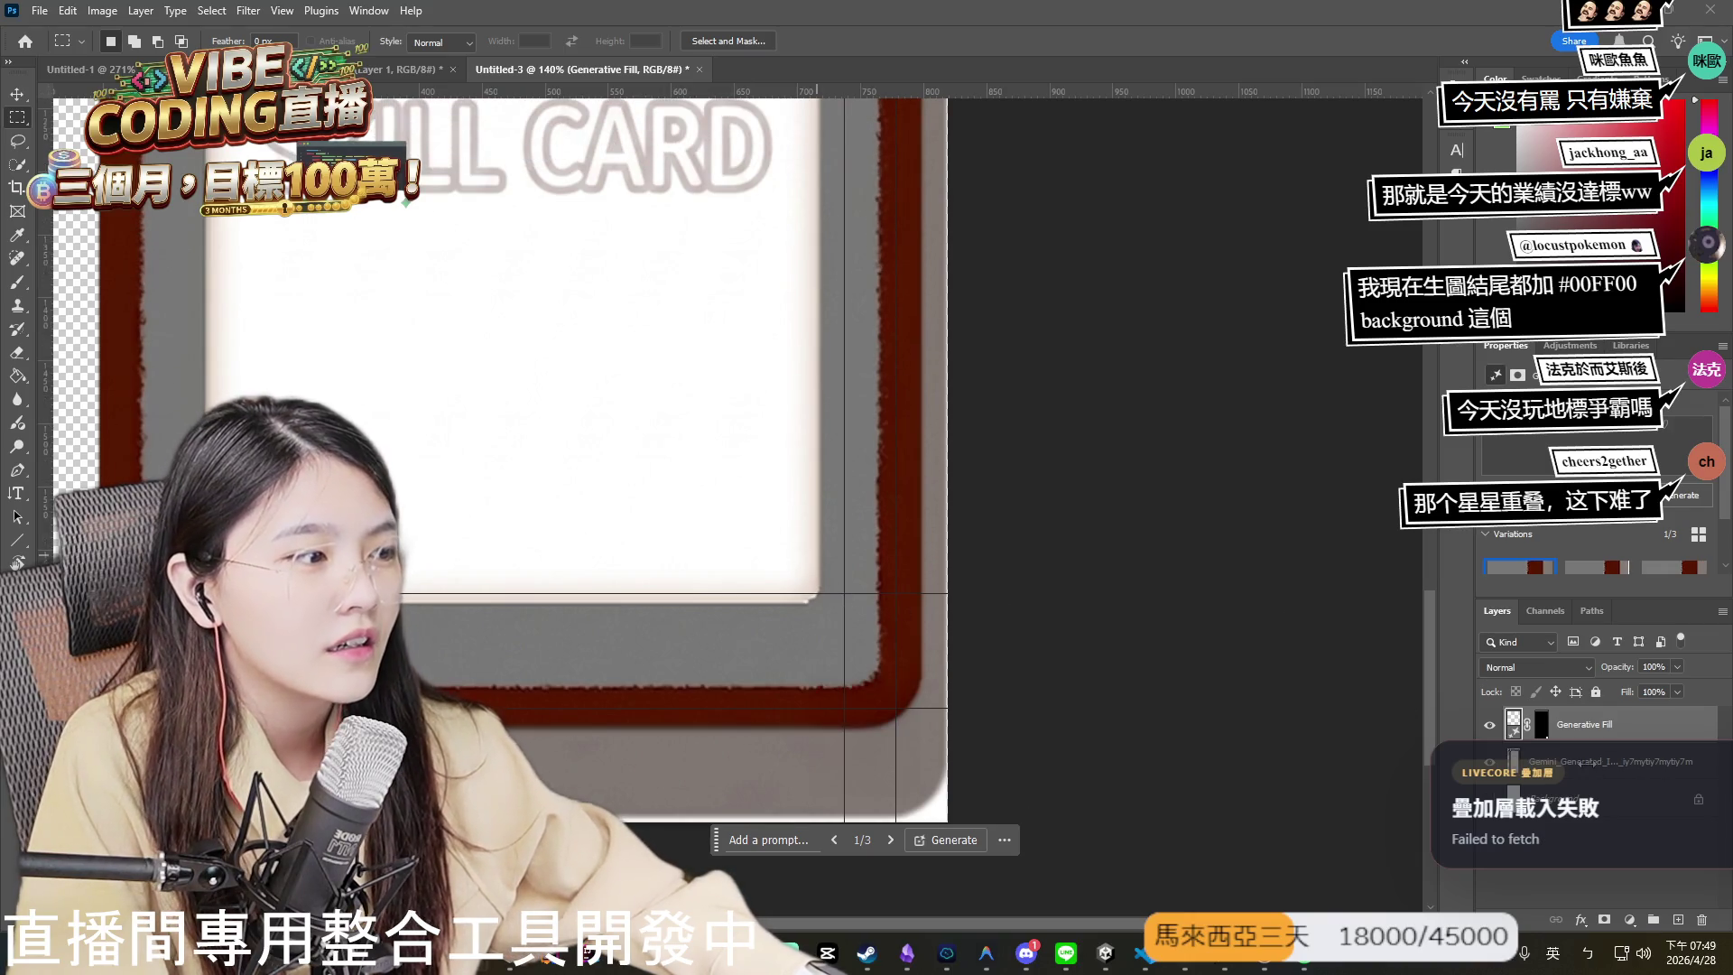
pyautogui.rightClick(1532, 761)
pyautogui.click(776, 609)
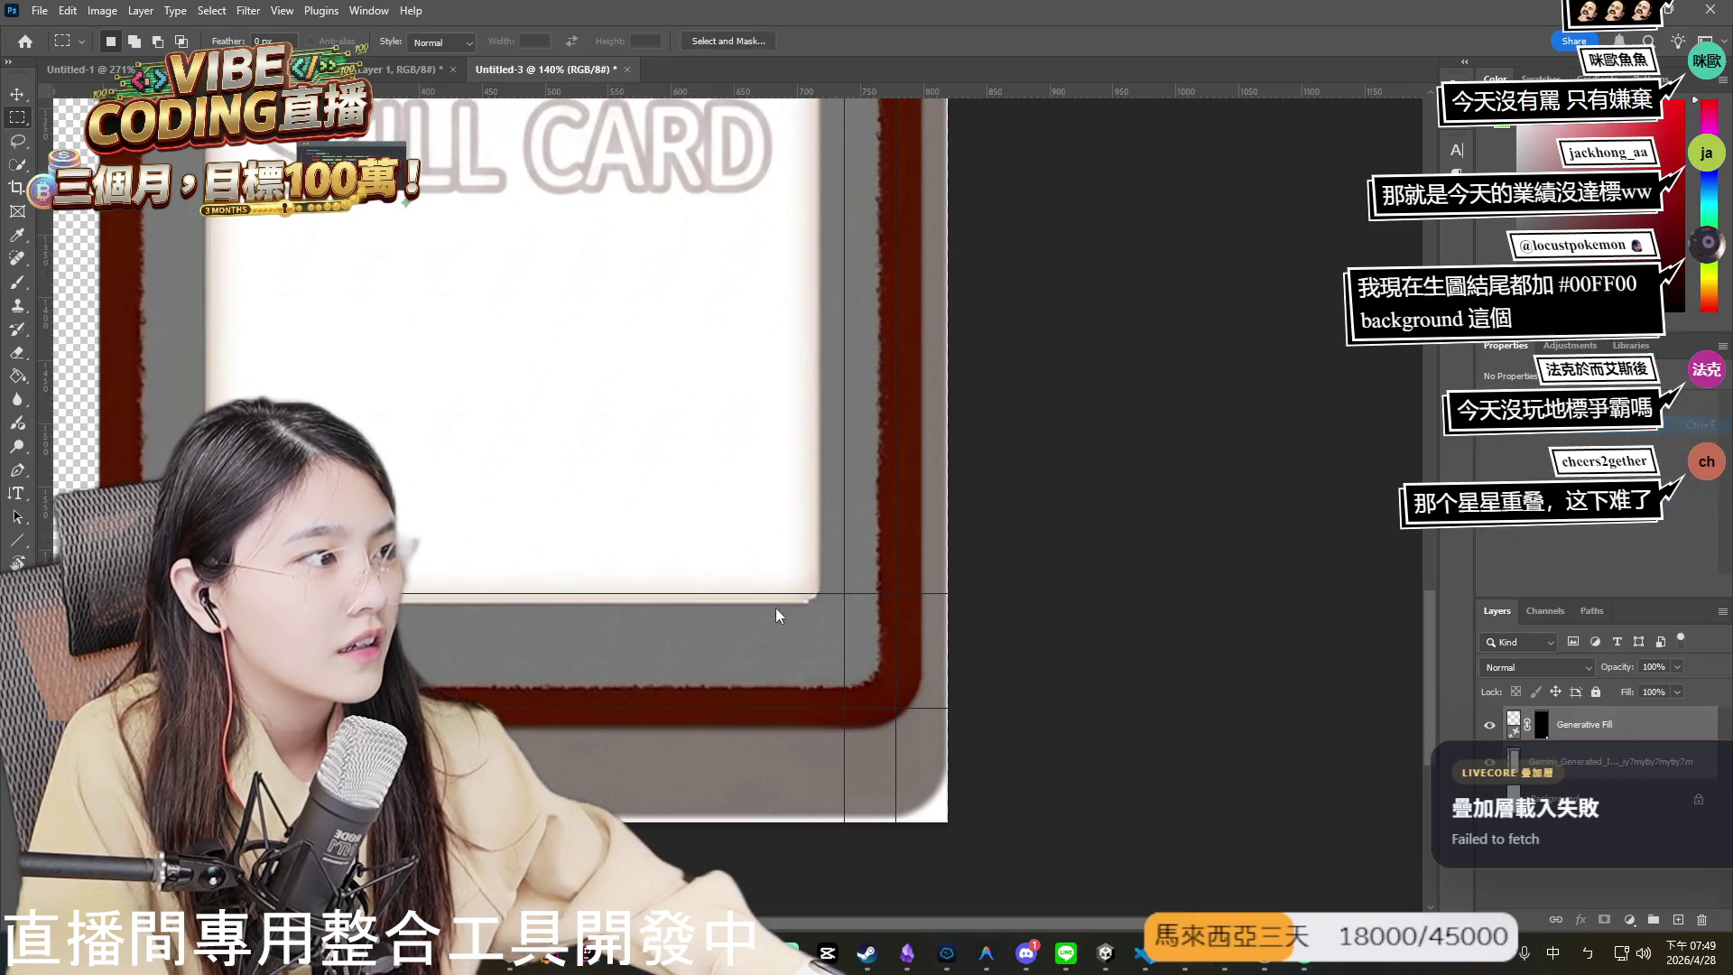
pyautogui.scroll(-4, 776, 608)
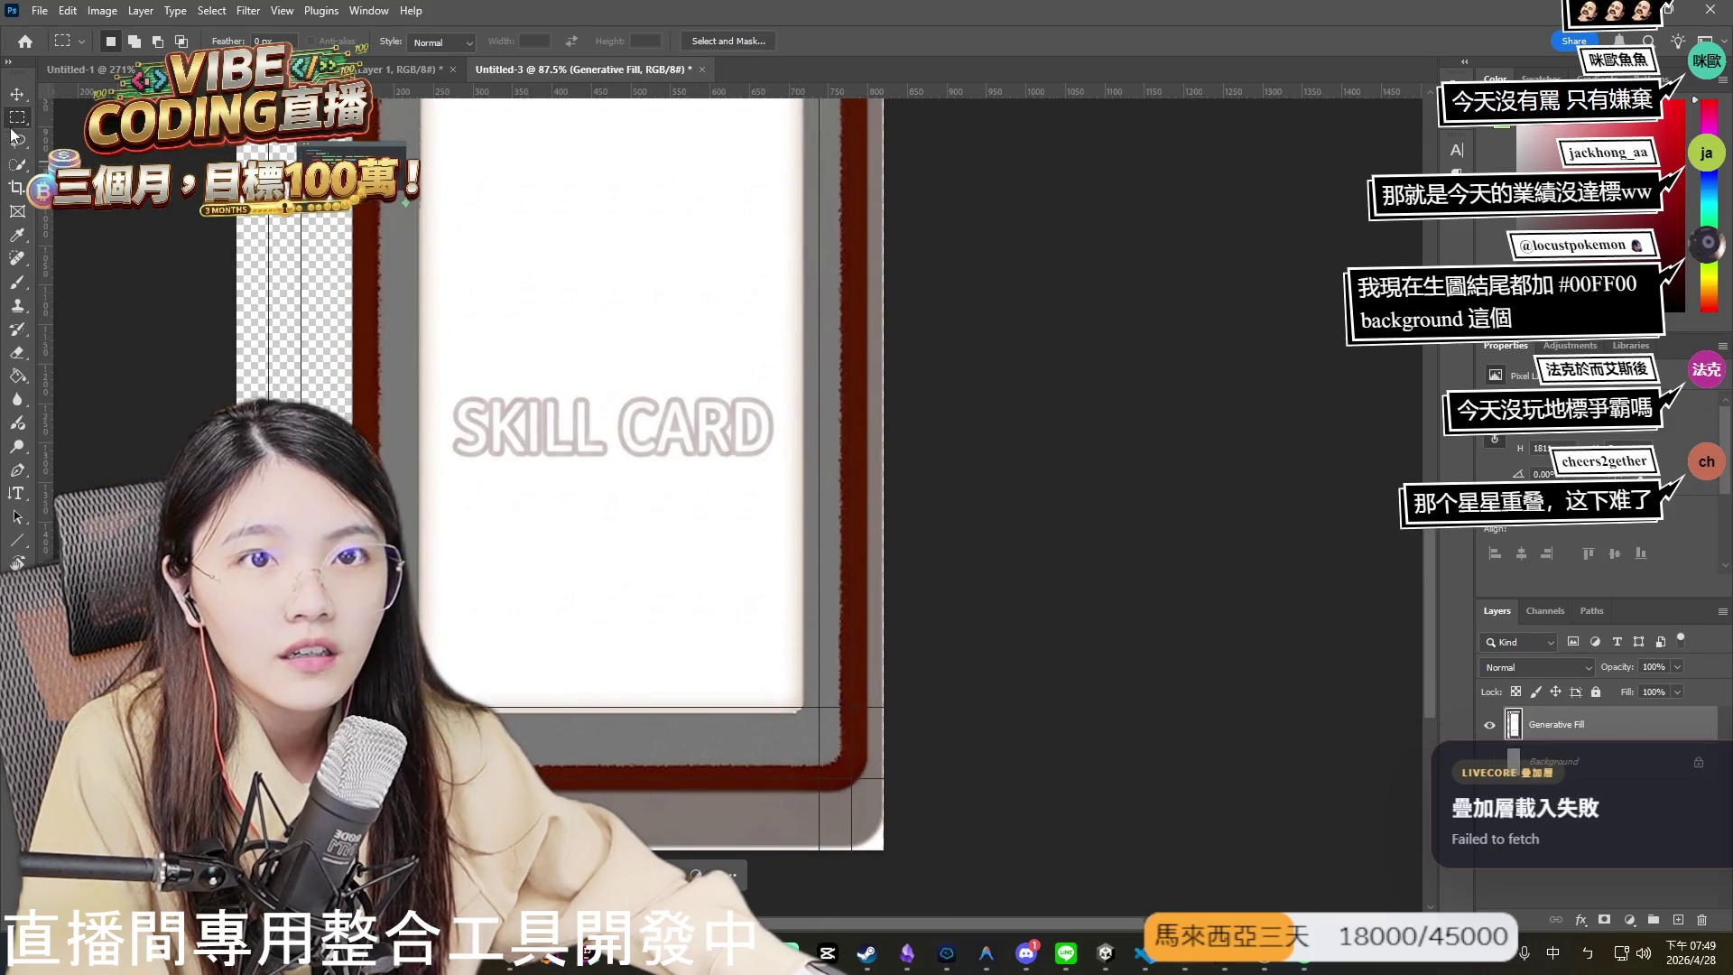
pyautogui.scroll(-4, 527, 569)
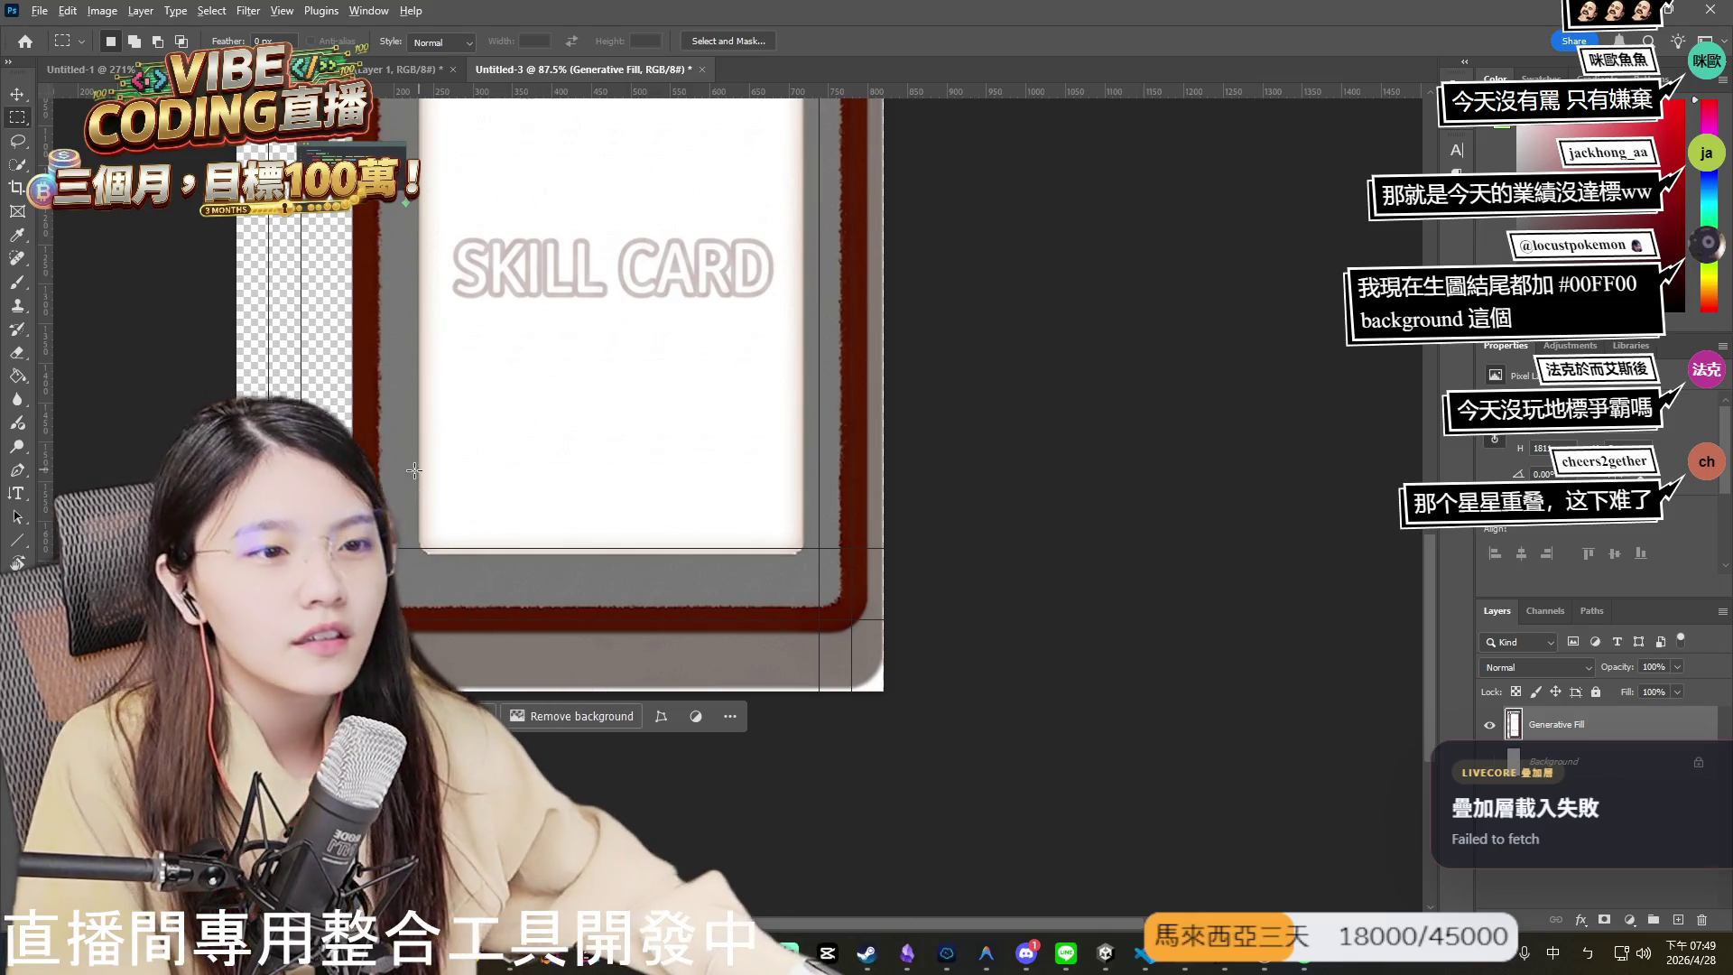
pyautogui.scroll(-3, 411, 681)
pyautogui.scroll(5, 533, 631)
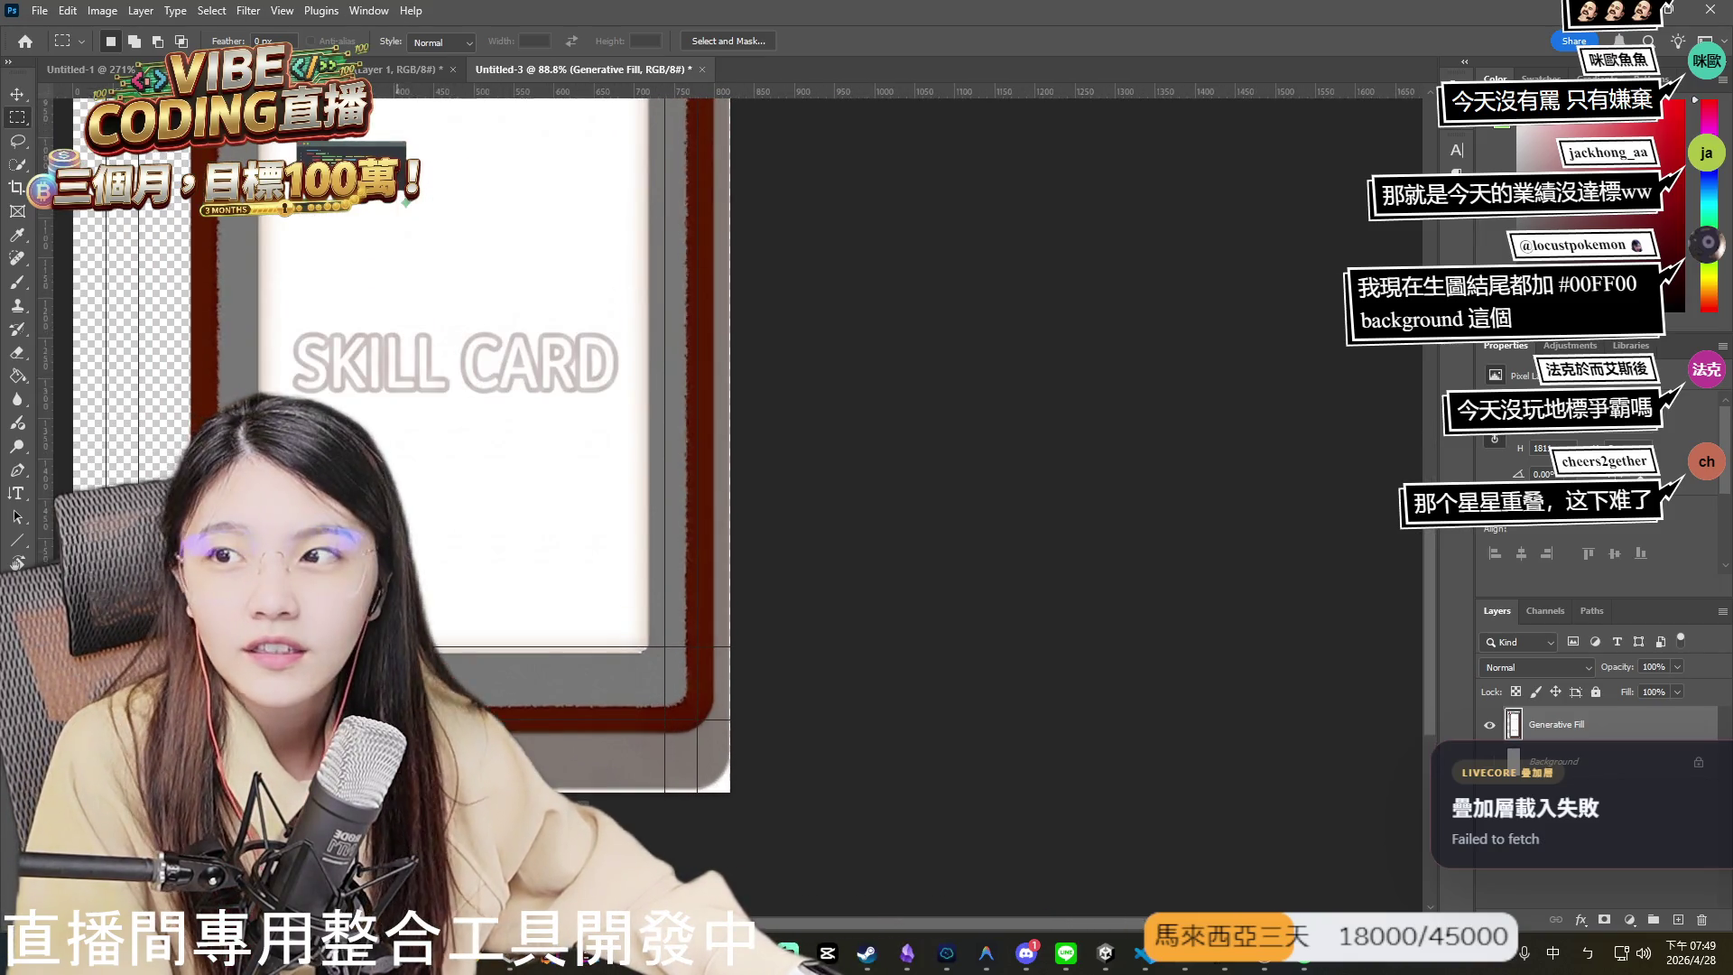
pyautogui.scroll(2, 841, 826)
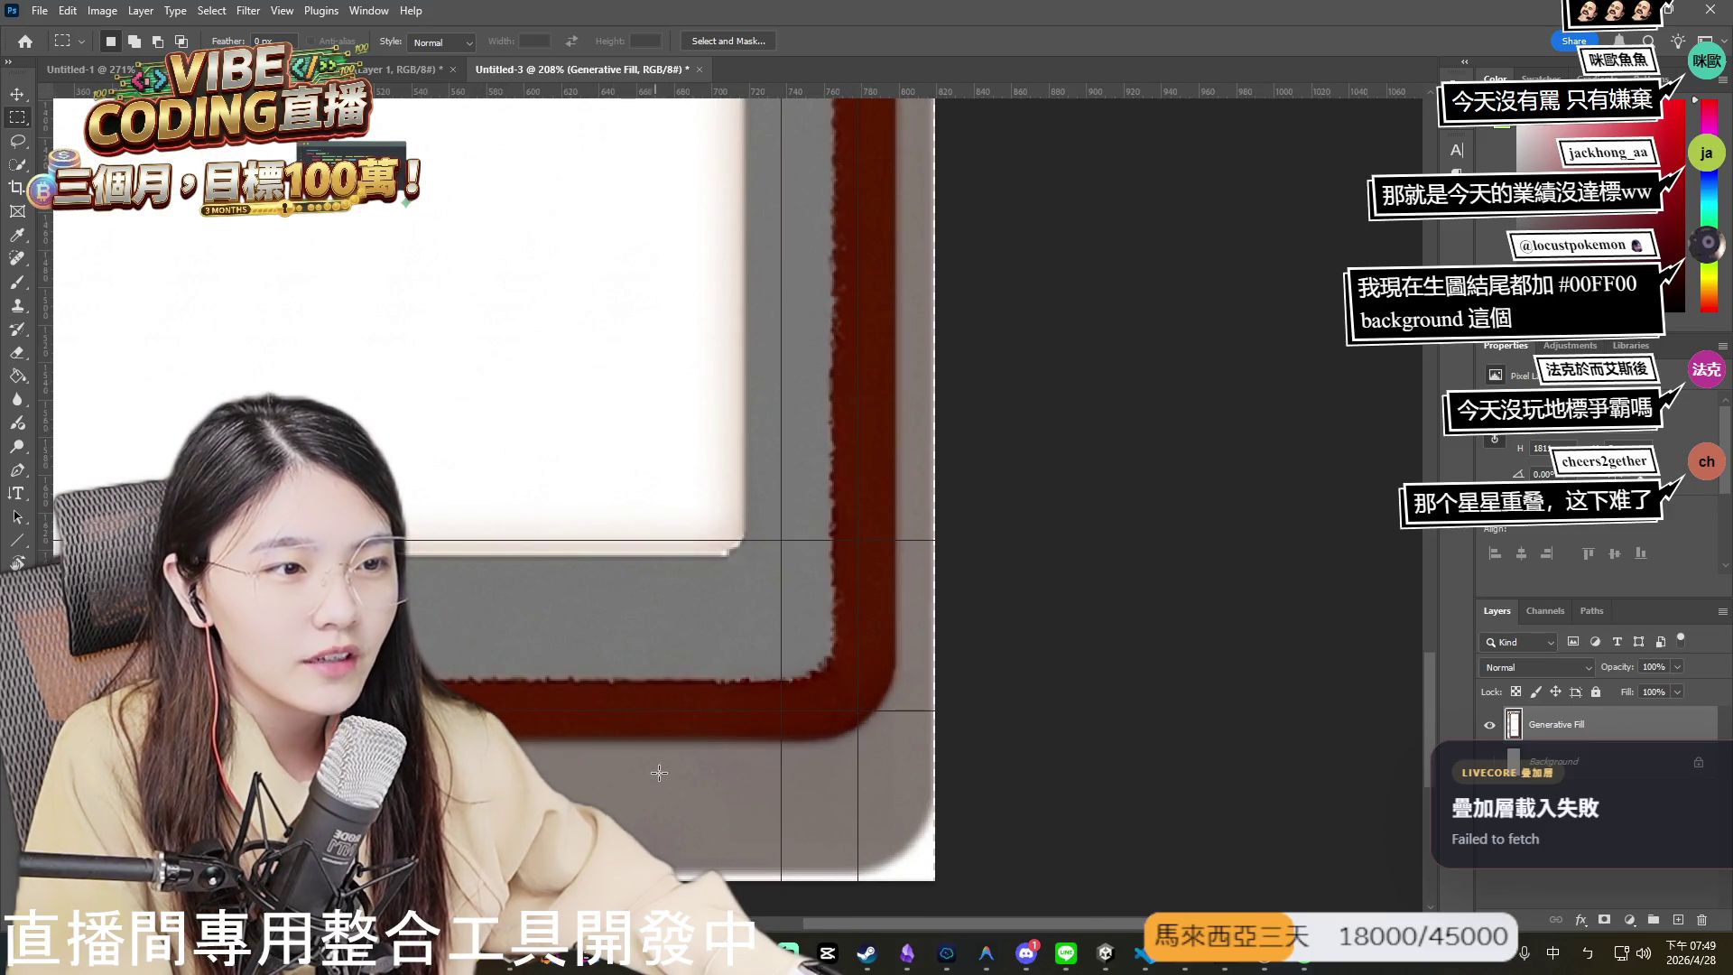
pyautogui.hscroll(-5, 722, 784)
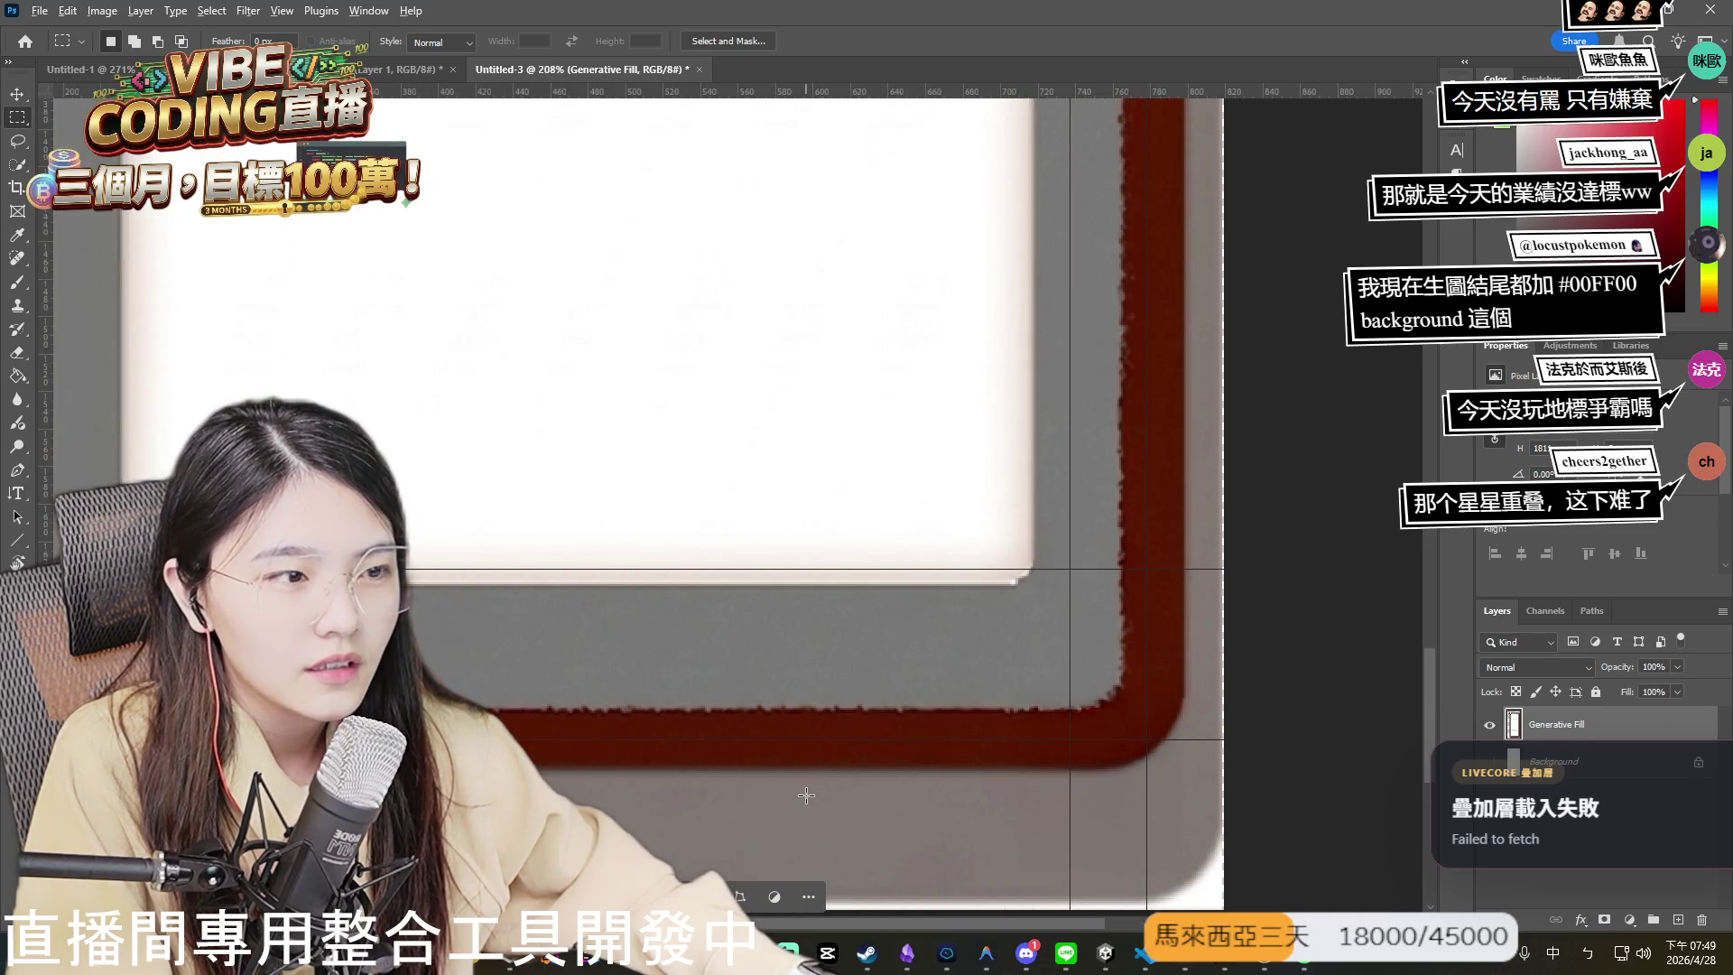
pyautogui.scroll(-2, 806, 795)
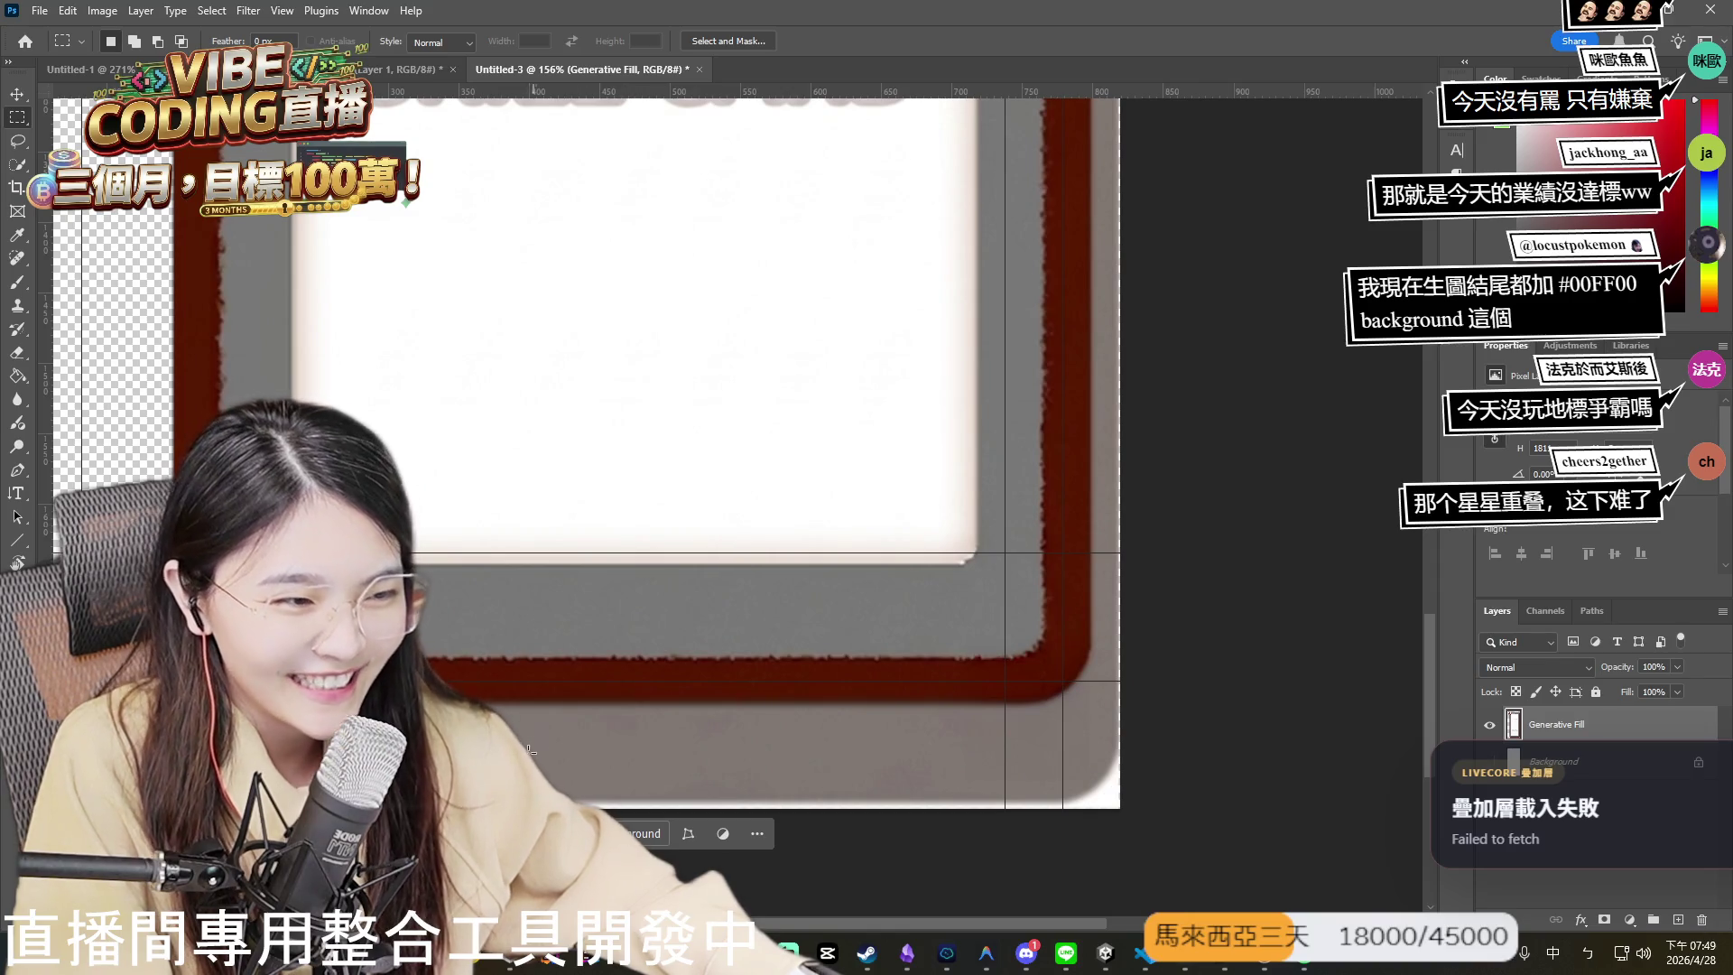
# - Erase a thin strip along the card's bottom edge with the Eraser
pyautogui.press('shift')
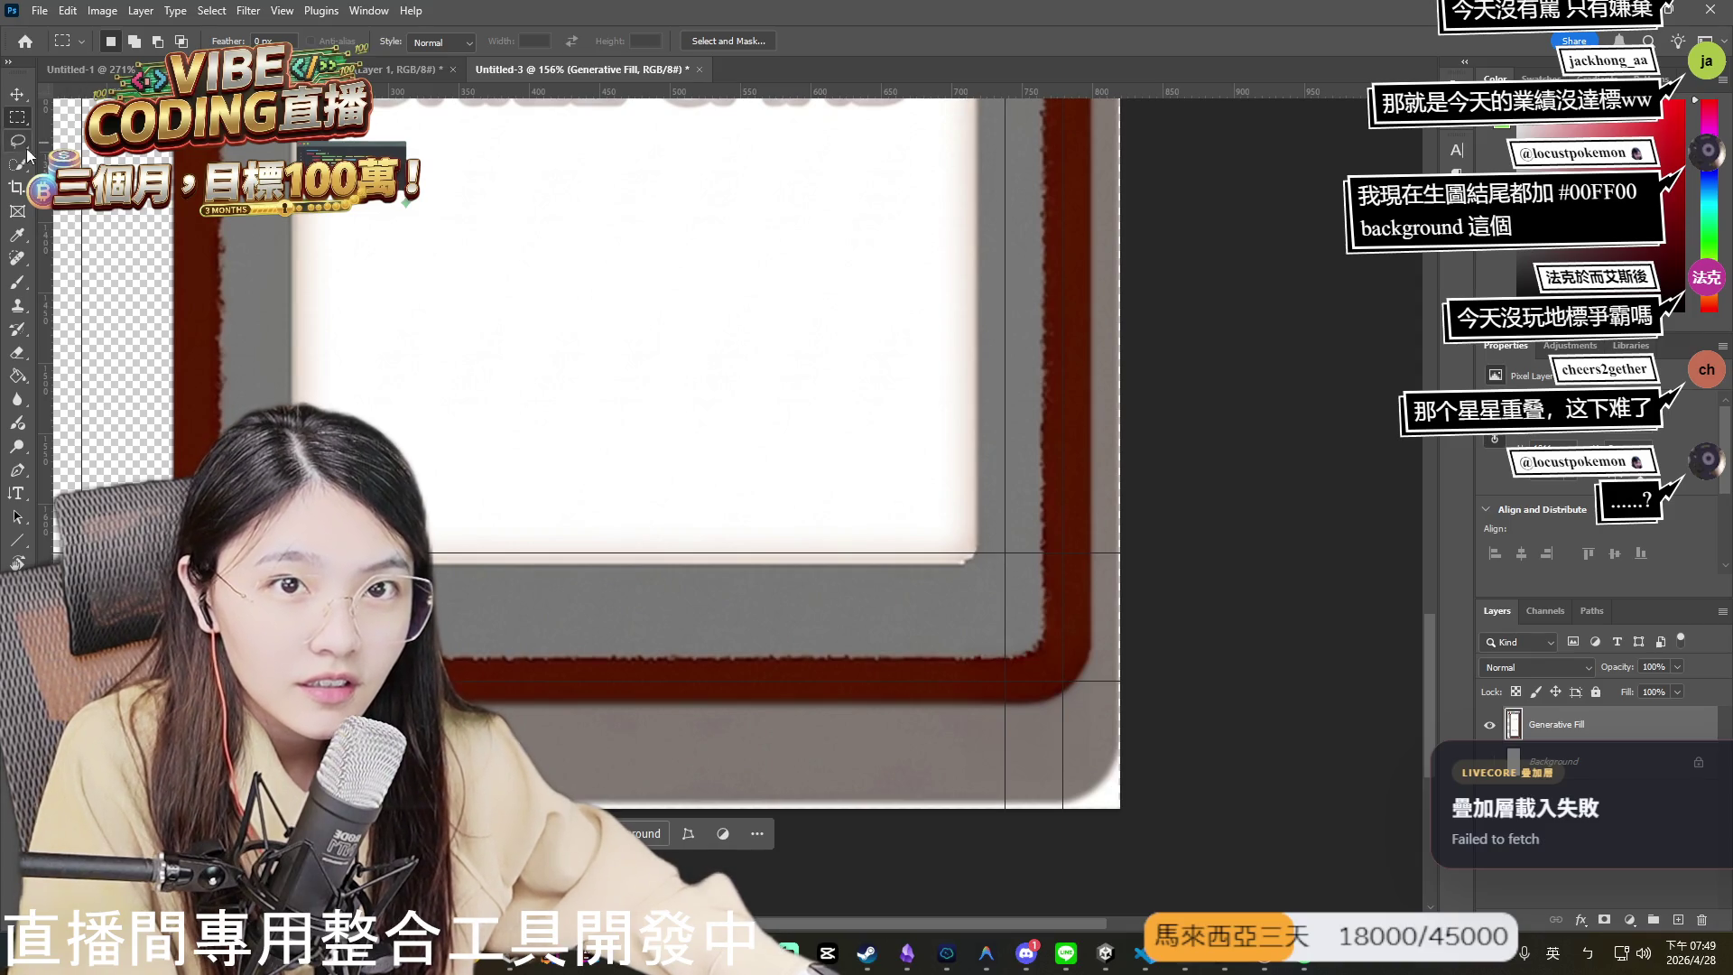
pyautogui.press('e')
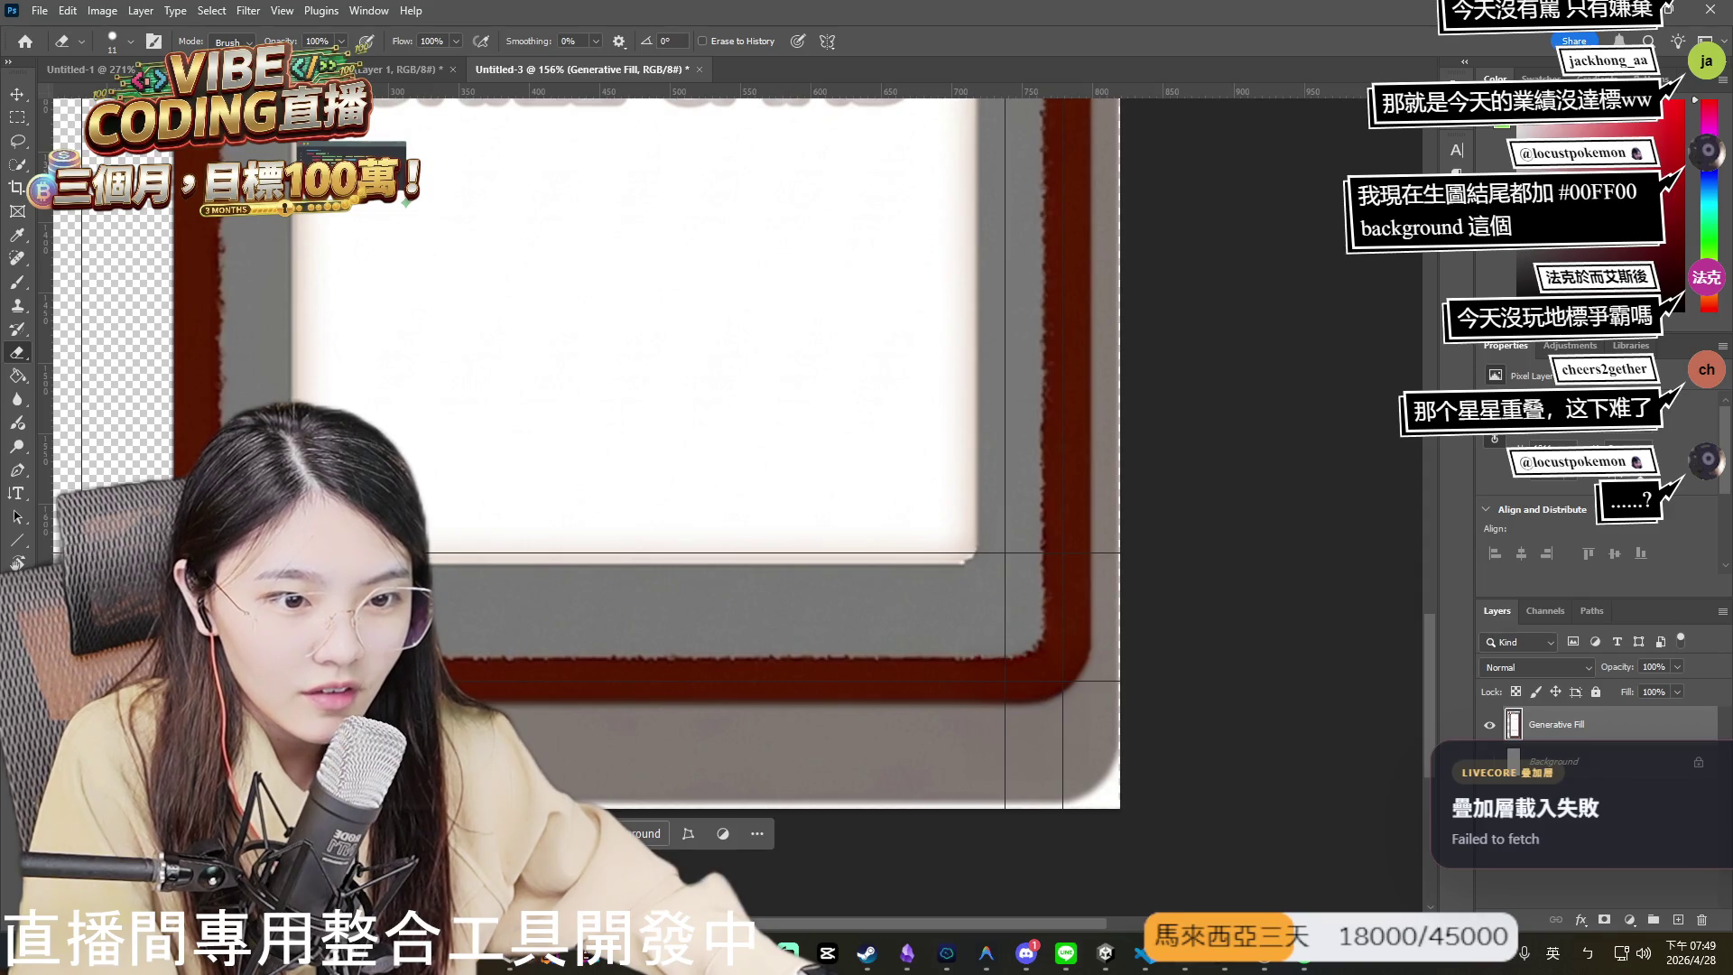
pyautogui.moveTo(610, 806); pyautogui.dragTo(1317, 816)
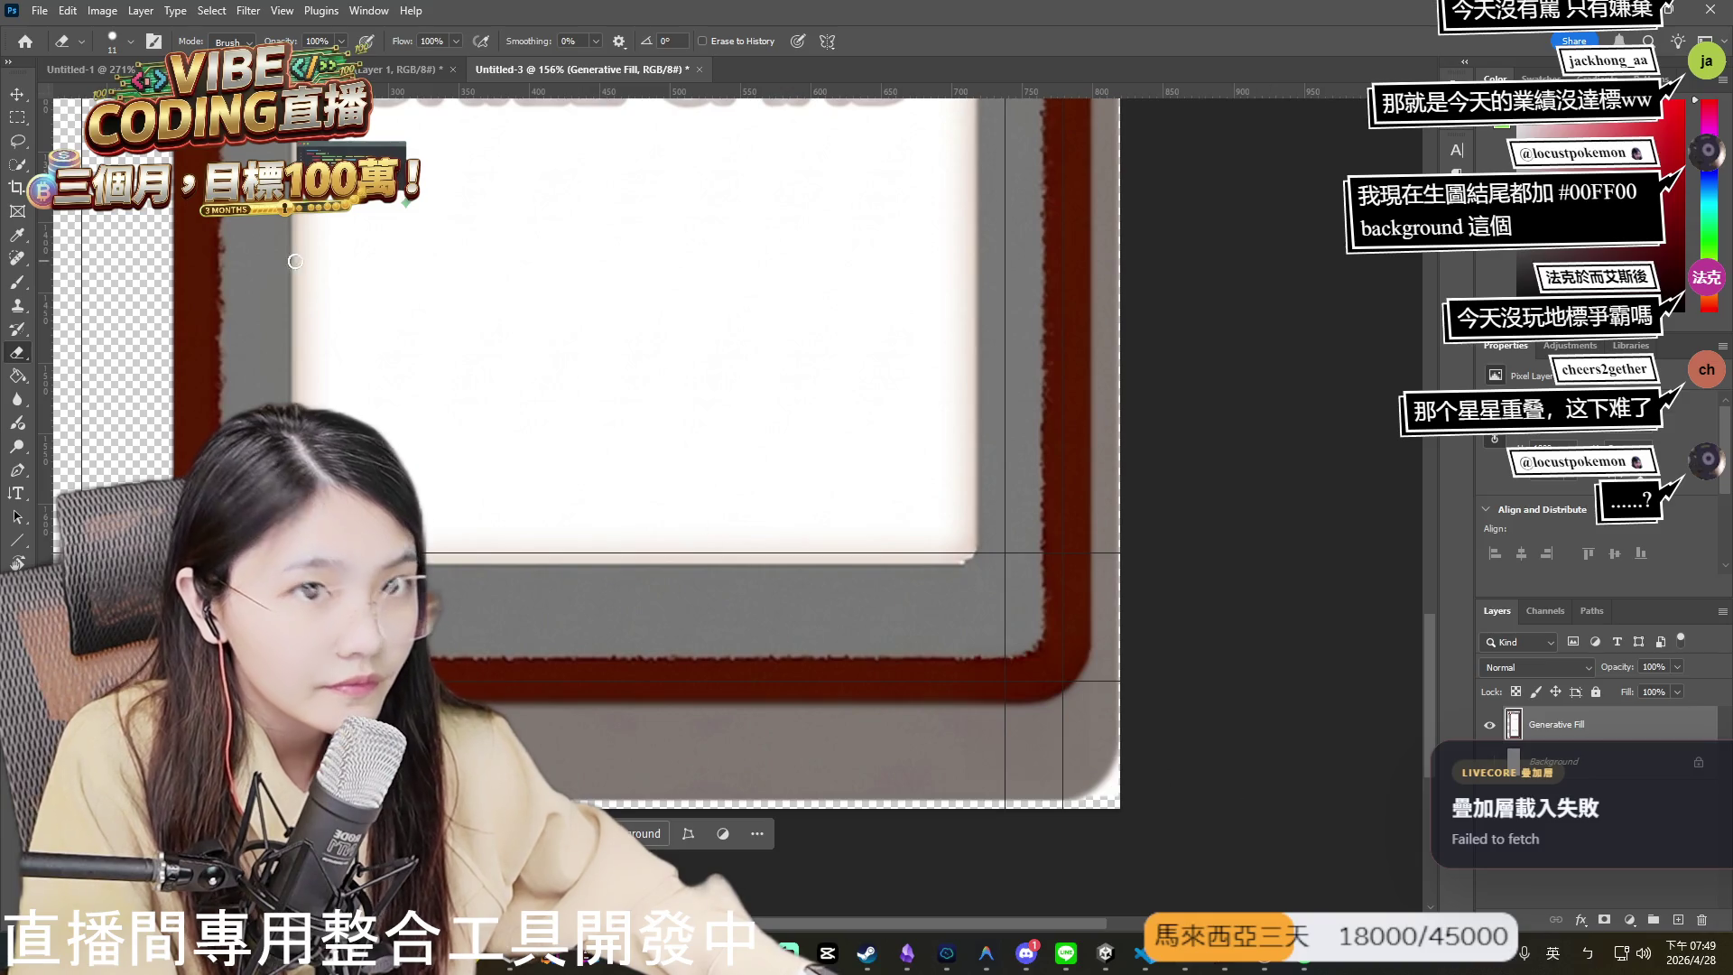
# - Quick-select the bottom-right corner, copy it to a new layer, undo that, and fit the card on screen
pyautogui.click(17, 164)
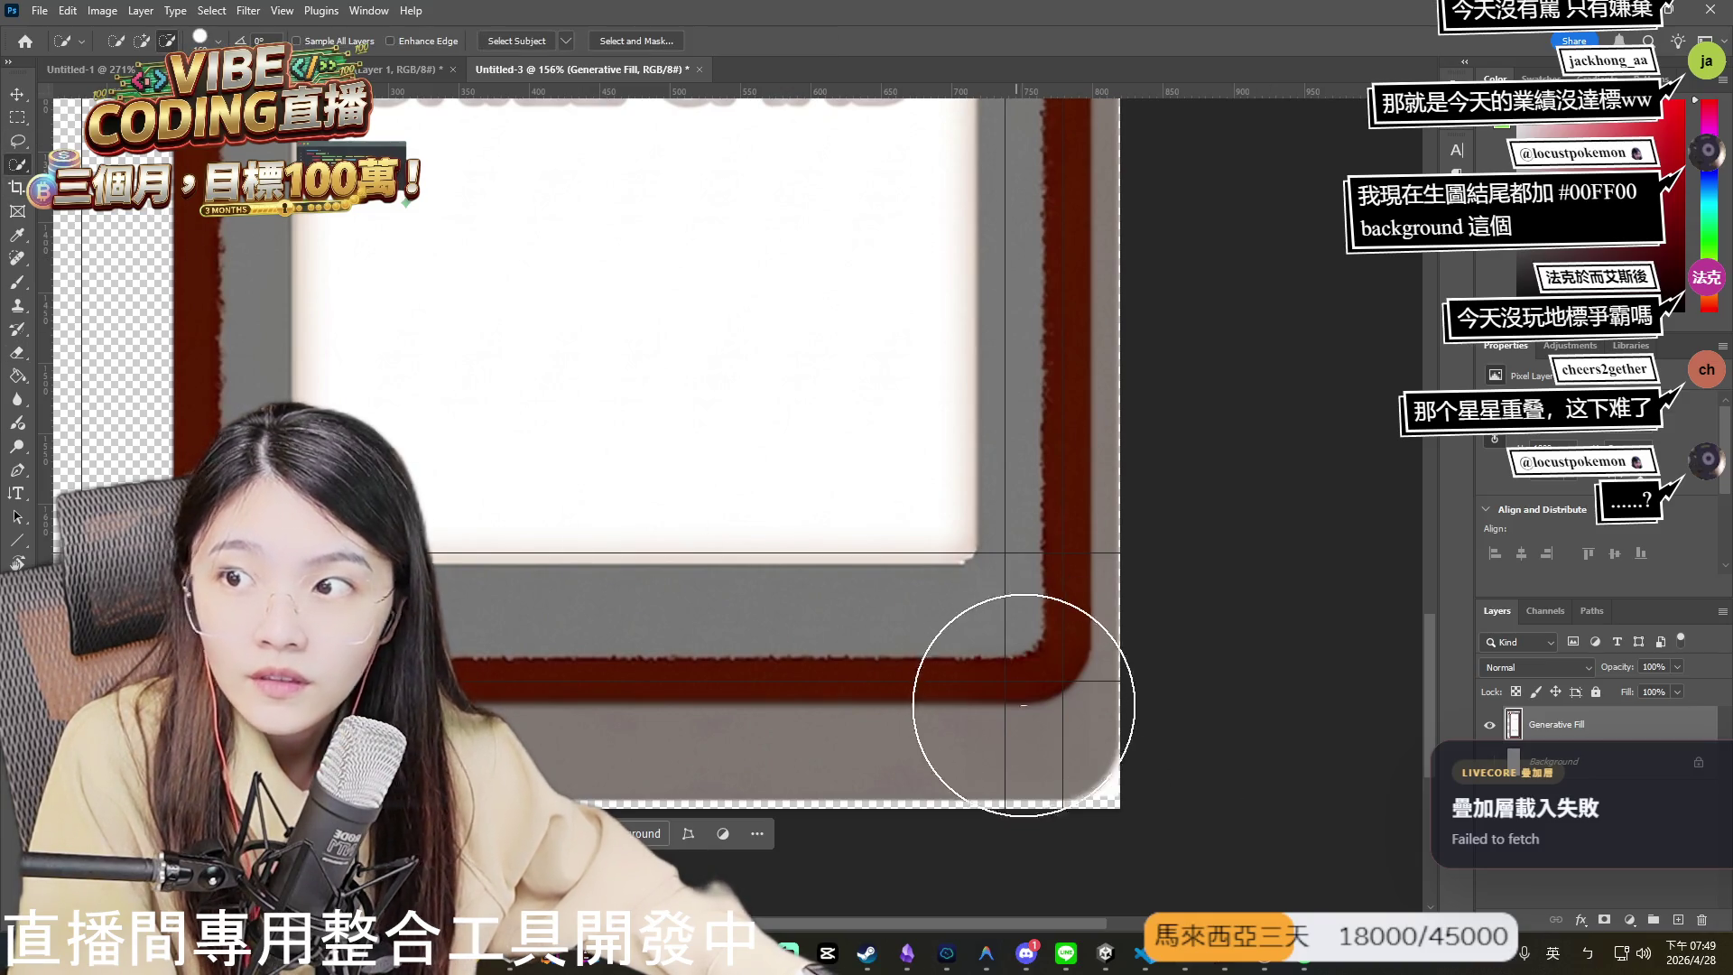
pyautogui.moveTo(990, 693); pyautogui.dragTo(876, 696)
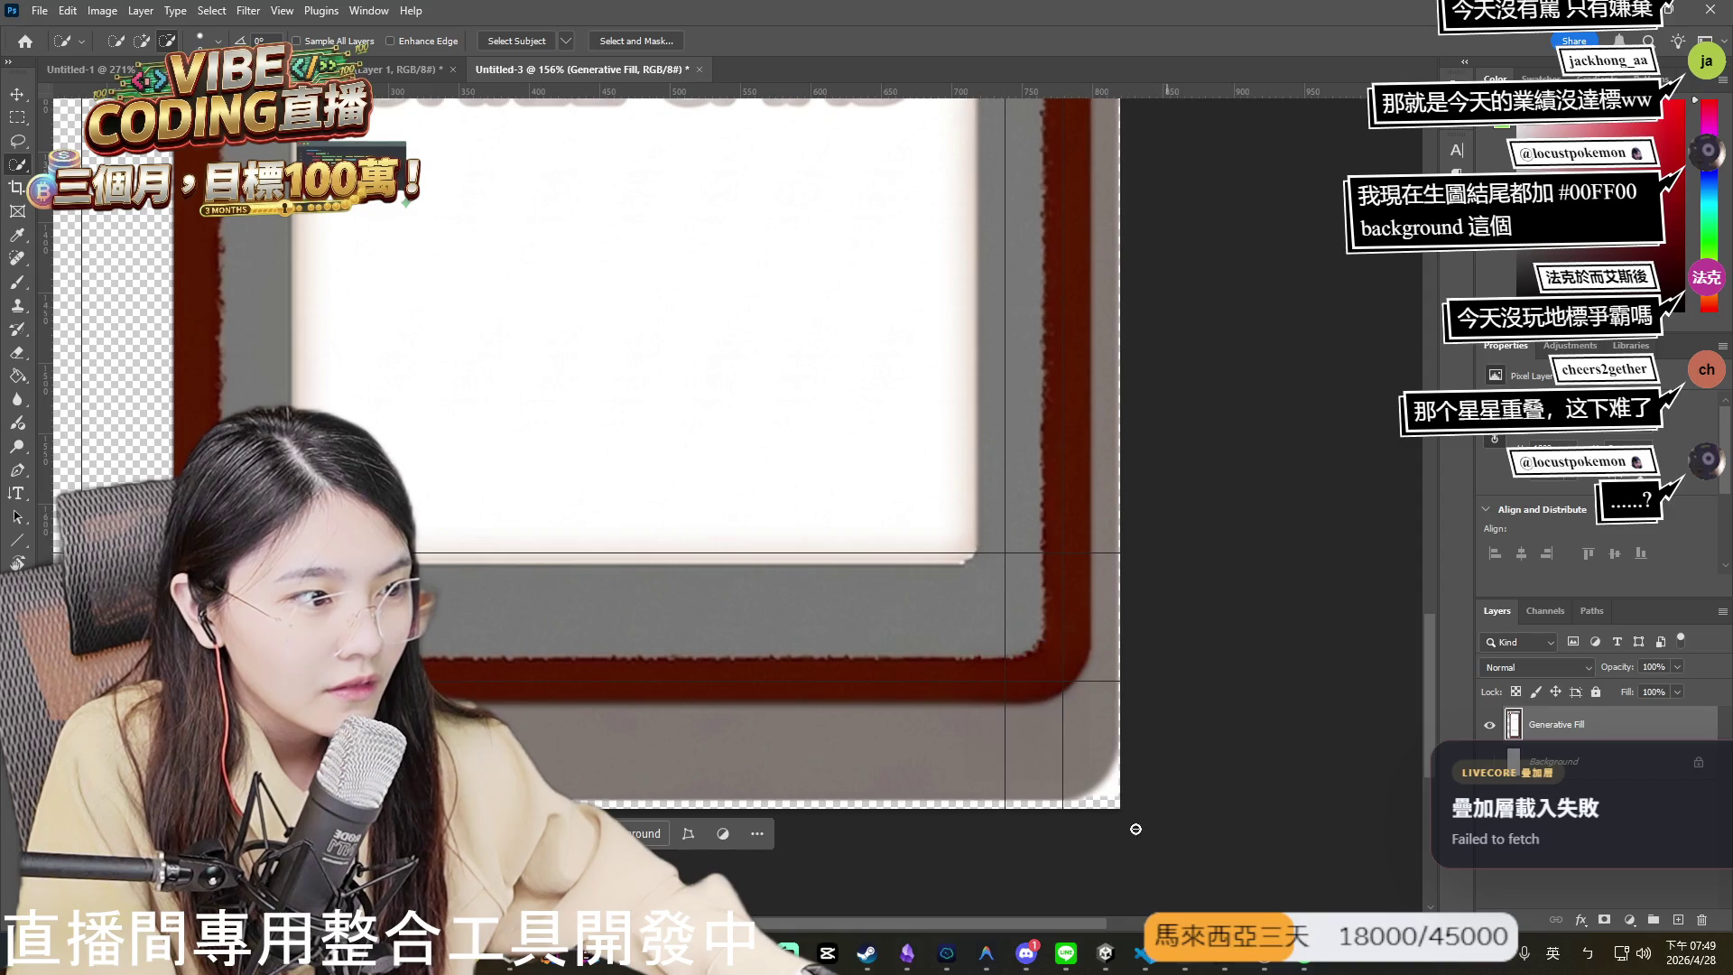
pyautogui.click(1108, 796)
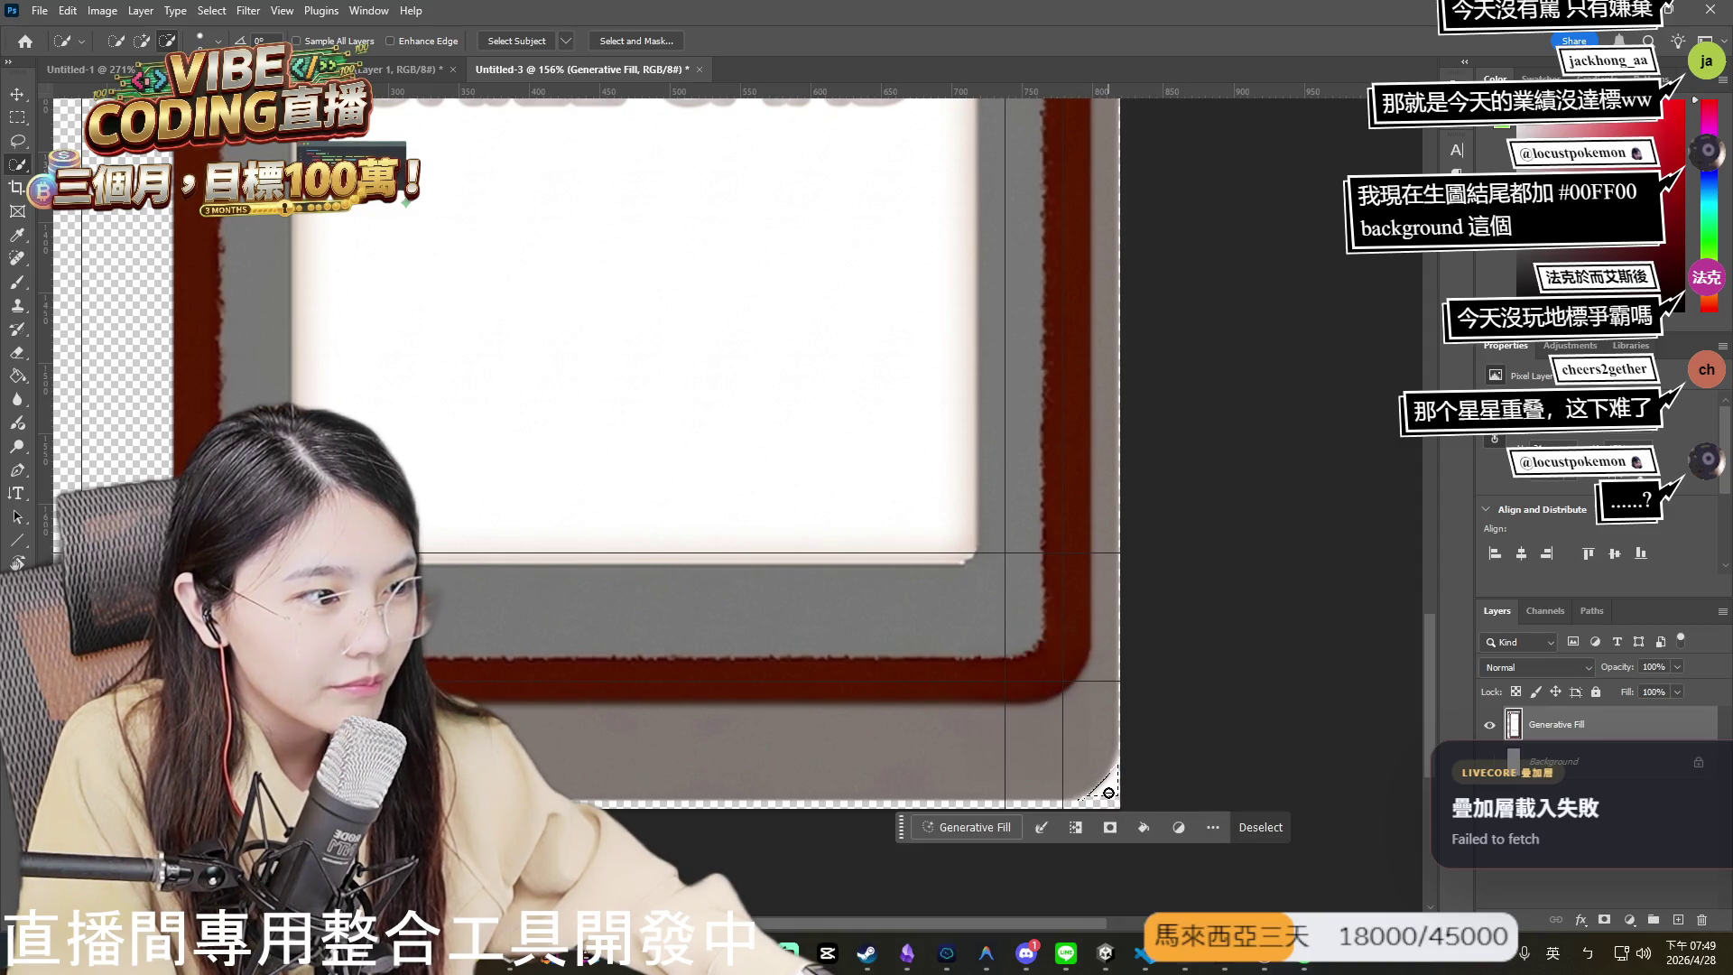
pyautogui.rightClick(1110, 794)
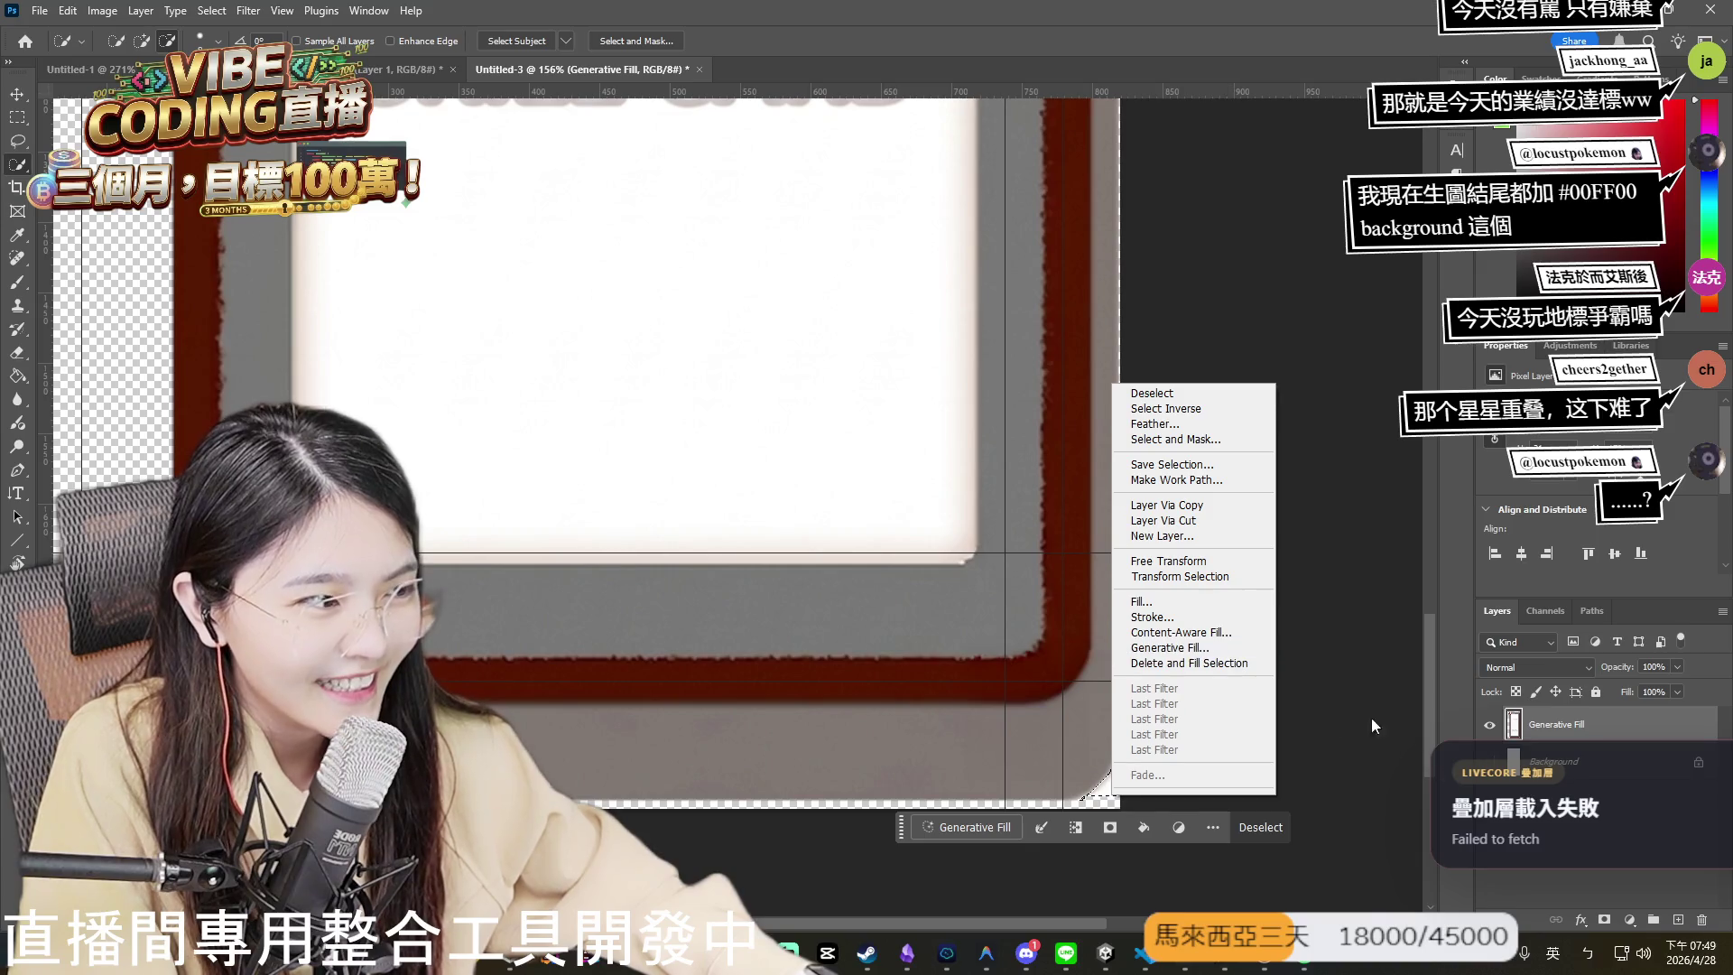
pyautogui.click(1164, 506)
pyautogui.hotkey('ctrl', 'z')
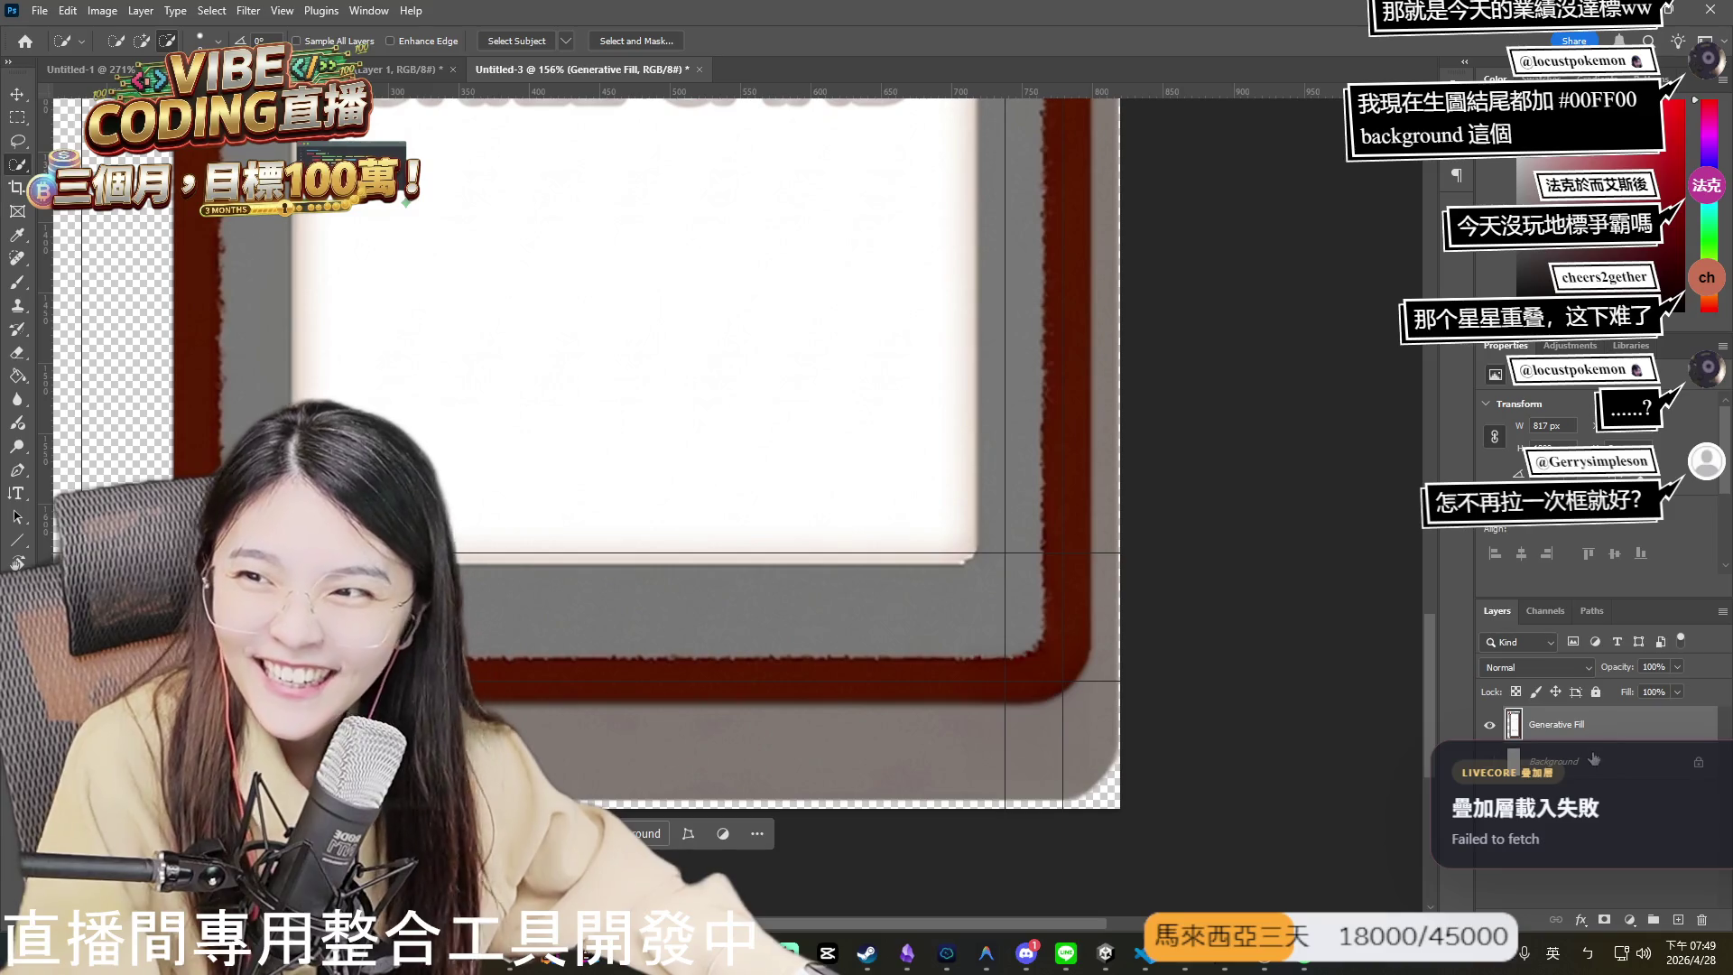
pyautogui.hotkey('ctrl', '0')
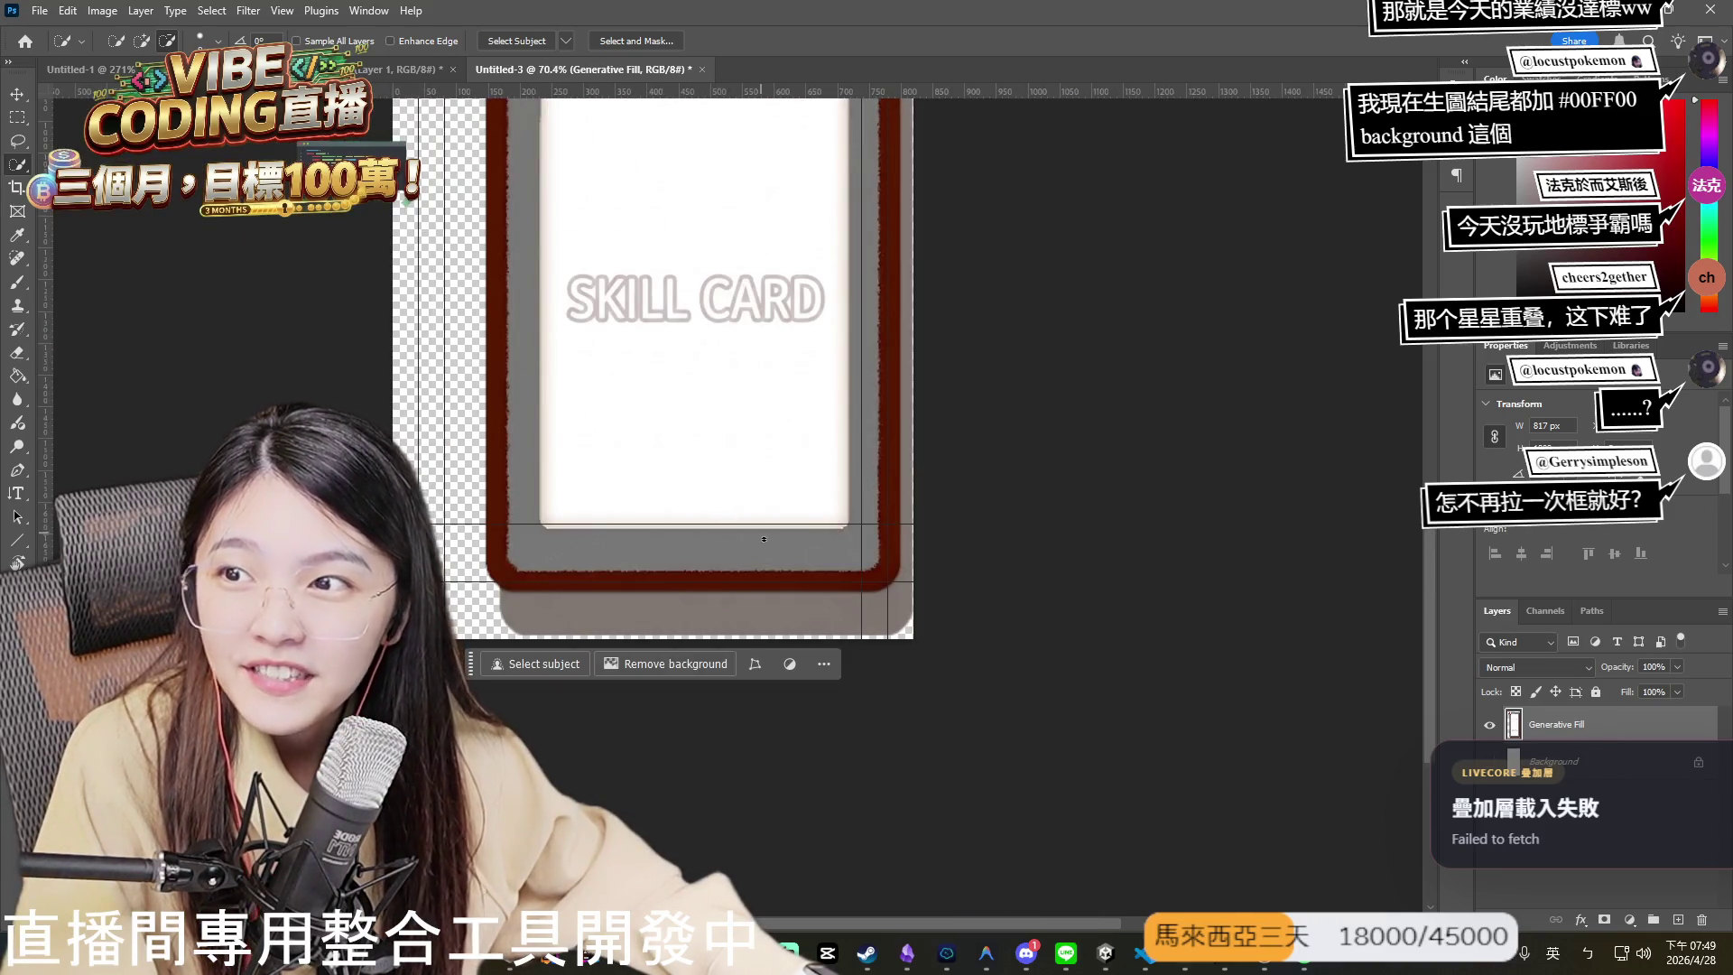
pyautogui.scroll(1, 713, 462)
pyautogui.scroll(2, 919, 717)
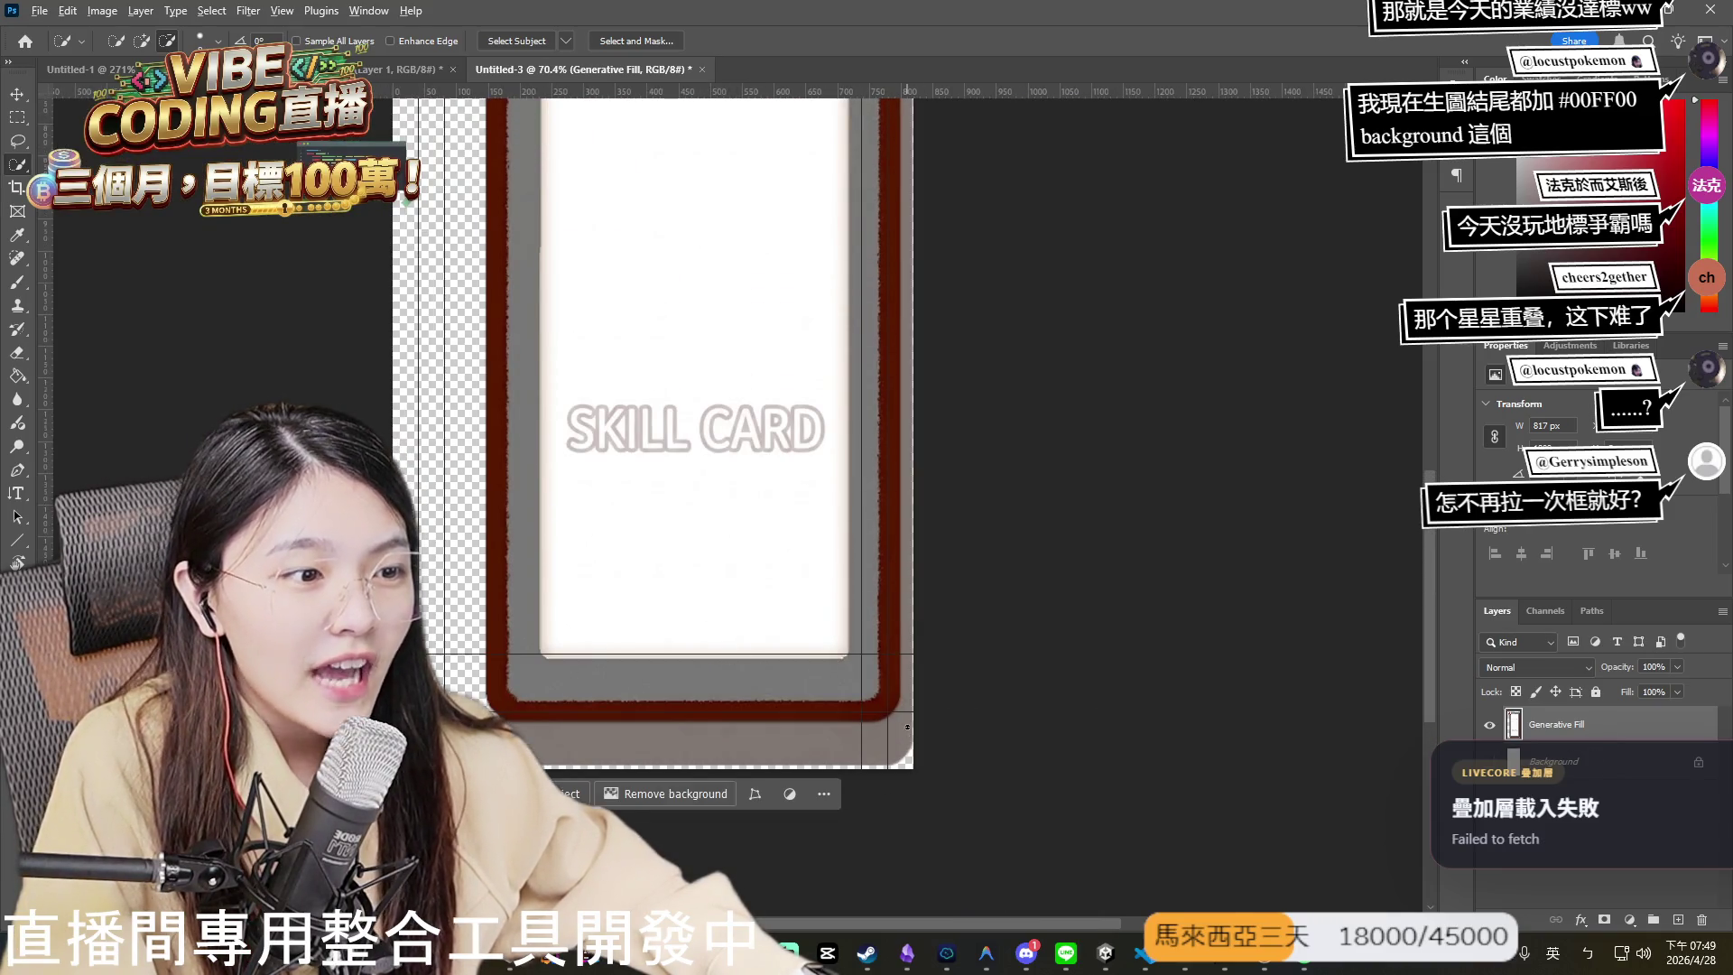
pyautogui.keyDown('alt'); pyautogui.scroll(3, 893, 710); pyautogui.keyUp('alt')
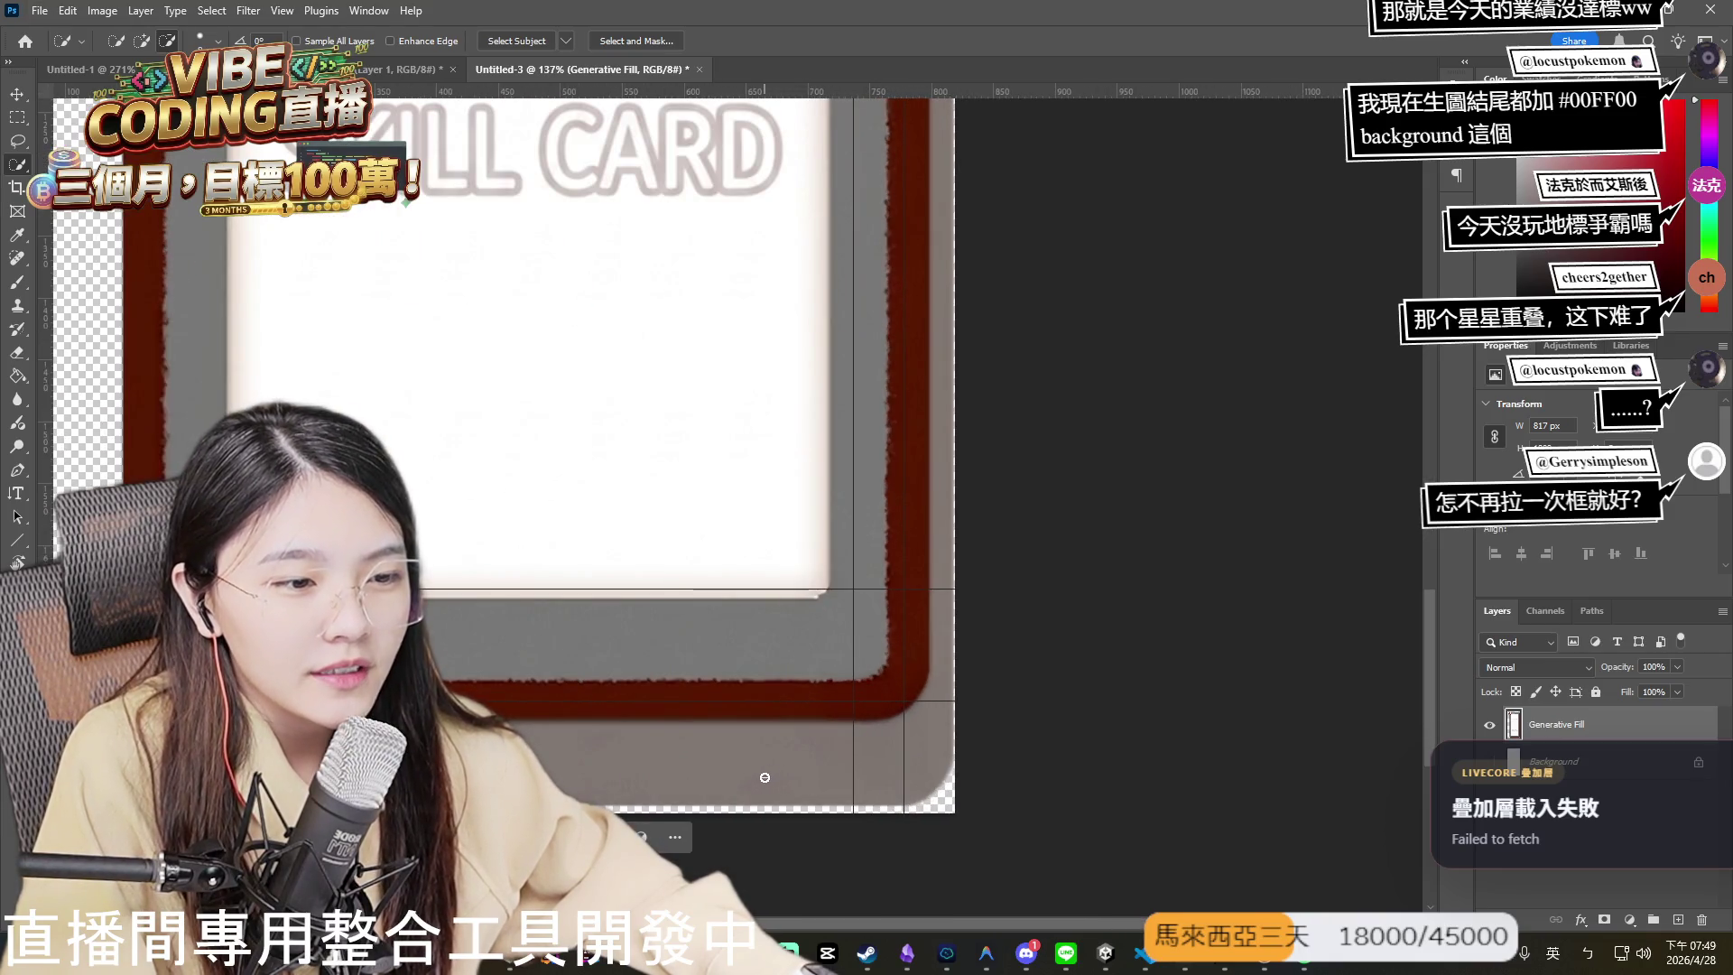
pyautogui.keyDown('alt'); pyautogui.scroll(-2, 764, 777); pyautogui.keyUp('alt')
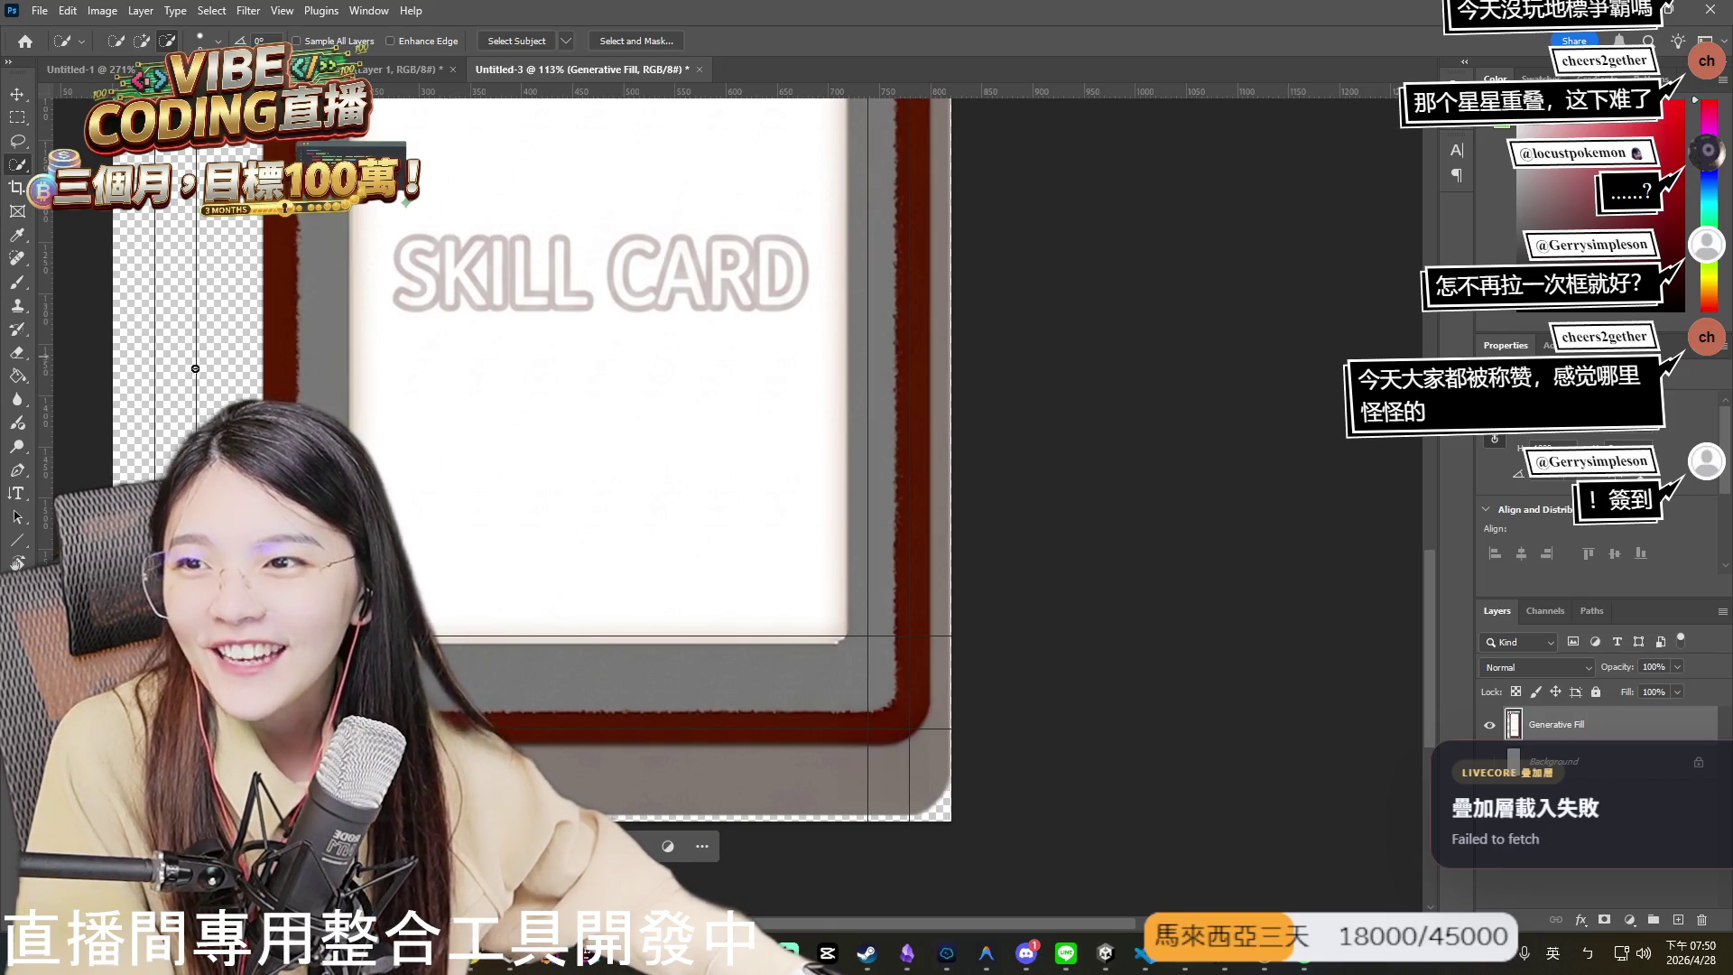
pyautogui.click(22, 116)
pyautogui.scroll(-2, 704, 754)
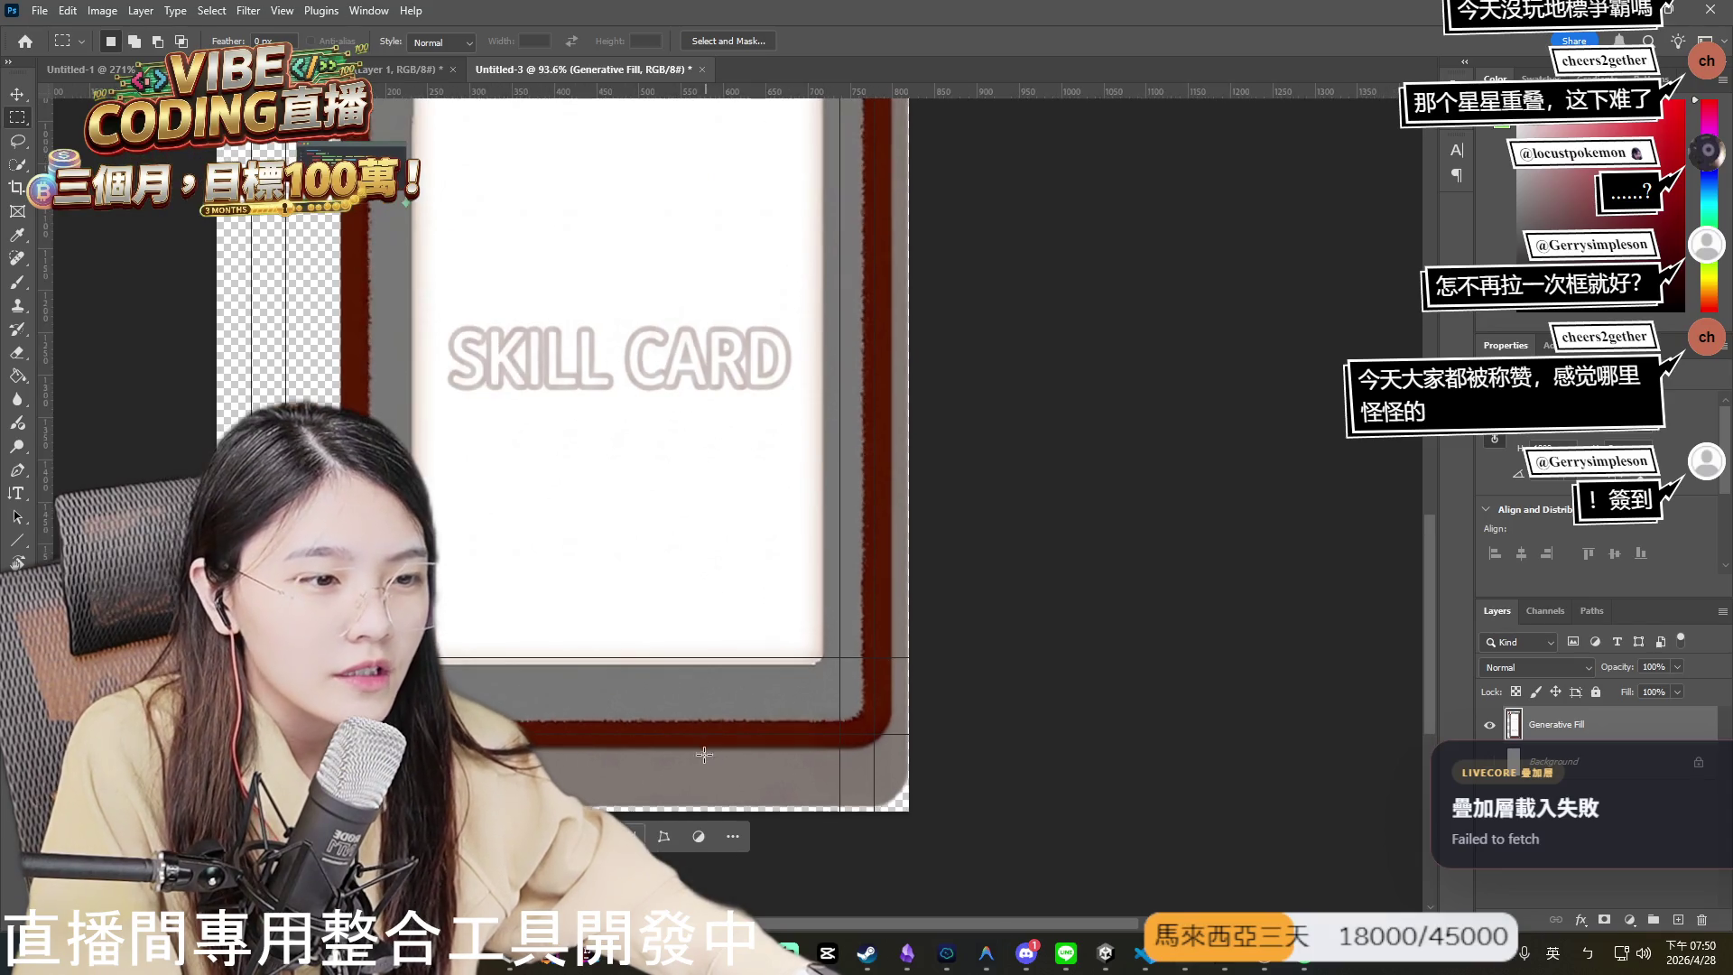
pyautogui.scroll(-1, 492, 657)
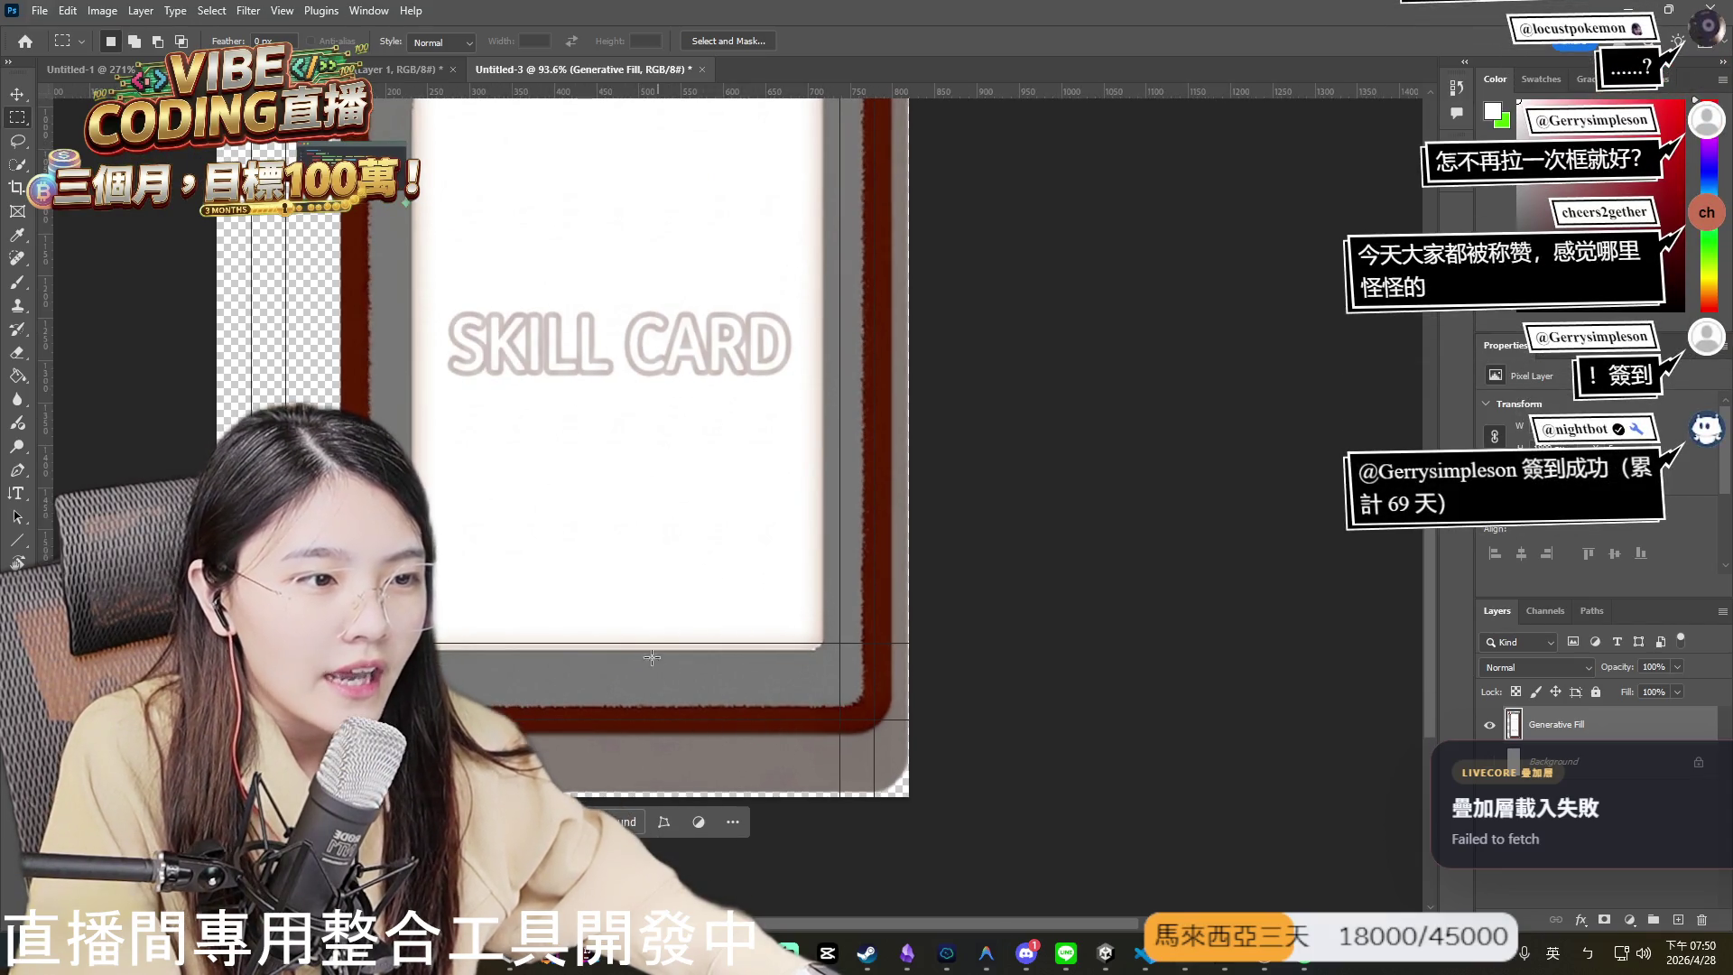
pyautogui.scroll(-1, 558, 693)
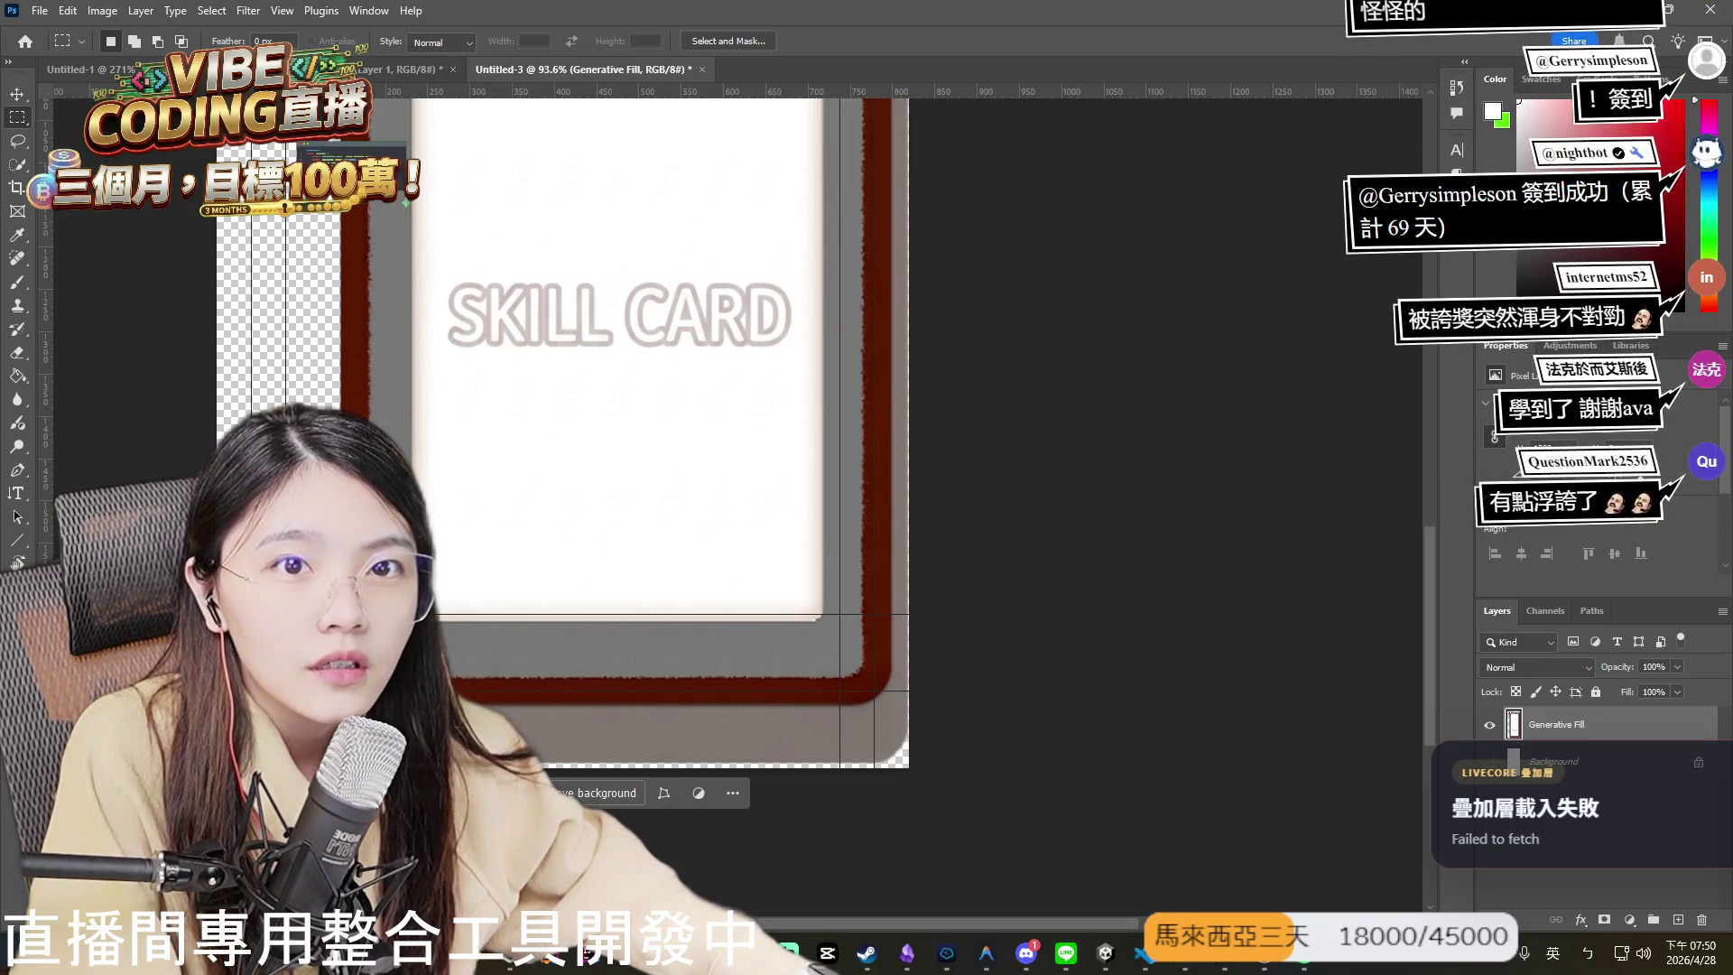
pyautogui.scroll(-2, 624, 640)
pyautogui.scroll(3, 640, 573)
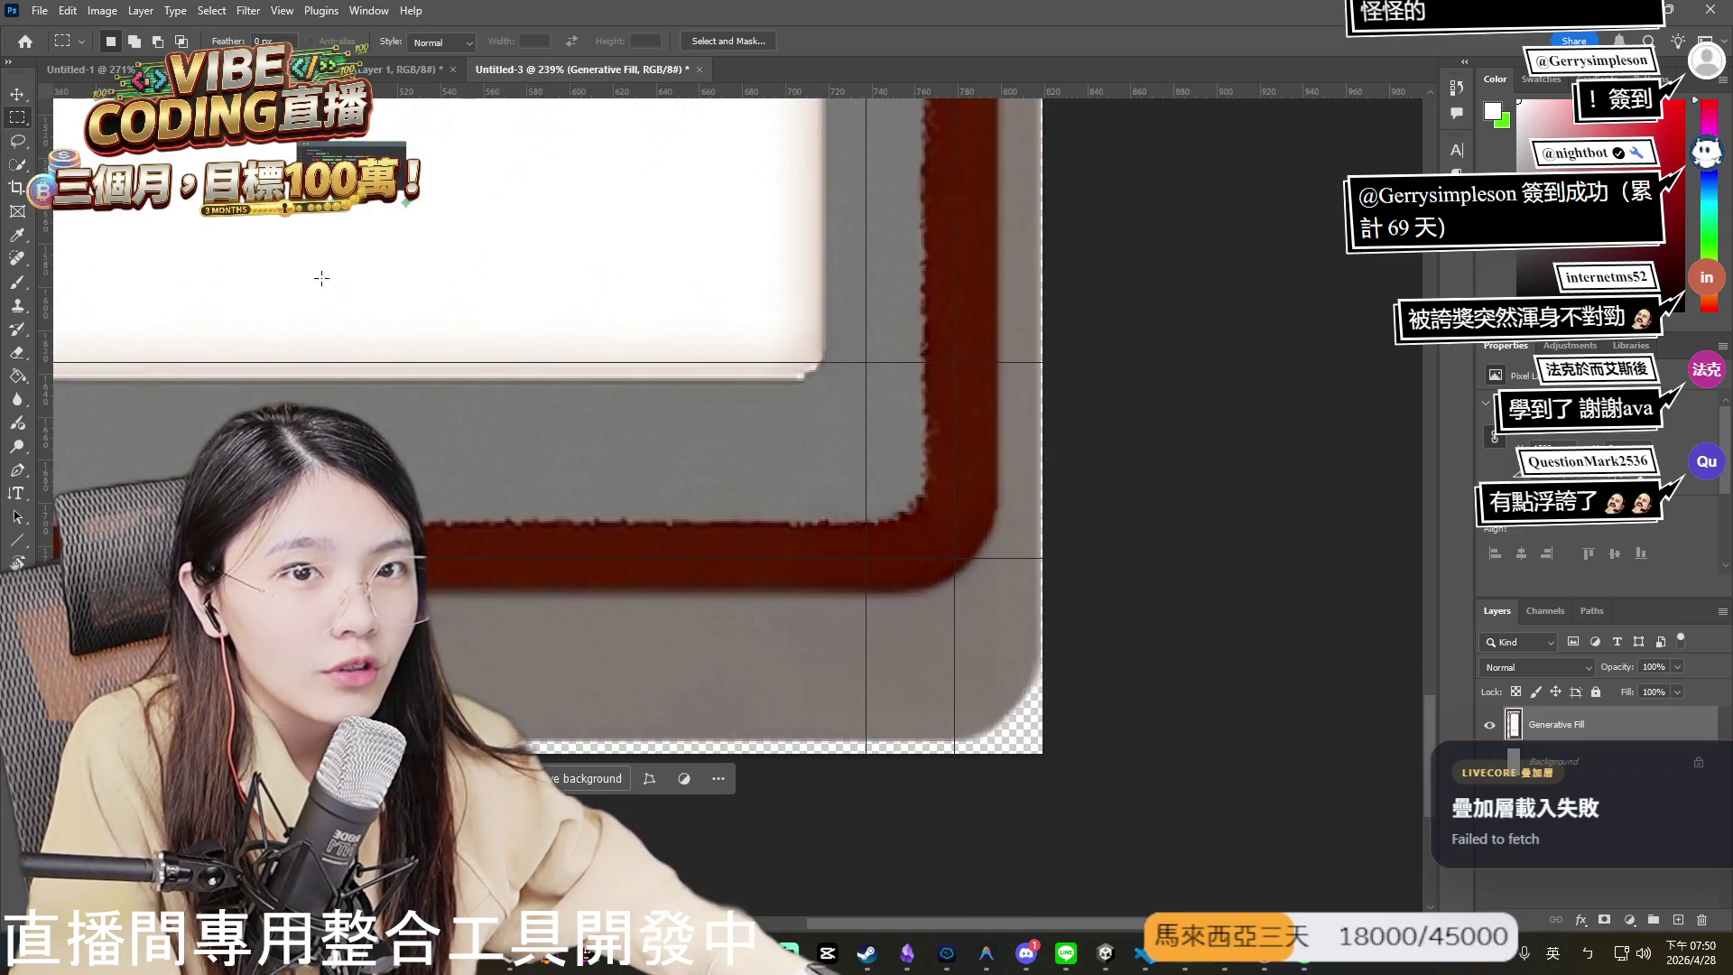
pyautogui.moveTo(635, 363)
pyautogui.mouseDown()
pyautogui.moveTo(983, 596)
pyautogui.moveTo(945, 627)
pyautogui.mouseUp()
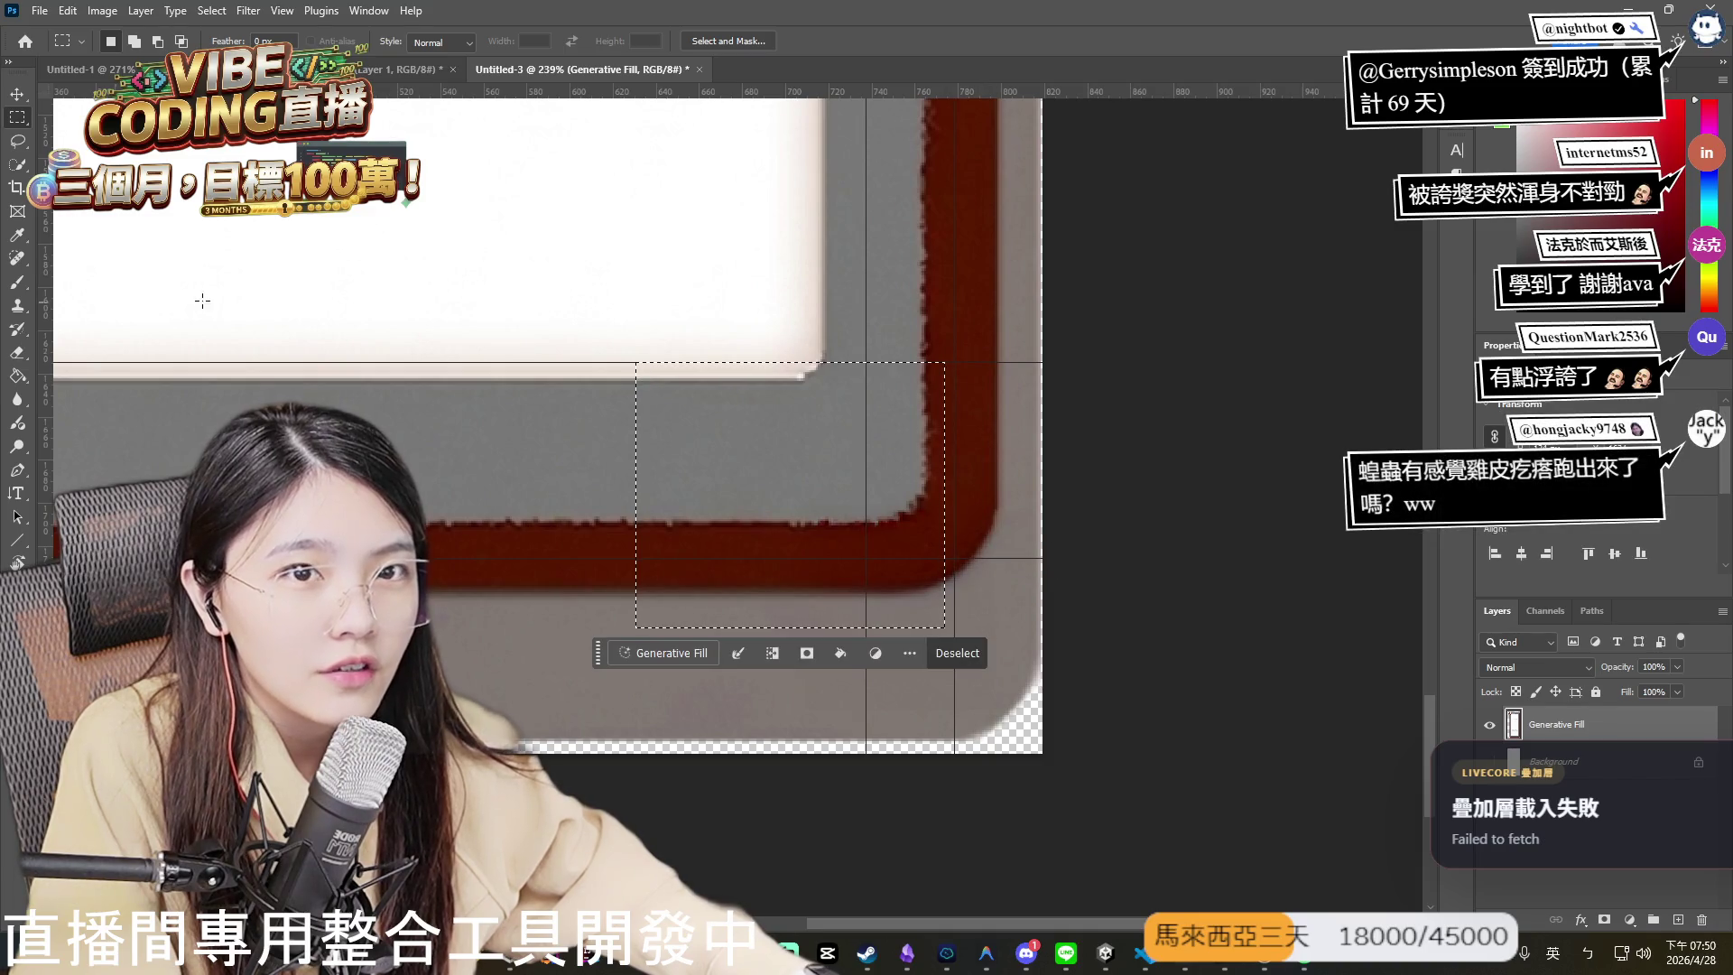
# - Subtract the gray interior and red border band from the selection, then deselect everything
pyautogui.click(17, 164)
pyautogui.moveTo(619, 337); pyautogui.dragTo(845, 574)
pyautogui.moveTo(473, 580); pyautogui.dragTo(810, 543)
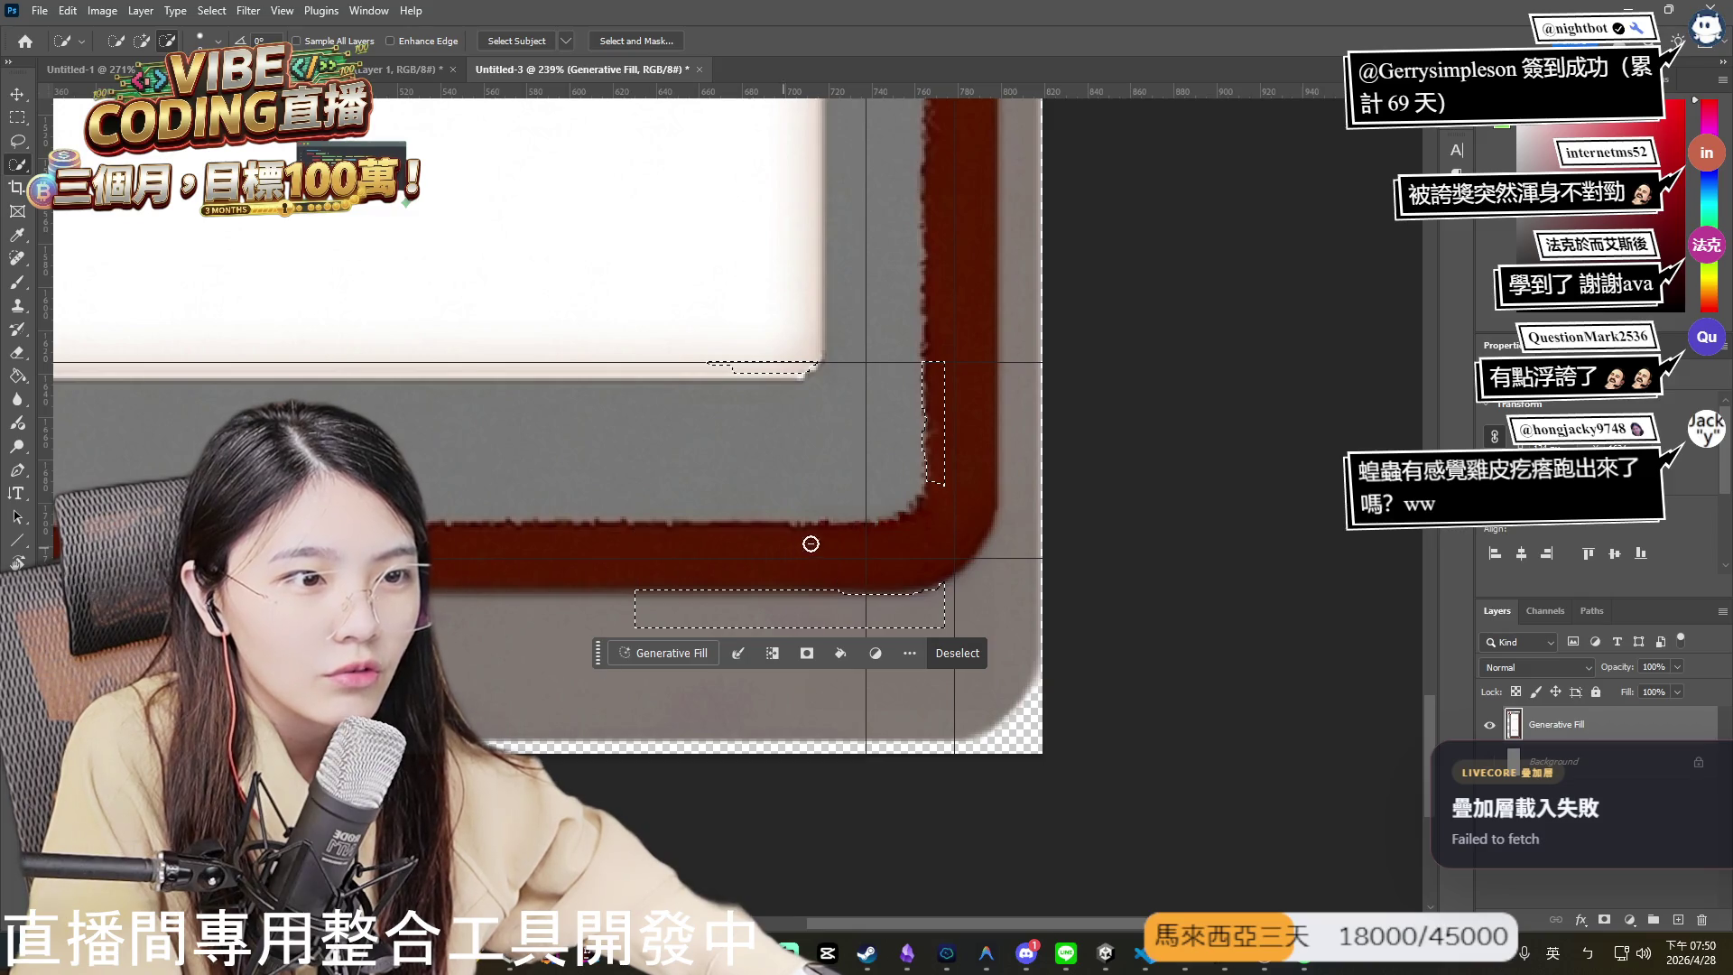
pyautogui.hotkey('ctrl', 'd')
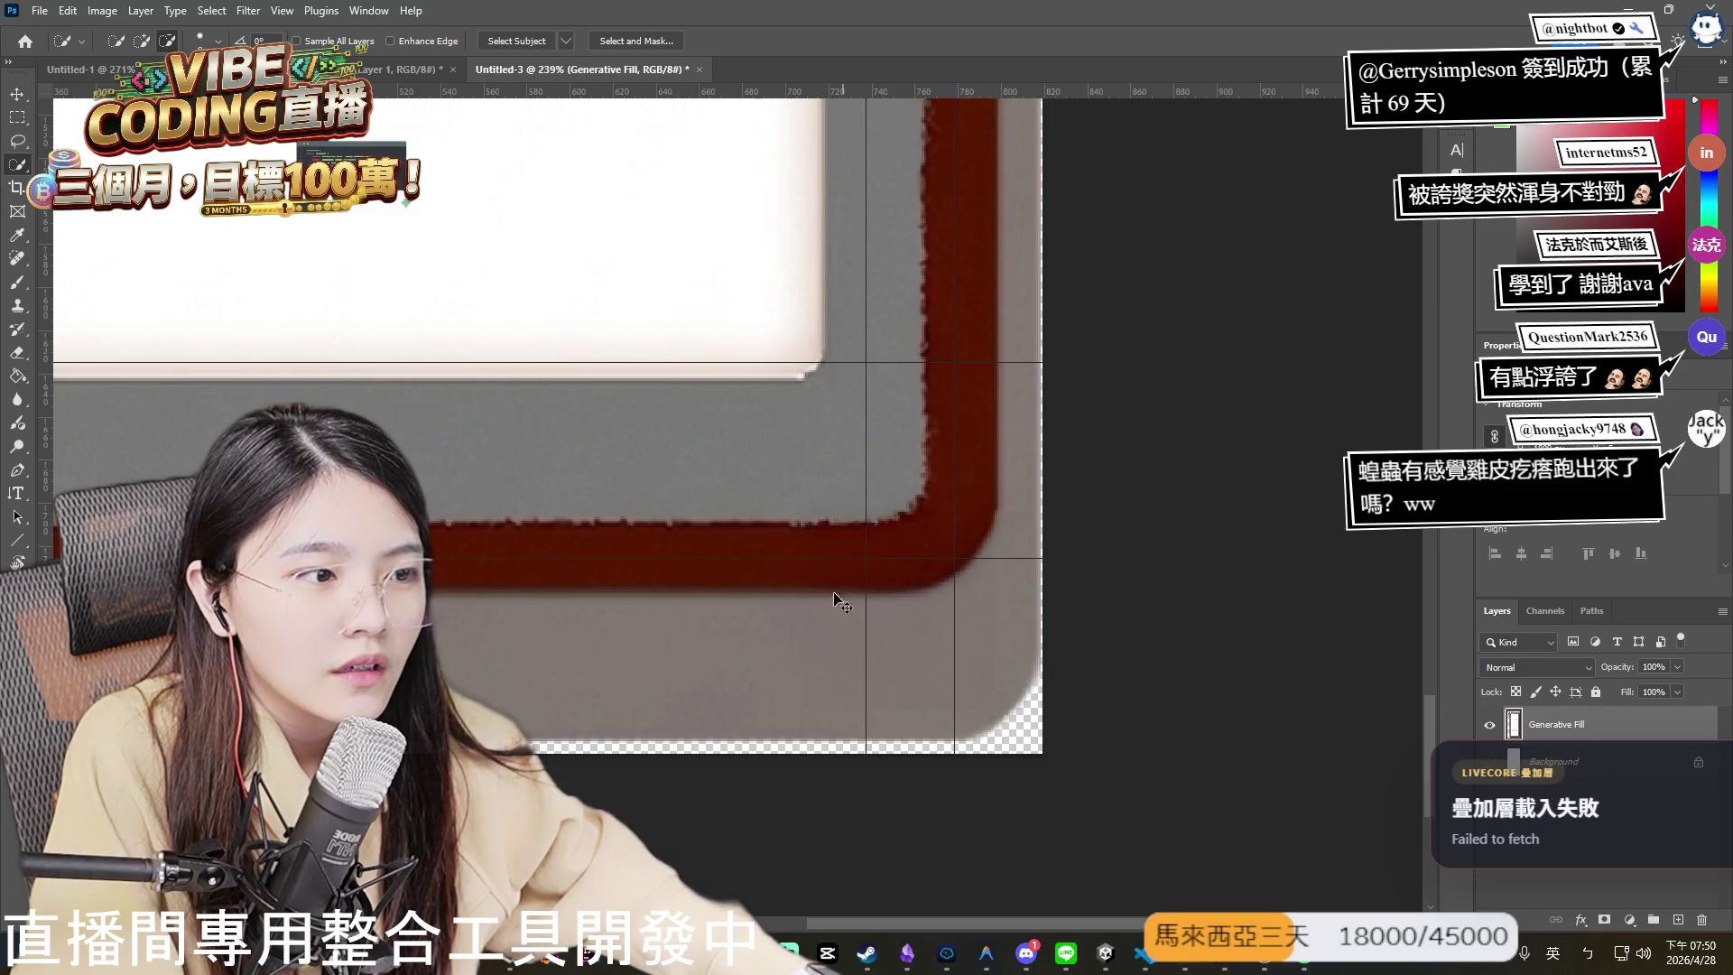
# - Box-select the card's bottom-right corner, start a Generative Fill, then abandon it and drop the selection
pyautogui.click(17, 117)
pyautogui.moveTo(868, 633); pyautogui.dragTo(975, 712)
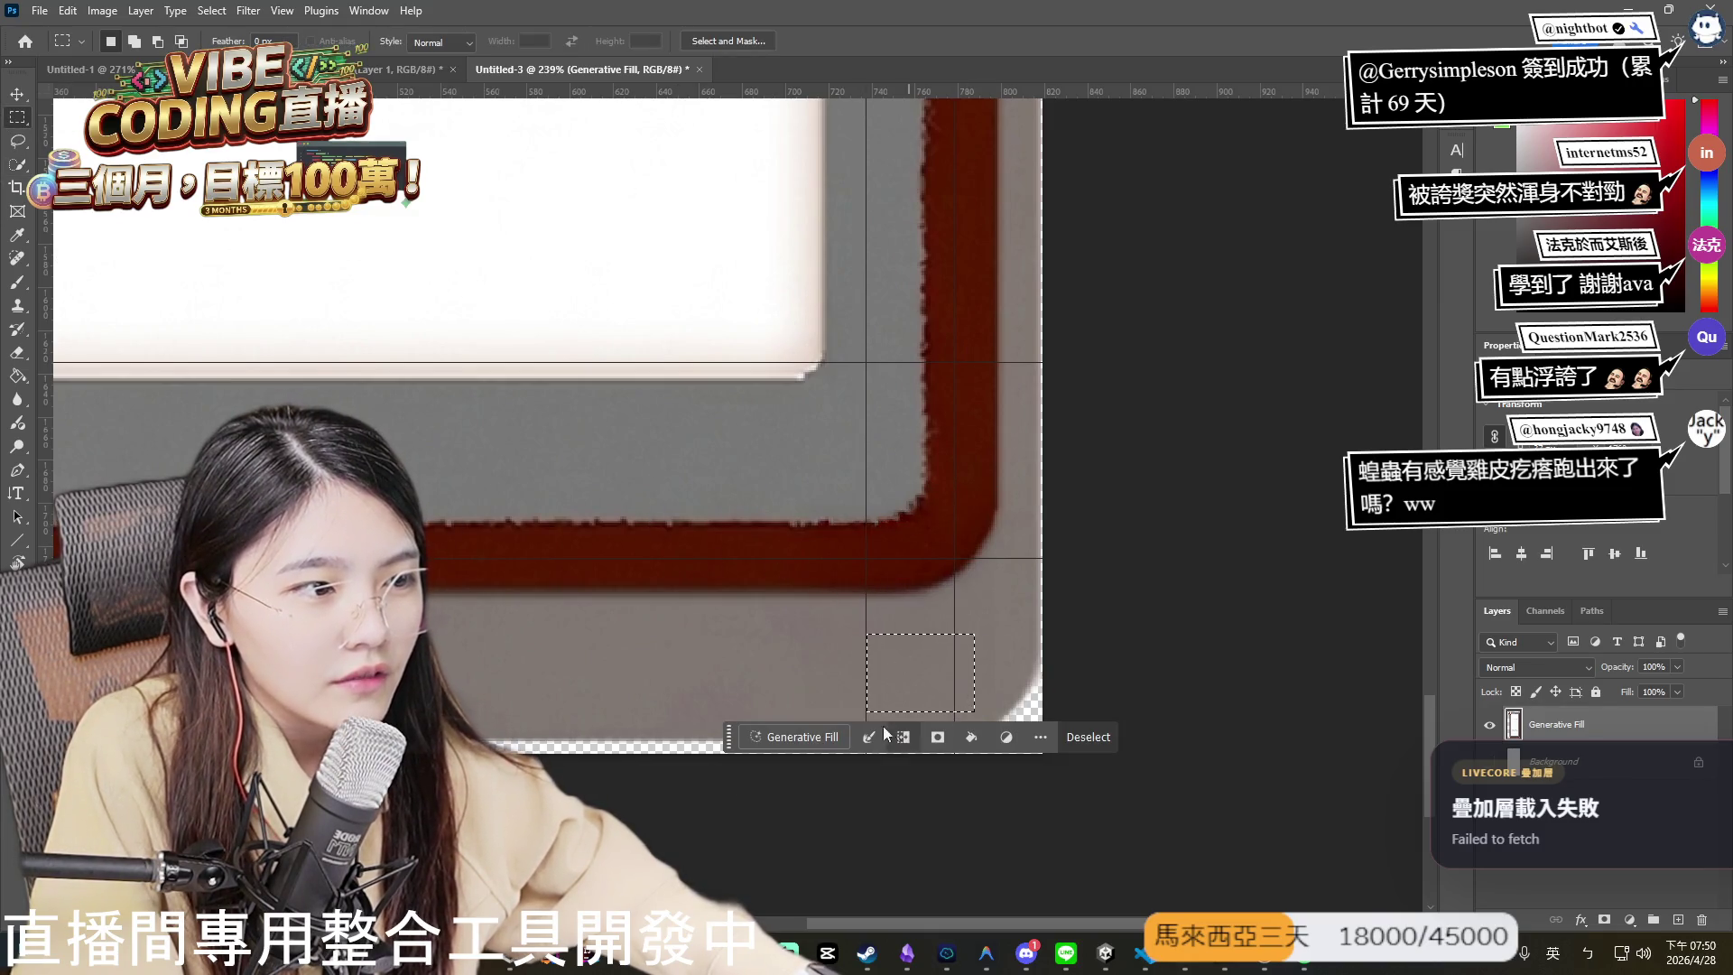
pyautogui.click(796, 742)
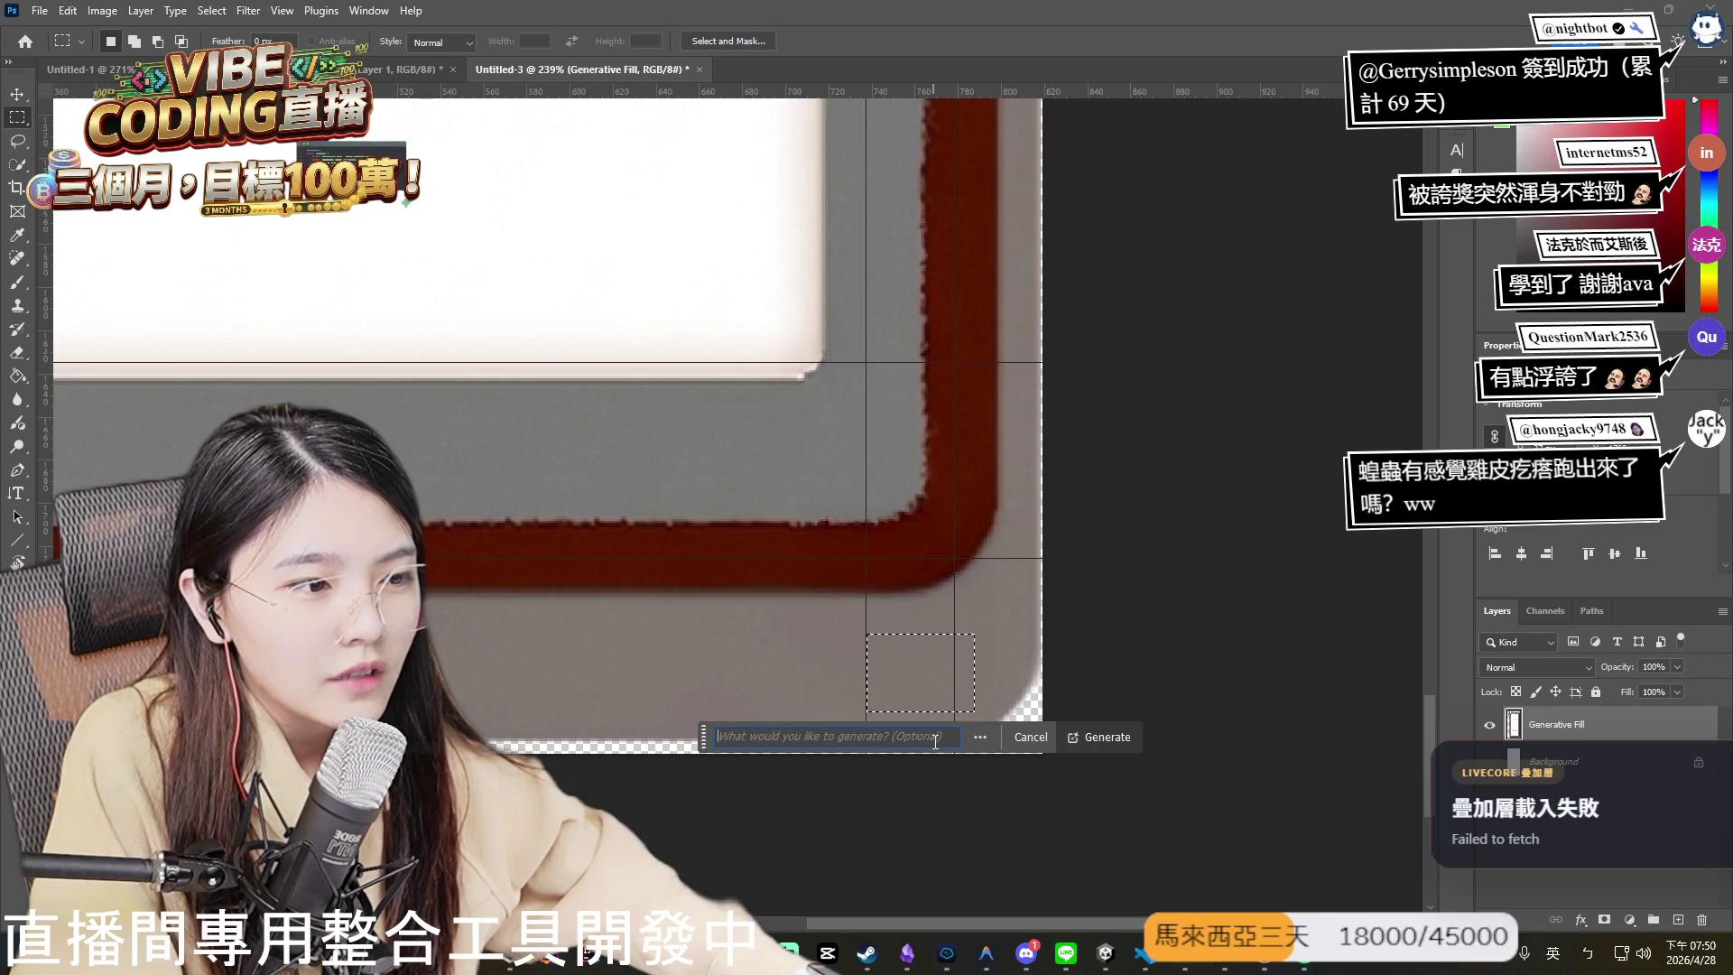
pyautogui.moveTo(944, 737); pyautogui.dragTo(718, 736)
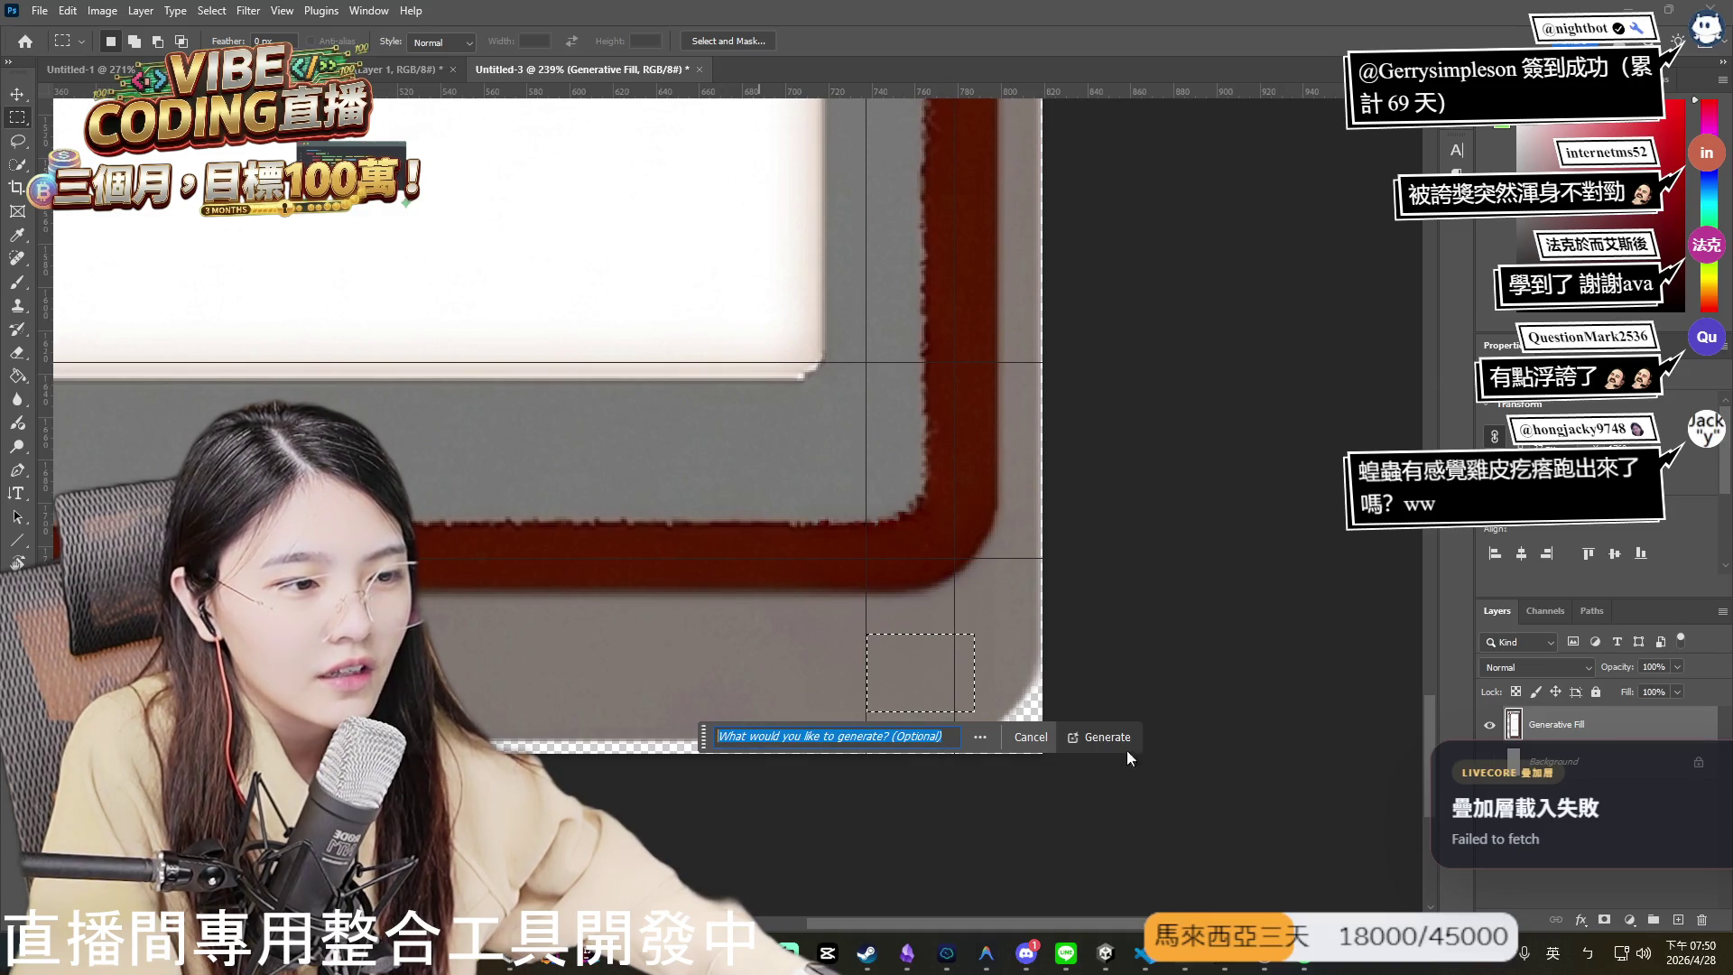
pyautogui.click(951, 739)
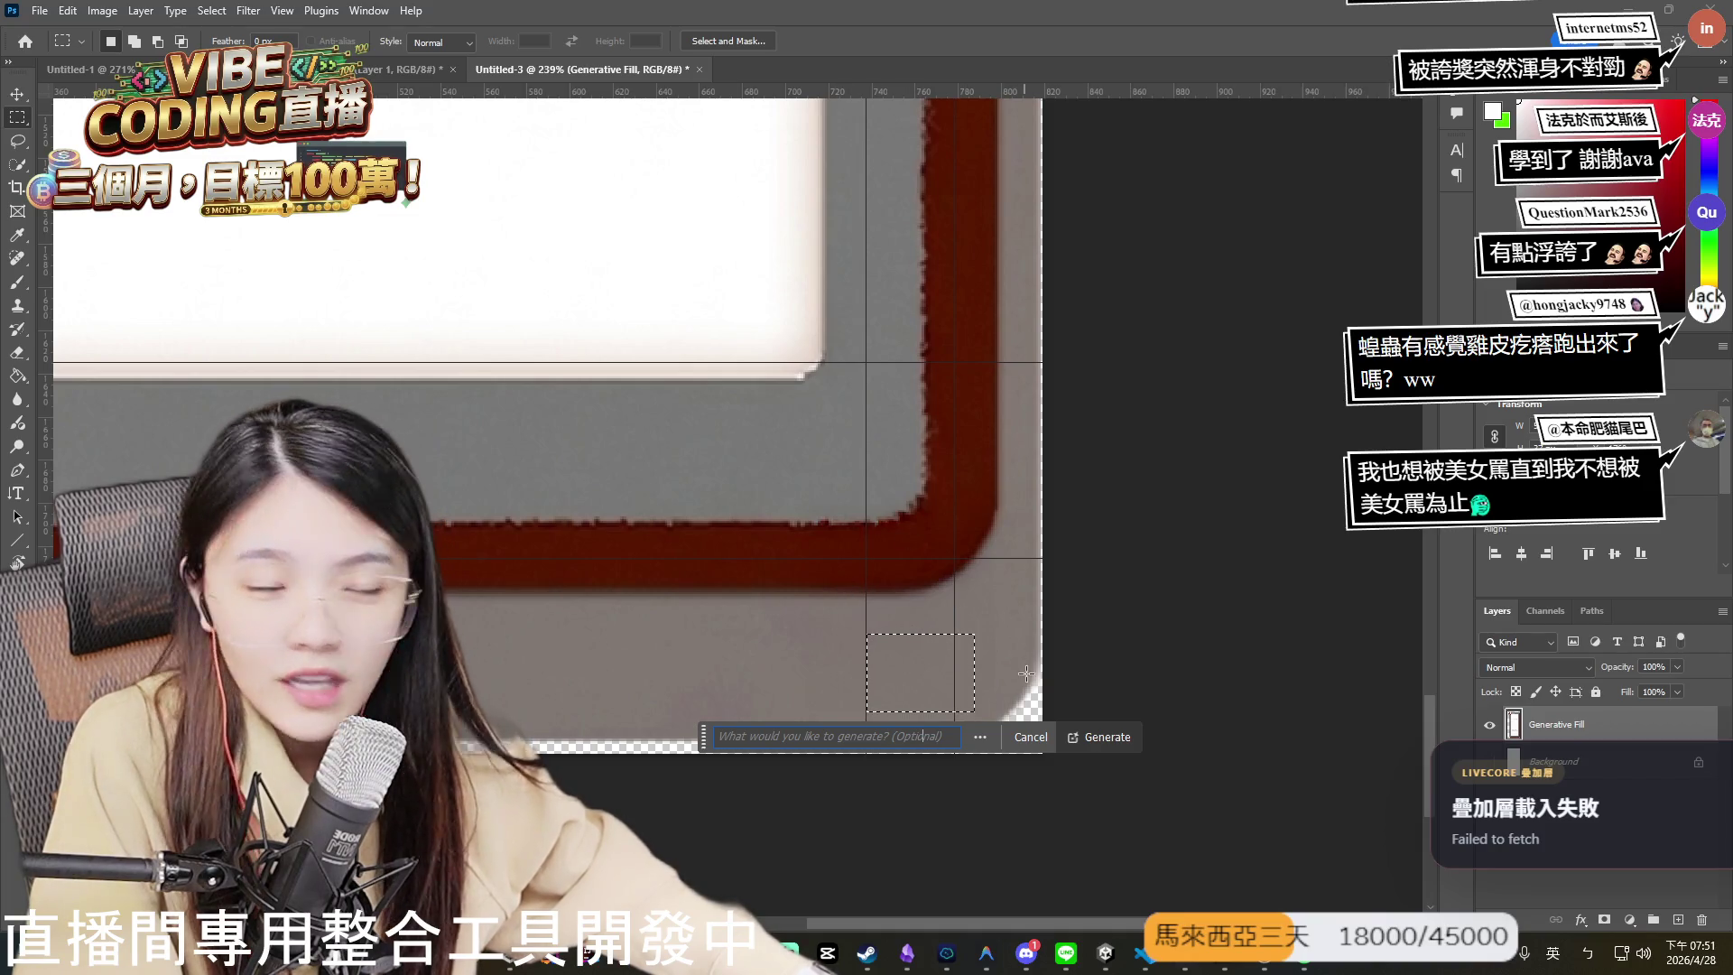
pyautogui.click(1210, 816)
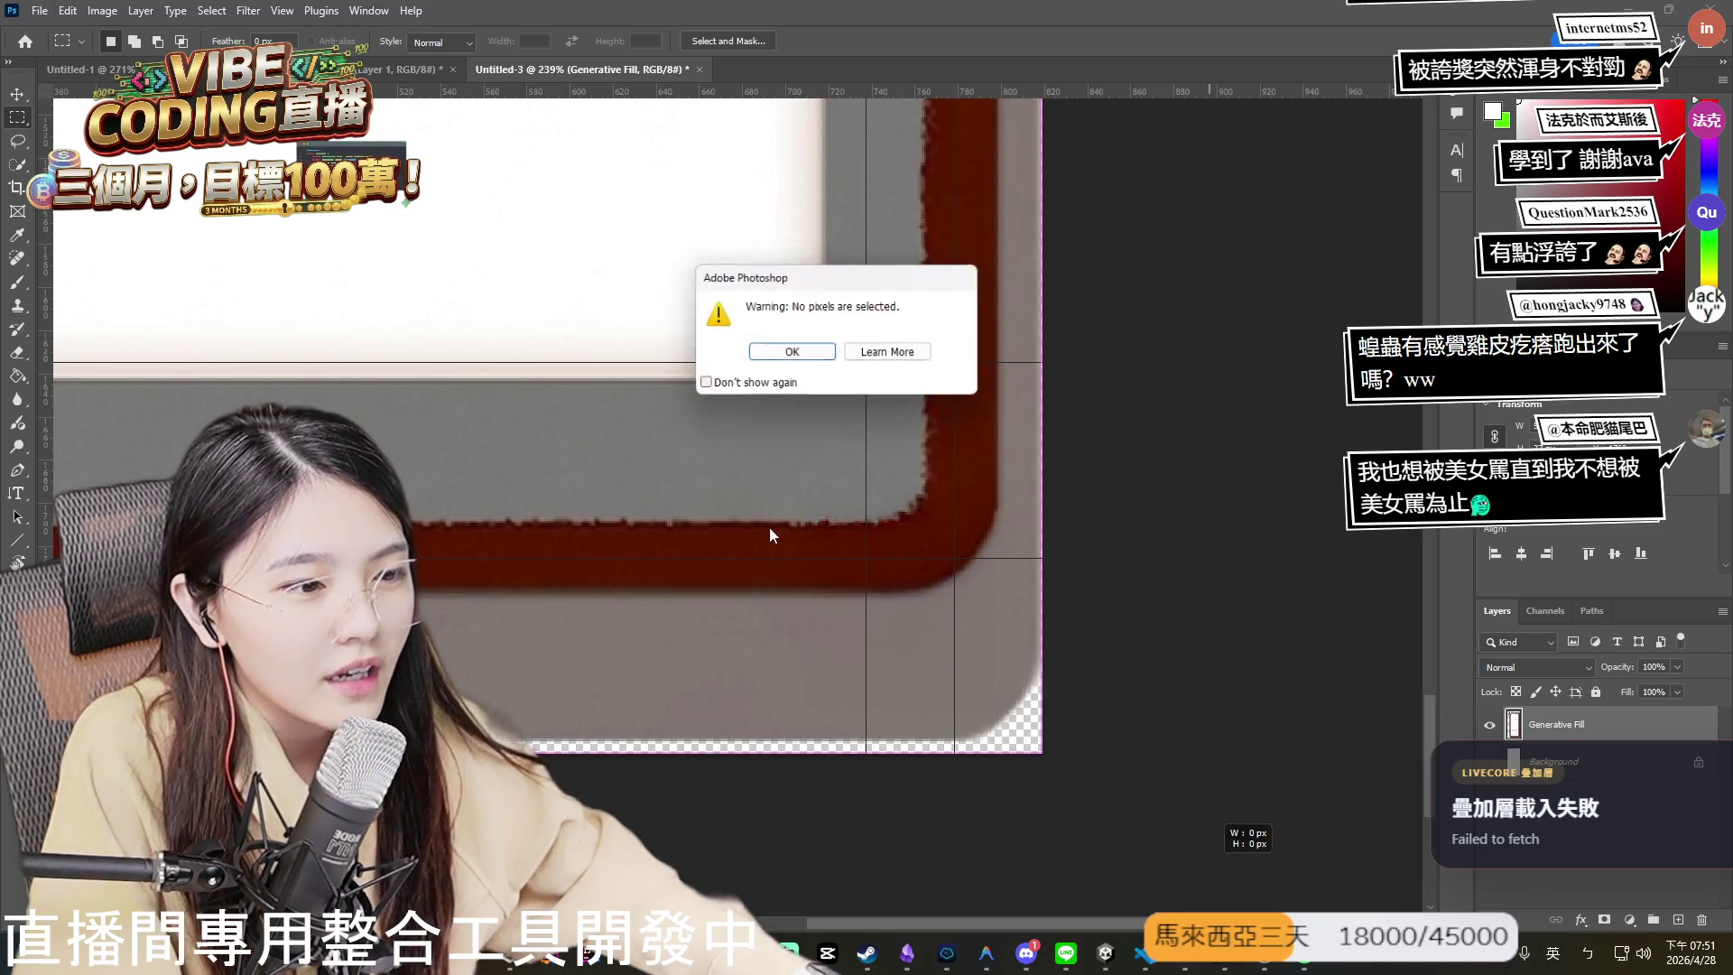
# - Dismiss the no-pixels warning and scroll through the tall card down to the SKILL CARD label
pyautogui.click(812, 355)
pyautogui.scroll(-4, 675, 562)
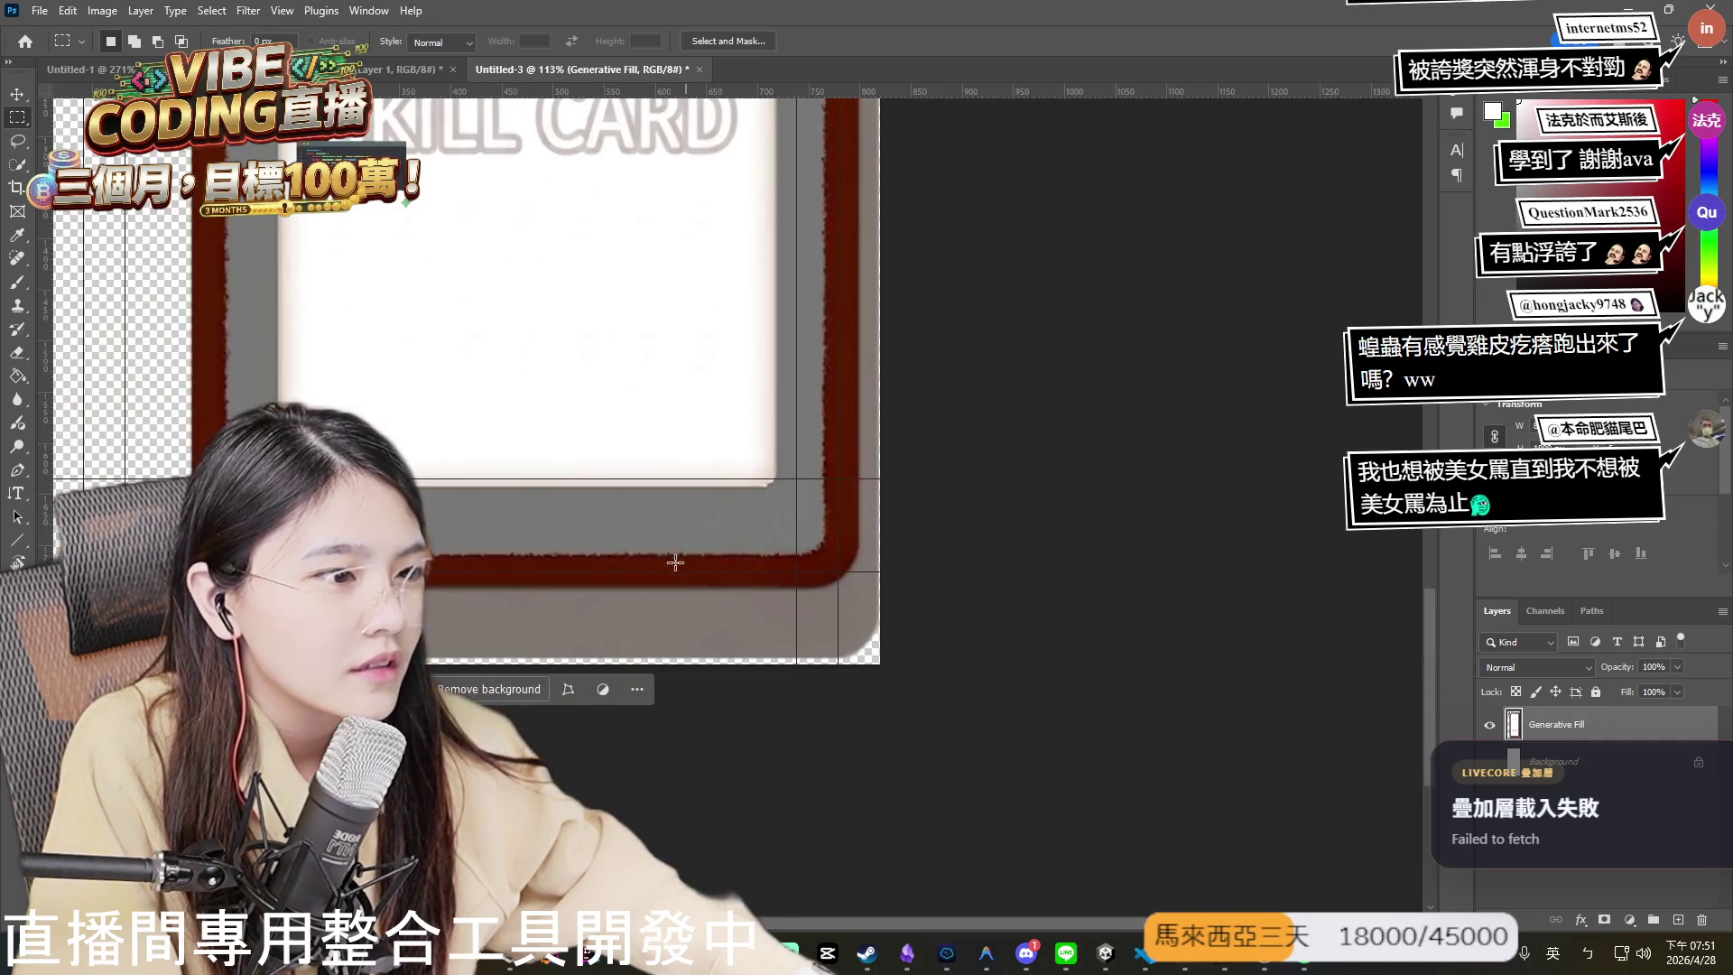
pyautogui.scroll(-5, 675, 563)
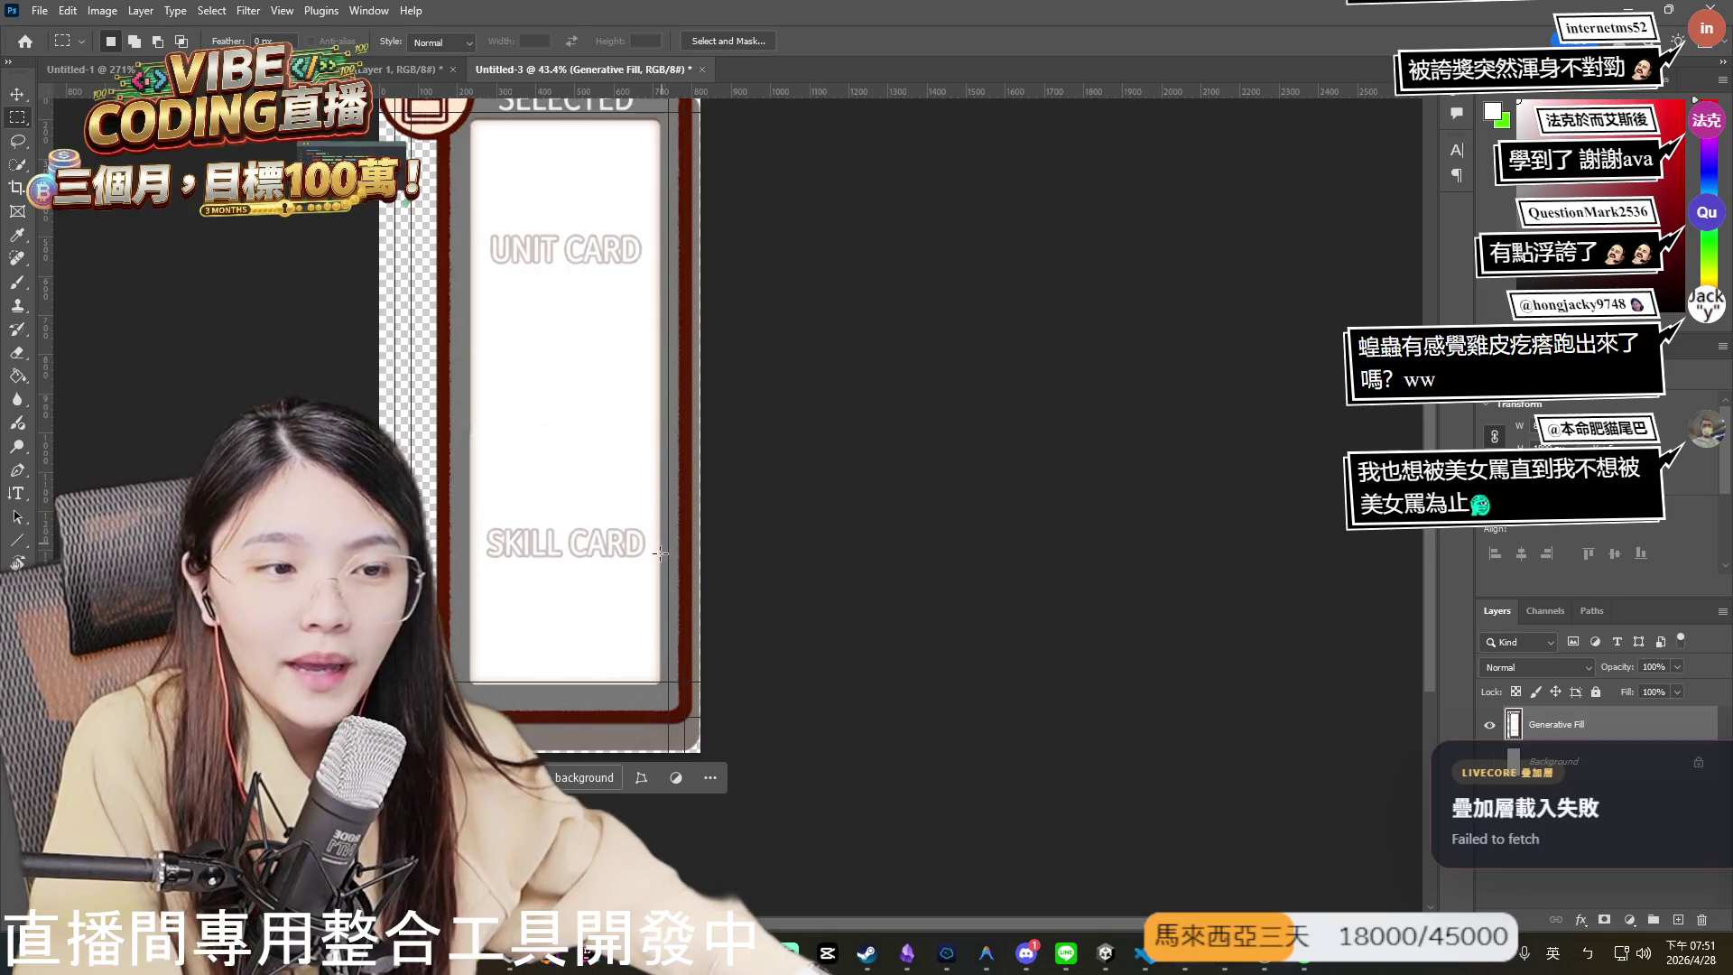
pyautogui.scroll(3, 541, 568)
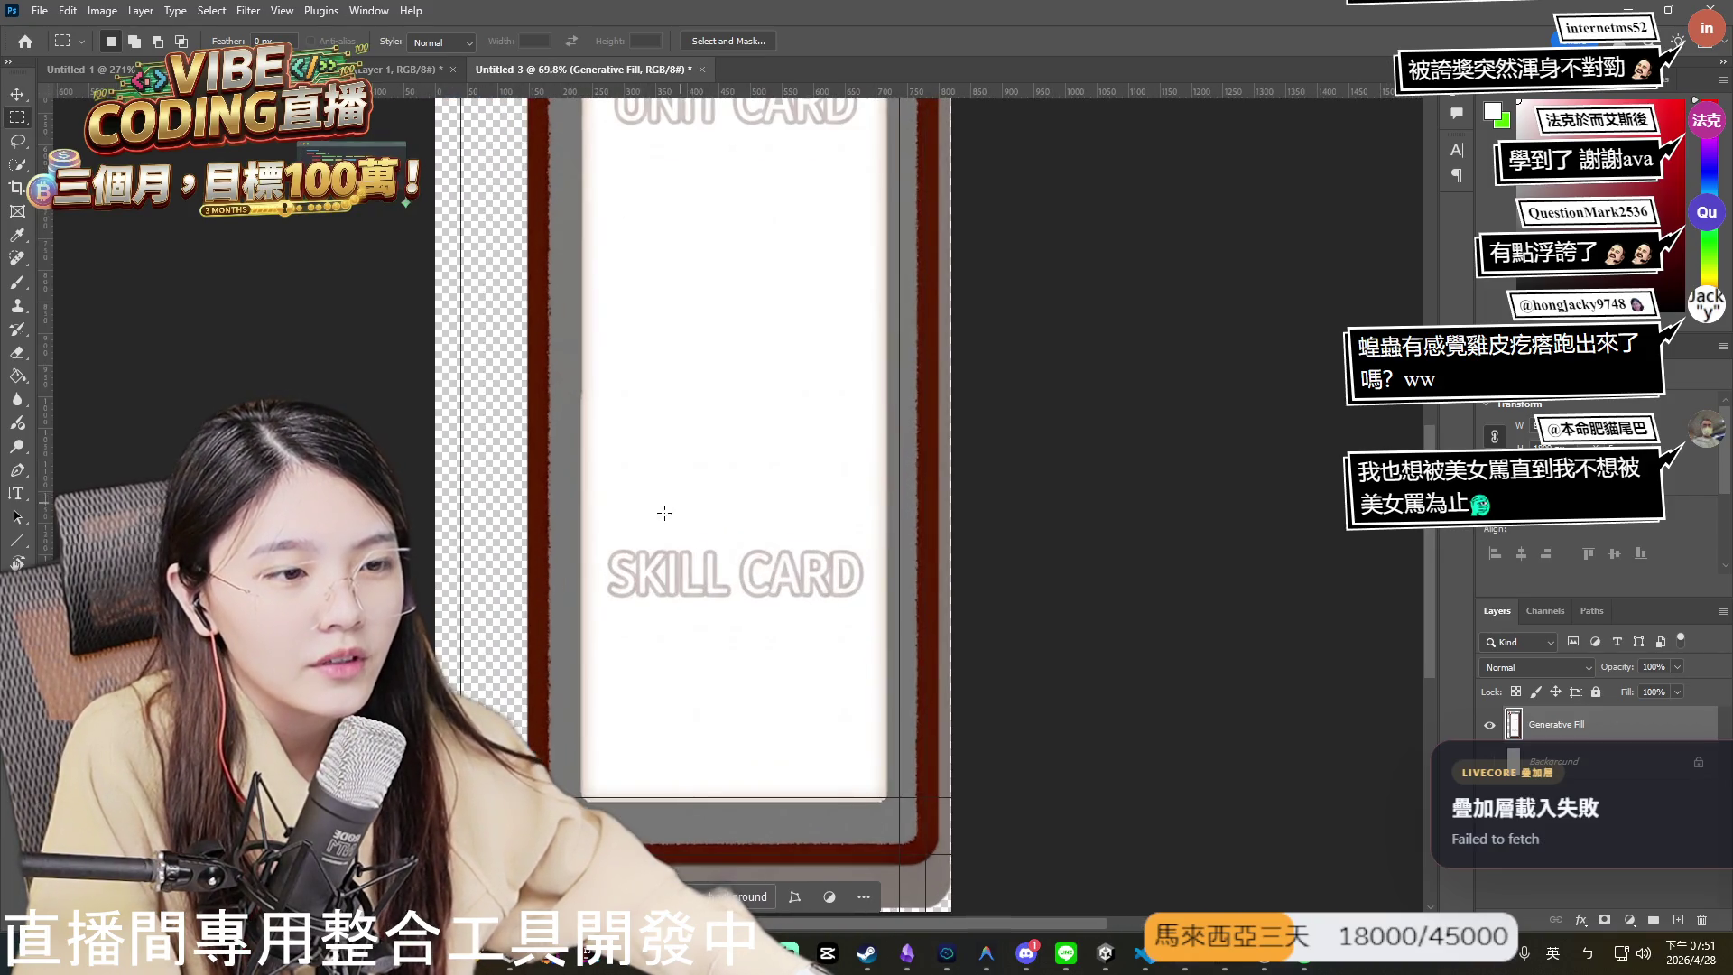
pyautogui.scroll(-5, 677, 559)
pyautogui.scroll(4, 690, 551)
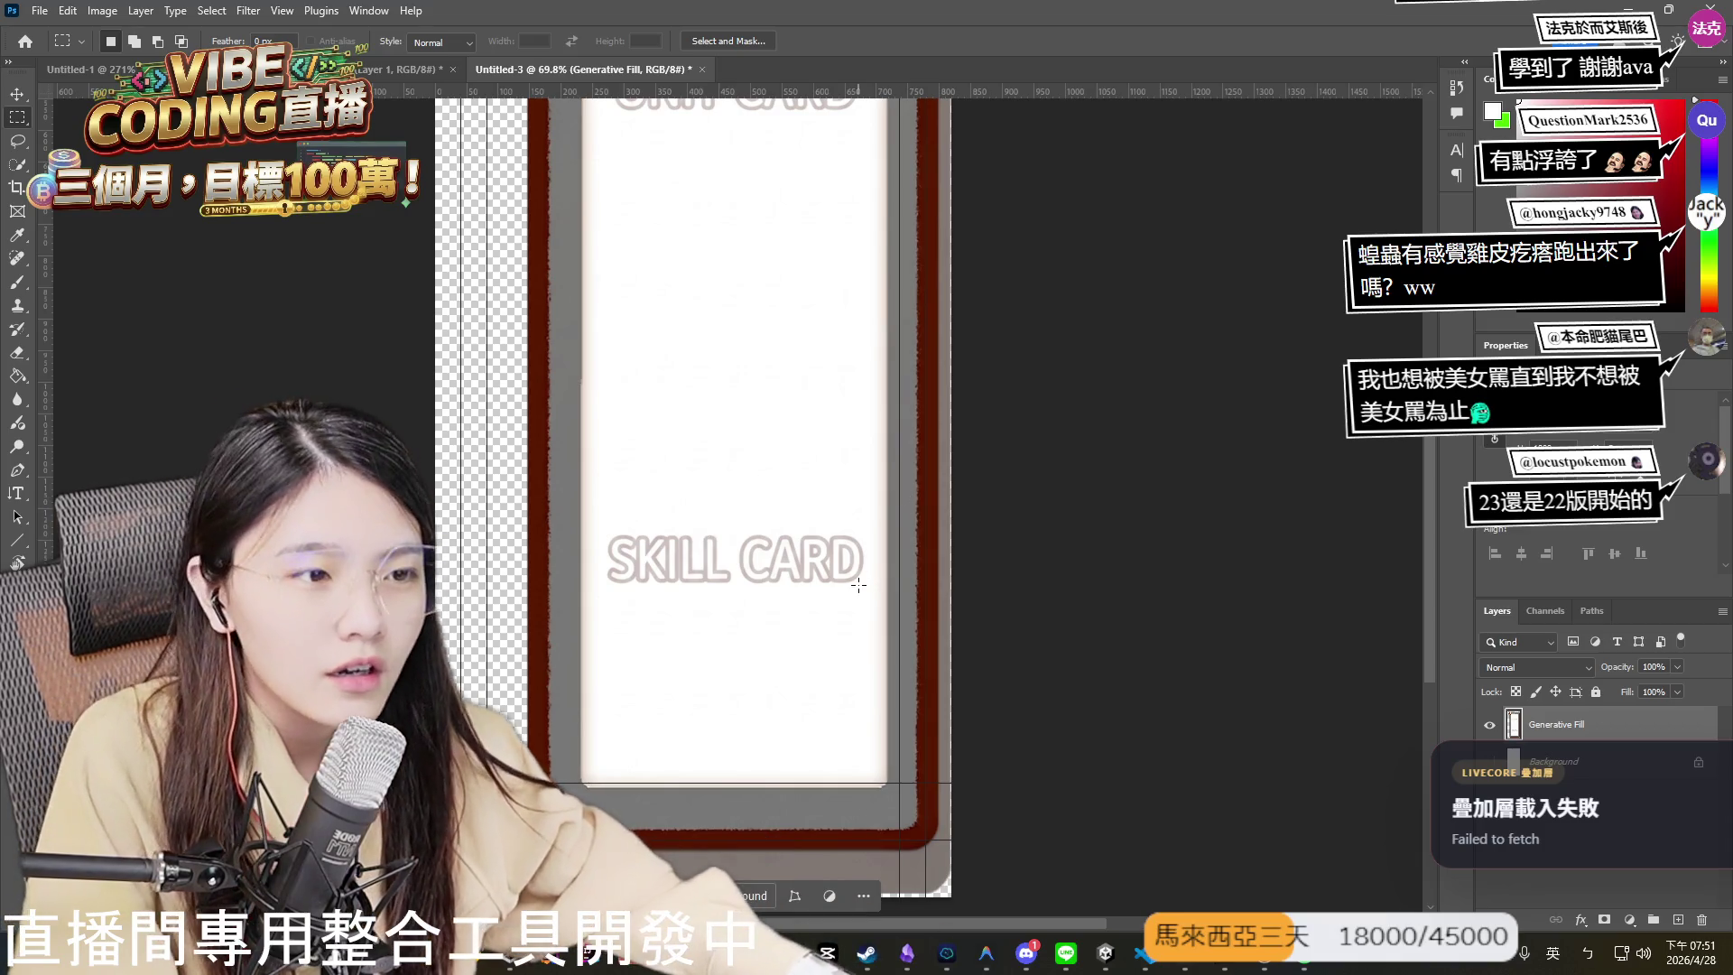
pyautogui.scroll(2, 872, 648)
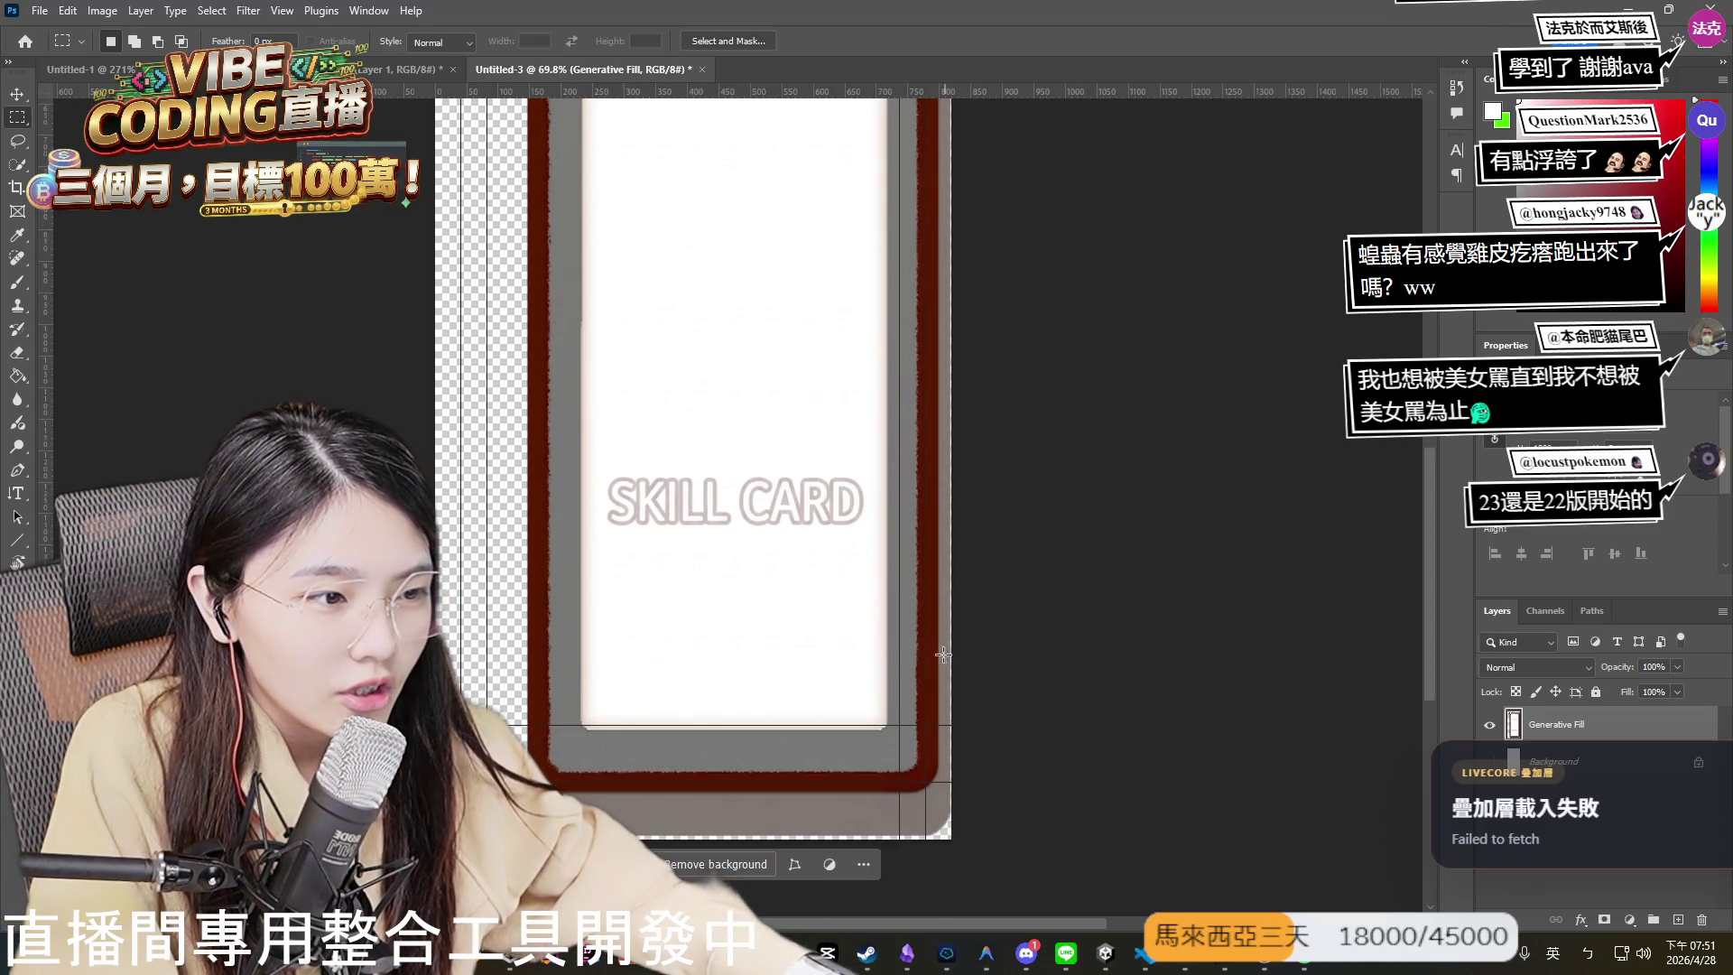
pyautogui.scroll(-4, 921, 659)
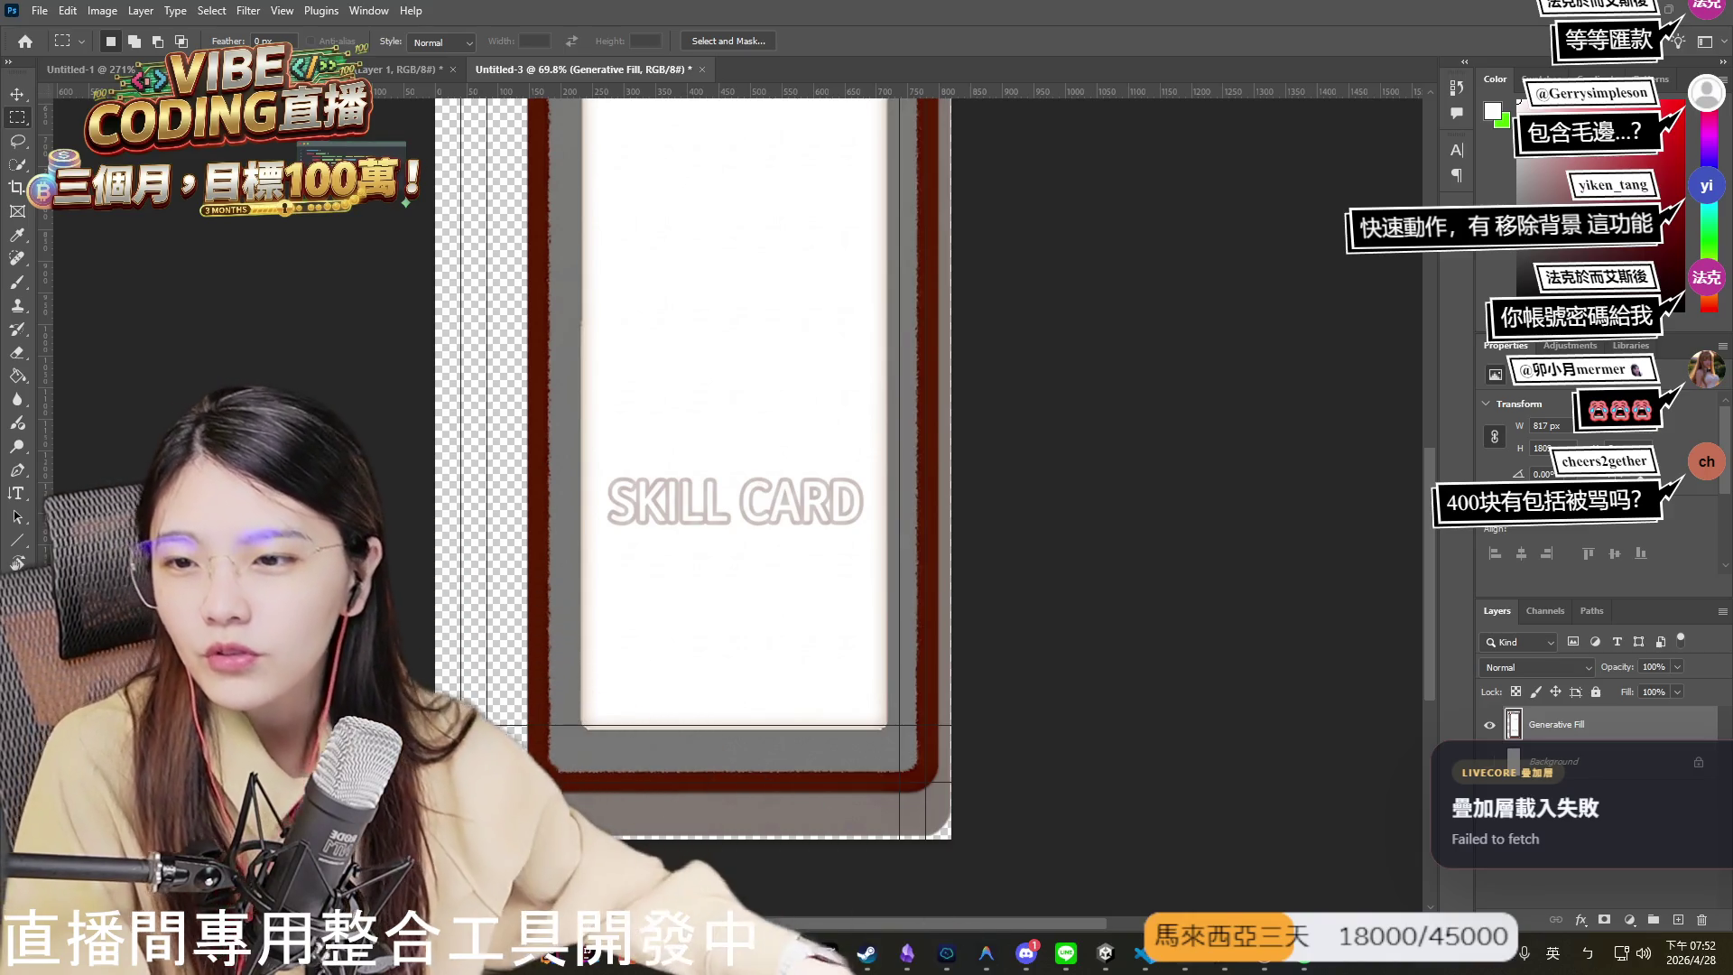
# - Zoom in on the SELECTED header edge and pick the Brush, shrinking it to about 53 px
pyautogui.scroll(2, 733, 662)
pyautogui.scroll(10, 734, 662)
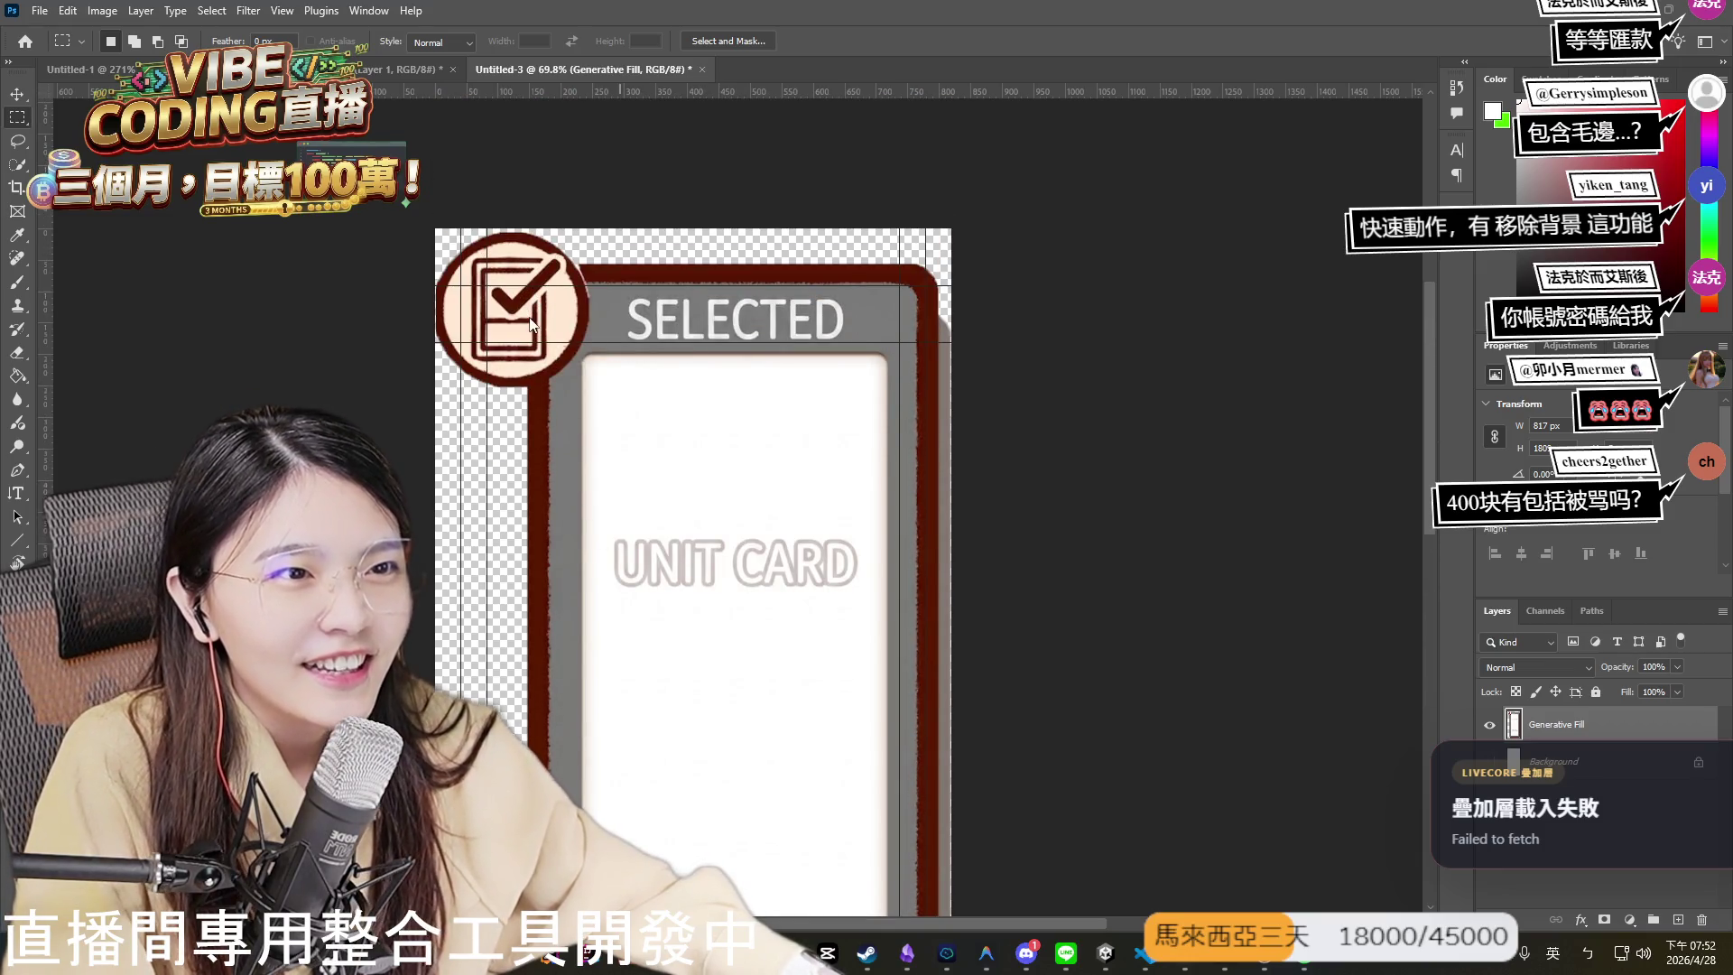
pyautogui.scroll(5, 588, 298)
pyautogui.scroll(5, 589, 297)
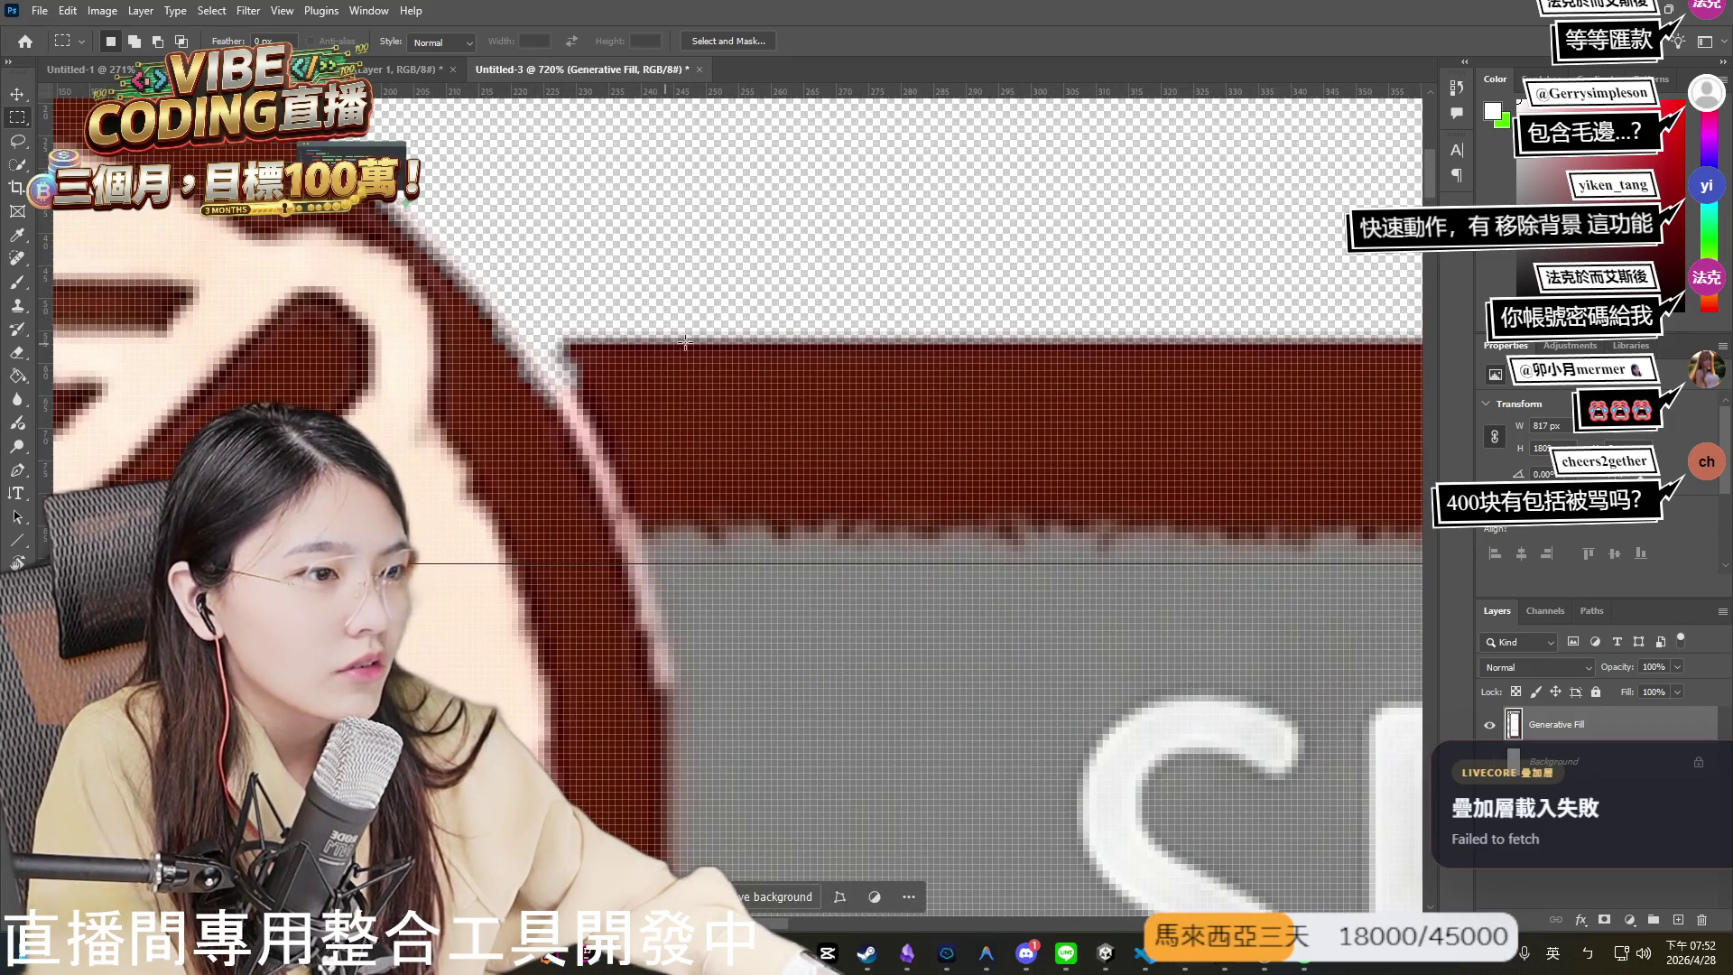
pyautogui.press('b')
pyautogui.press('q')
pyautogui.press('q')
pyautogui.press('q')
pyautogui.press('q')
pyautogui.scroll(-10, 827, 447)
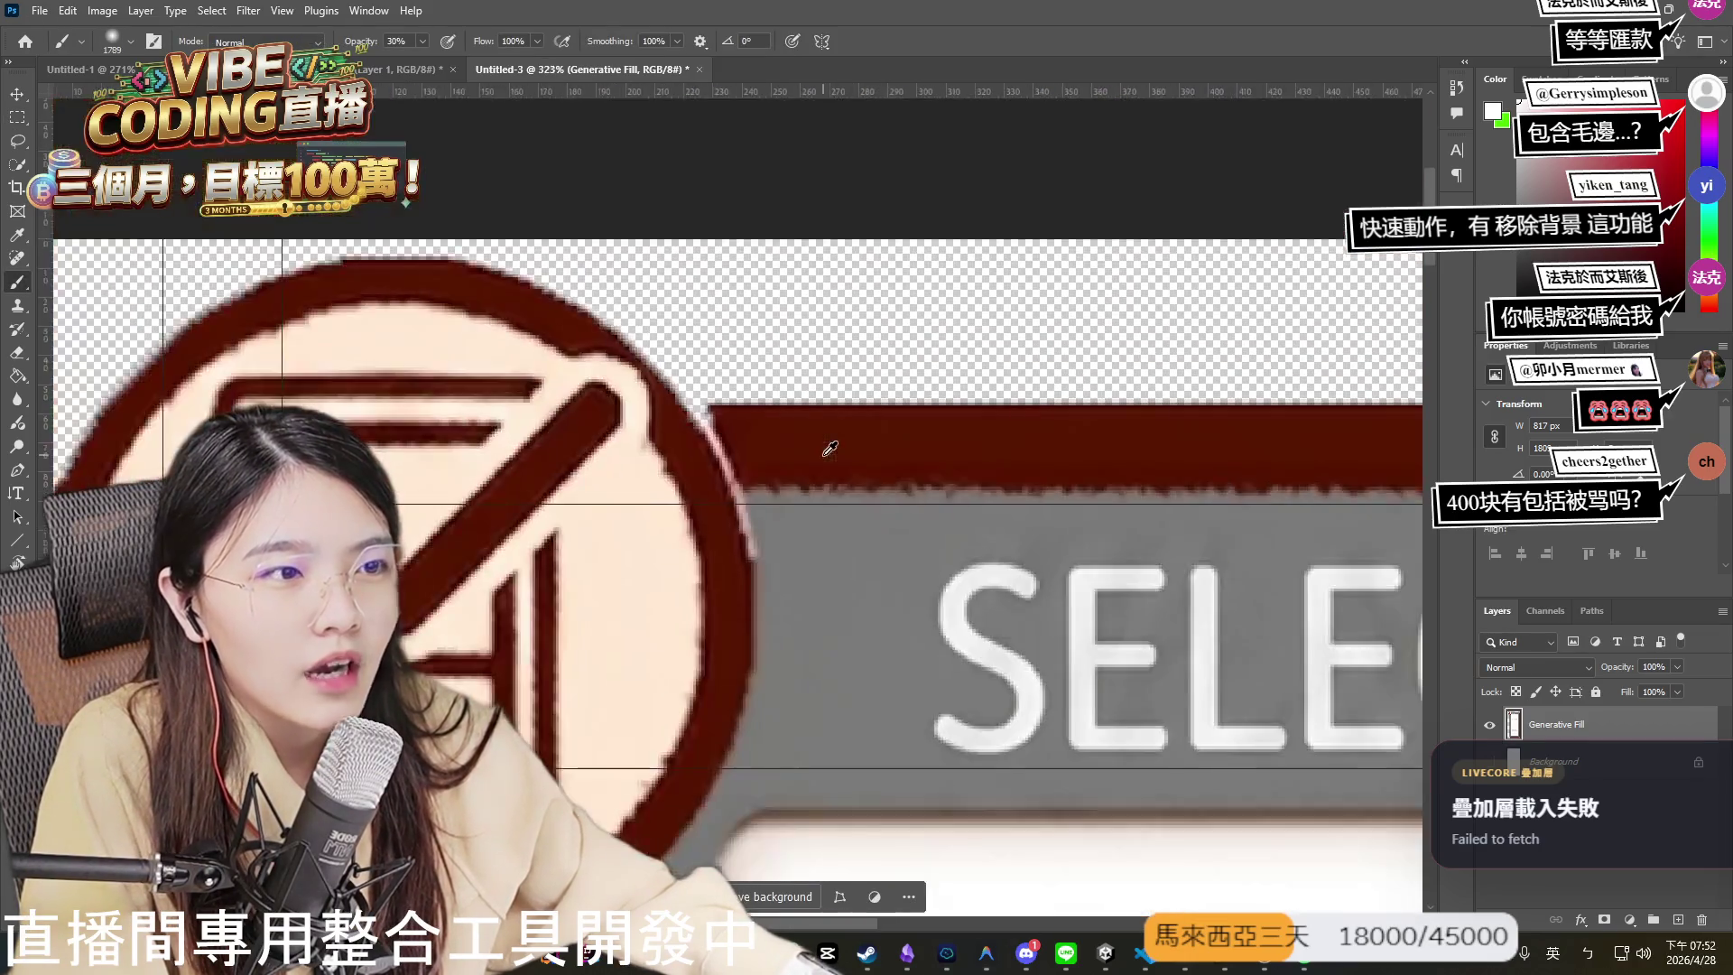
pyautogui.press('q')
pyautogui.moveTo(1038, 562); pyautogui.dragTo(1038, 562)
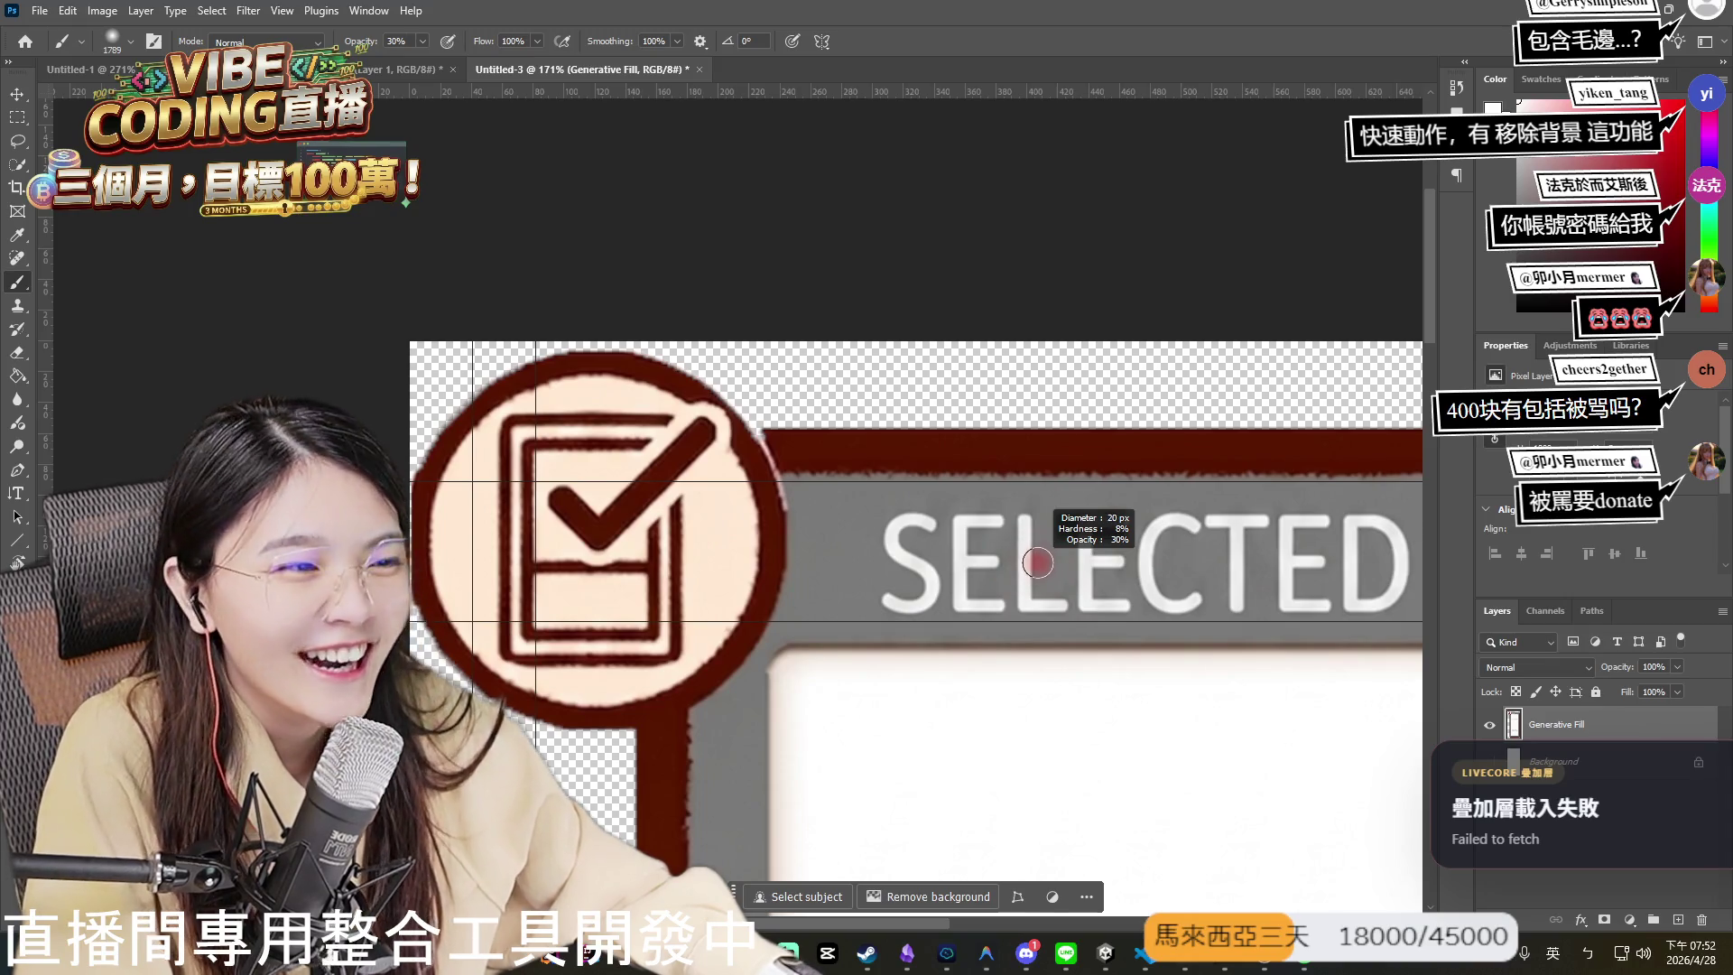
pyautogui.scroll(3, 881, 447)
pyautogui.scroll(5, 591, 532)
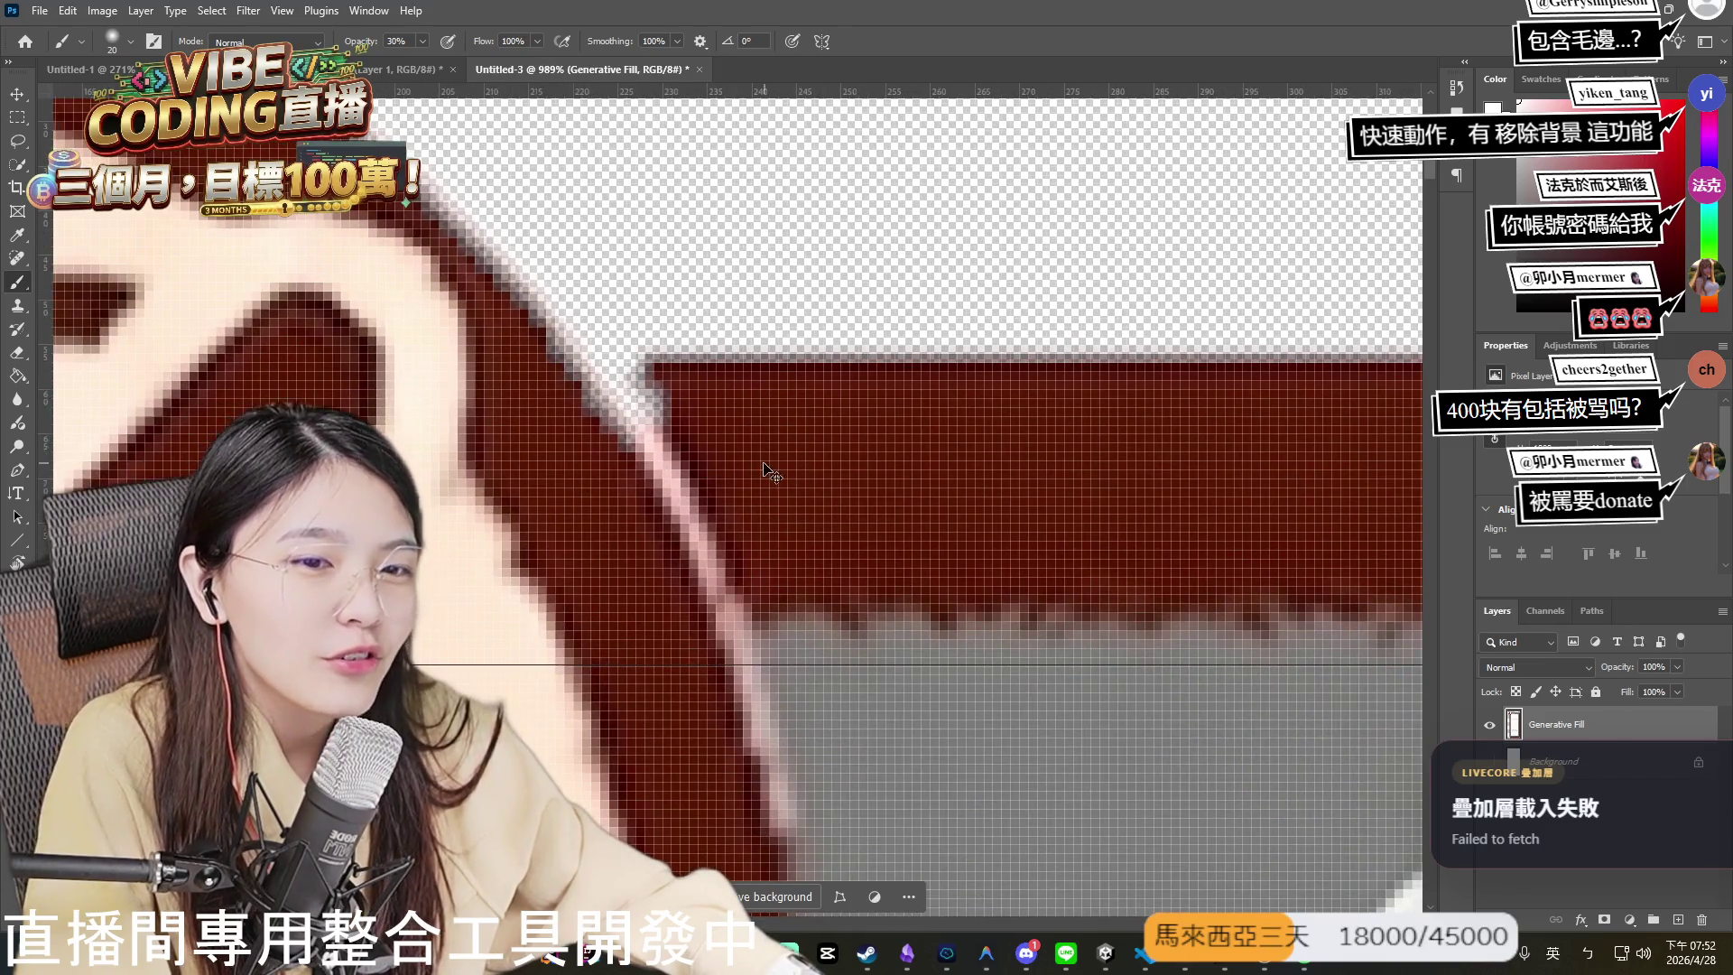
# - Sample the card's dark red and paint over the light border fringe with an 8 px brush
pyautogui.keyDown('alt'); pyautogui.click(780, 429); pyautogui.keyUp('alt')
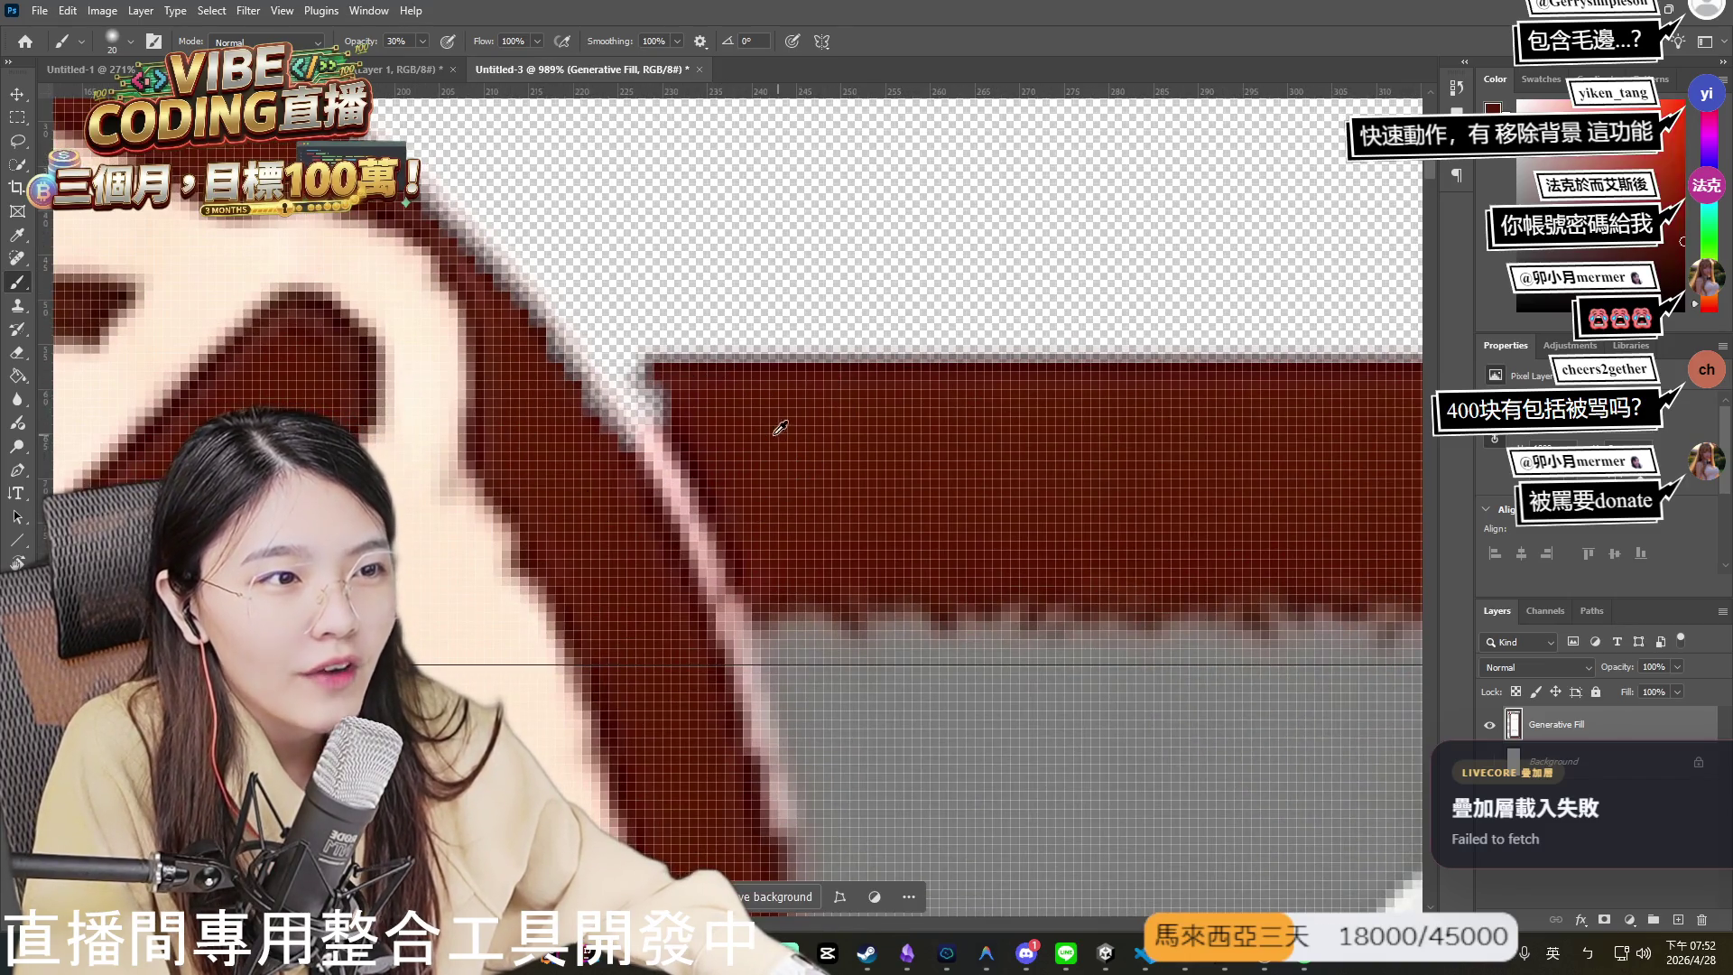
pyautogui.rightClick(669, 368)
pyautogui.moveTo(708, 294); pyautogui.dragTo(654, 397)
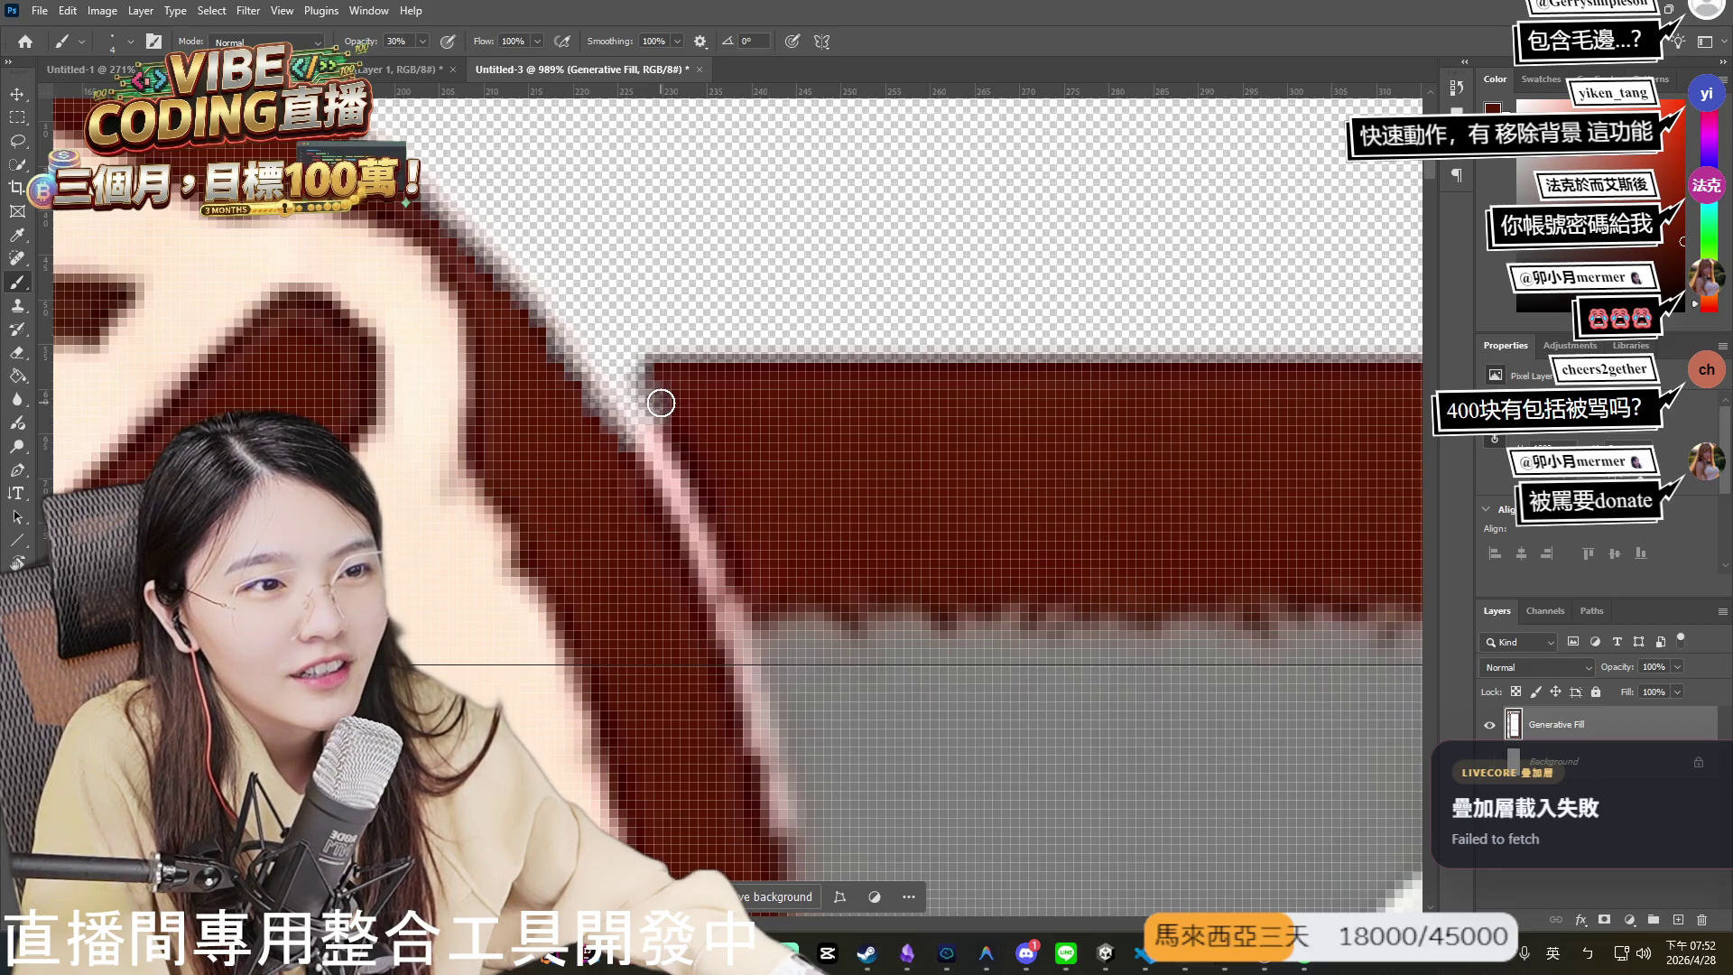
pyautogui.press(']')
pyautogui.press(']')
pyautogui.press(']')
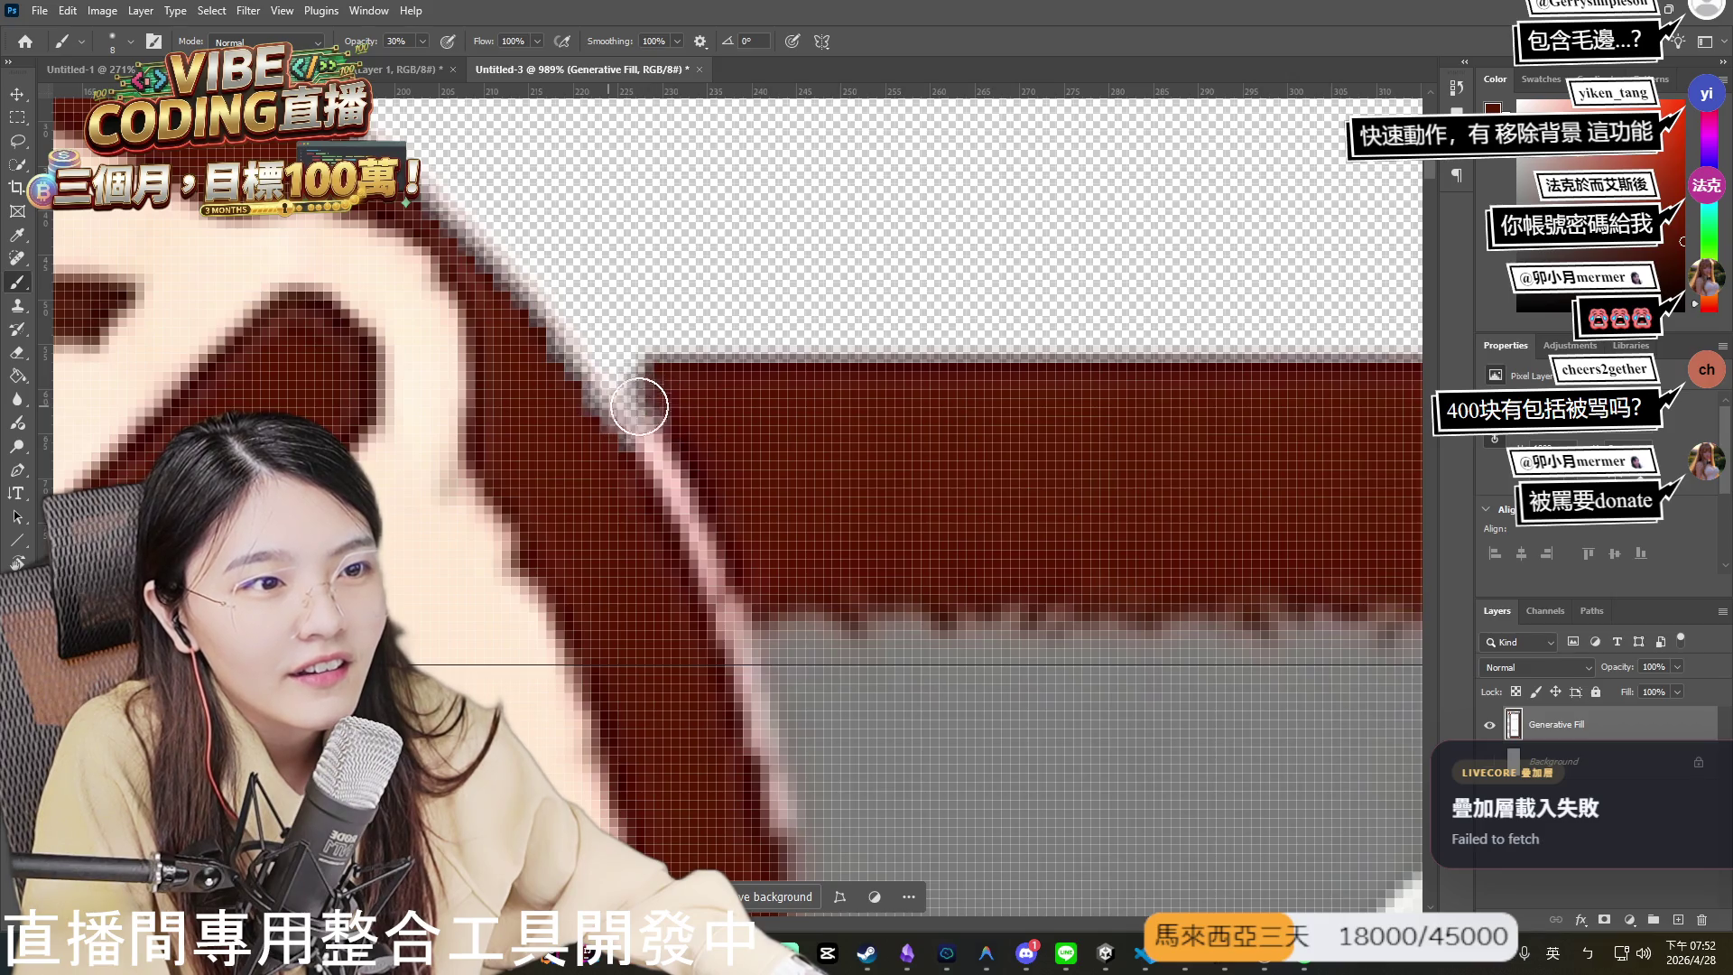
pyautogui.moveTo(650, 398)
pyautogui.mouseDown()
pyautogui.moveTo(599, 375)
pyautogui.moveTo(643, 393)
pyautogui.moveTo(603, 398)
pyautogui.moveTo(658, 410)
pyautogui.moveTo(619, 425)
pyautogui.moveTo(669, 402)
pyautogui.moveTo(563, 395)
pyautogui.moveTo(646, 383)
pyautogui.moveTo(587, 391)
pyautogui.moveTo(766, 406)
pyautogui.mouseUp()
# - Fit the whole card in view, choose File > Export > Export As, and select CardSelection_Selected_Window.png
pyautogui.keyDown('alt'); pyautogui.scroll(-5, 792, 654); pyautogui.keyUp('alt')
pyautogui.keyDown('alt'); pyautogui.scroll(-4, 792, 655); pyautogui.keyUp('alt')
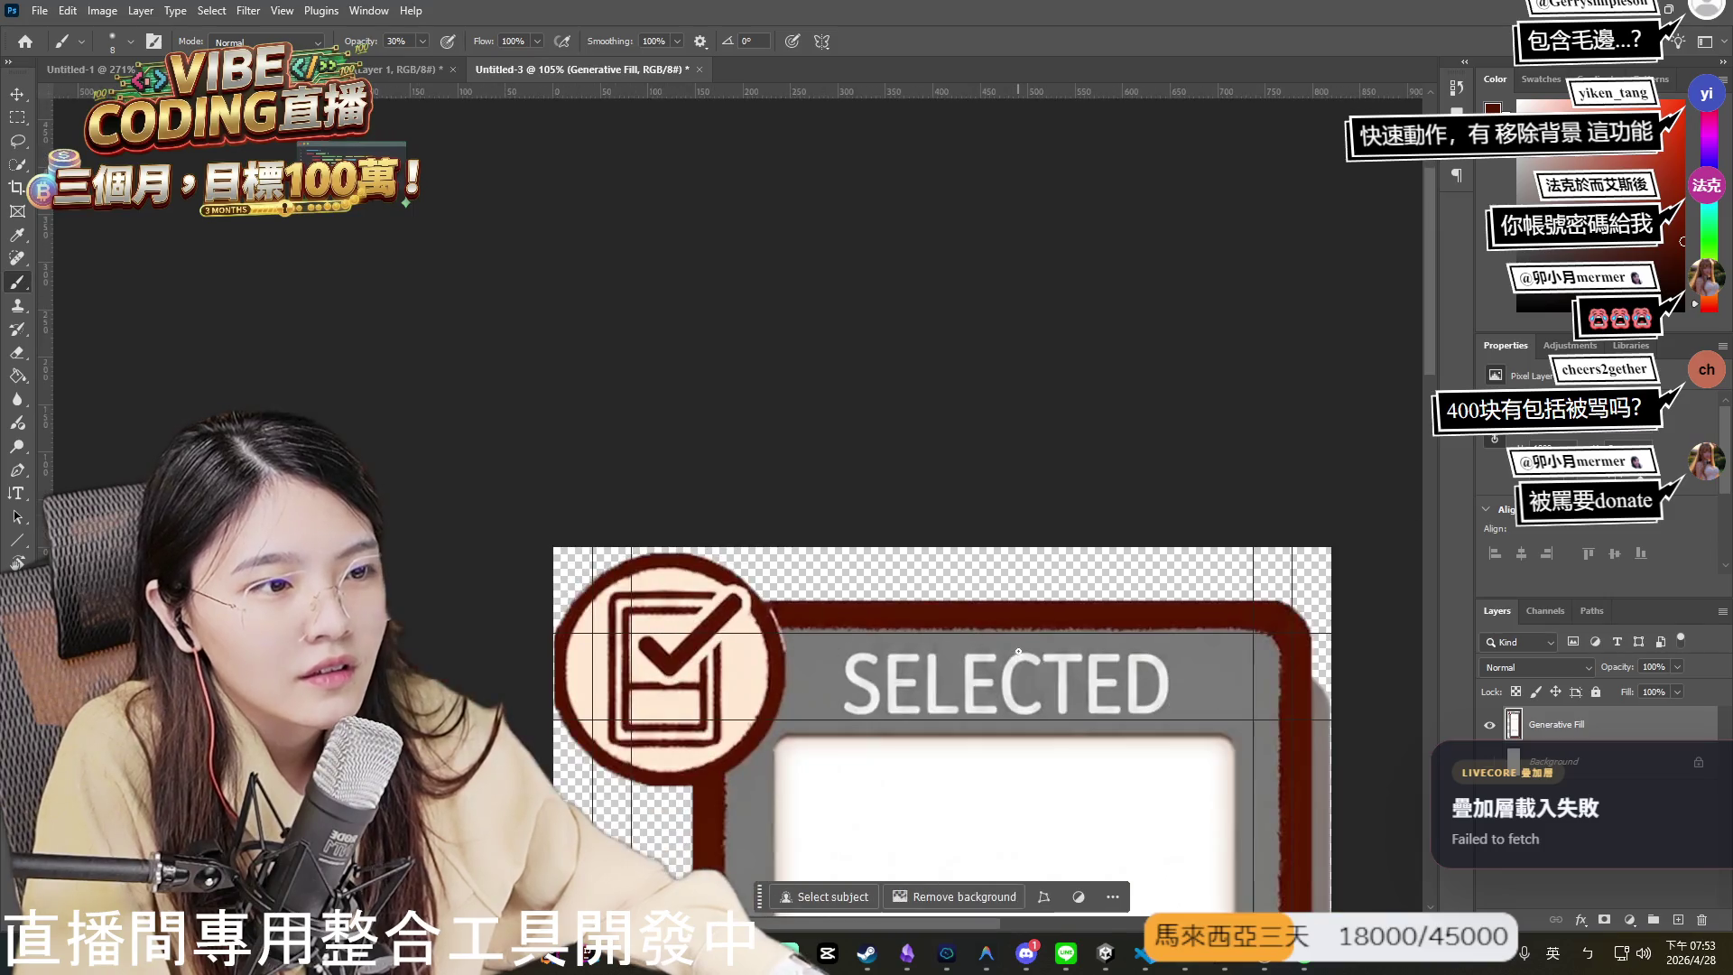
pyautogui.keyDown('alt'); pyautogui.scroll(-5, 790, 621); pyautogui.keyUp('alt')
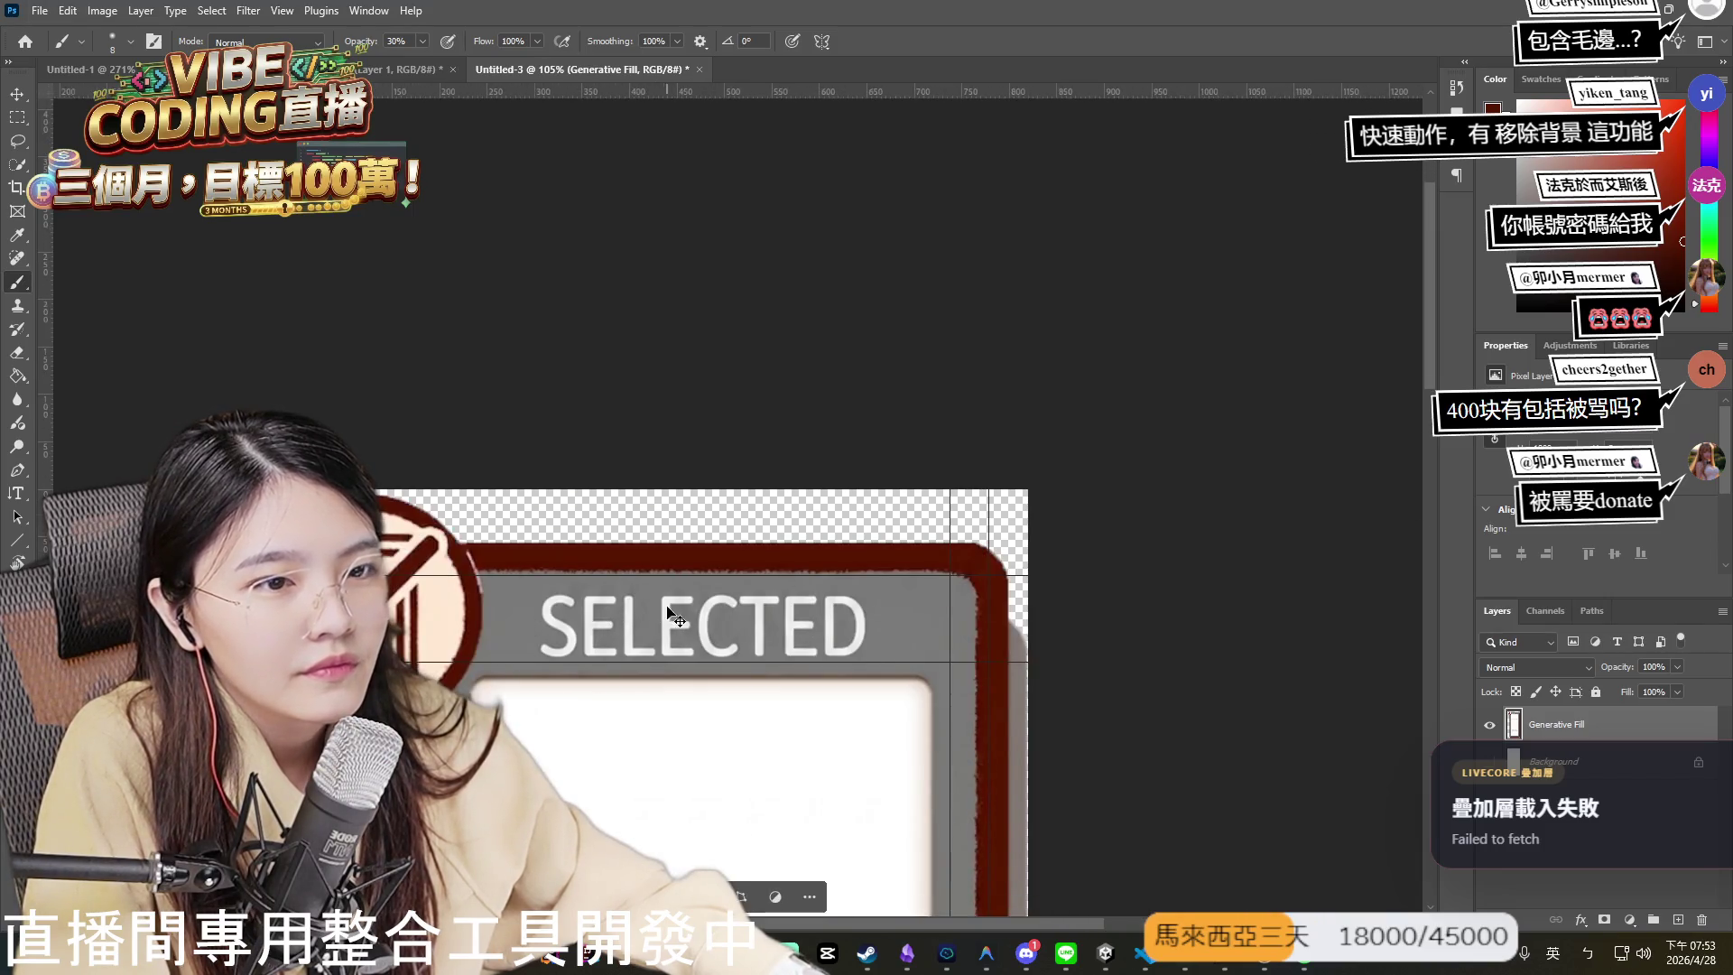
pyautogui.scroll(5, 696, 667)
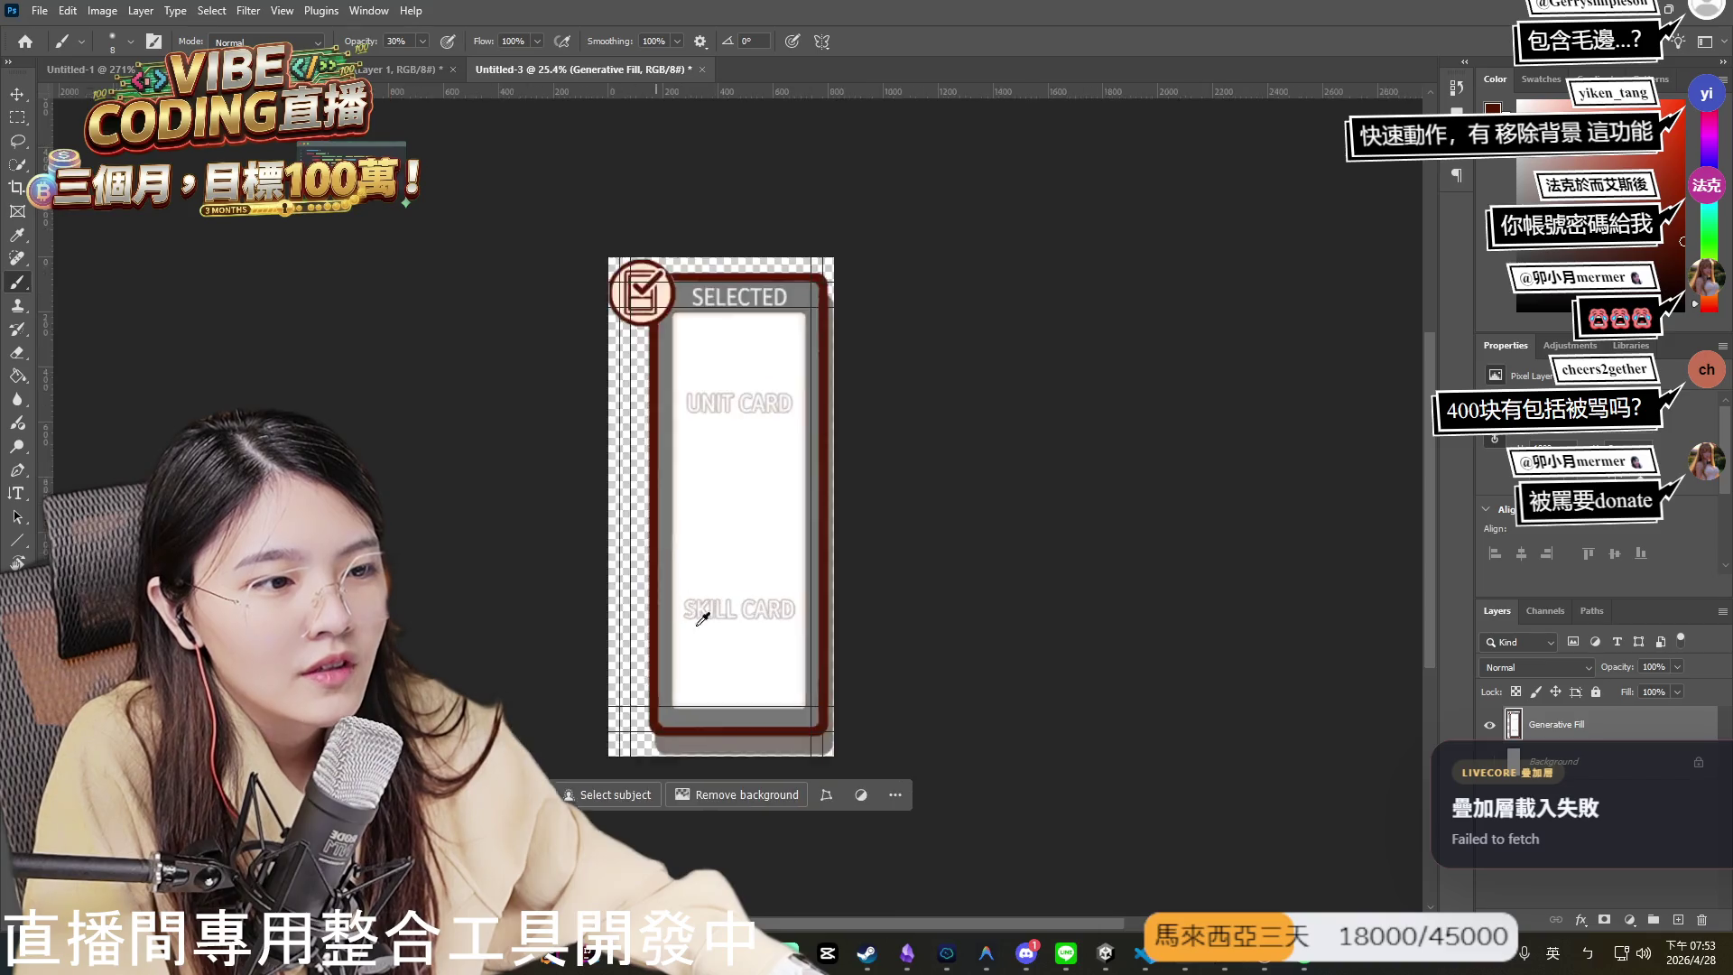
pyautogui.scroll(-2, 733, 610)
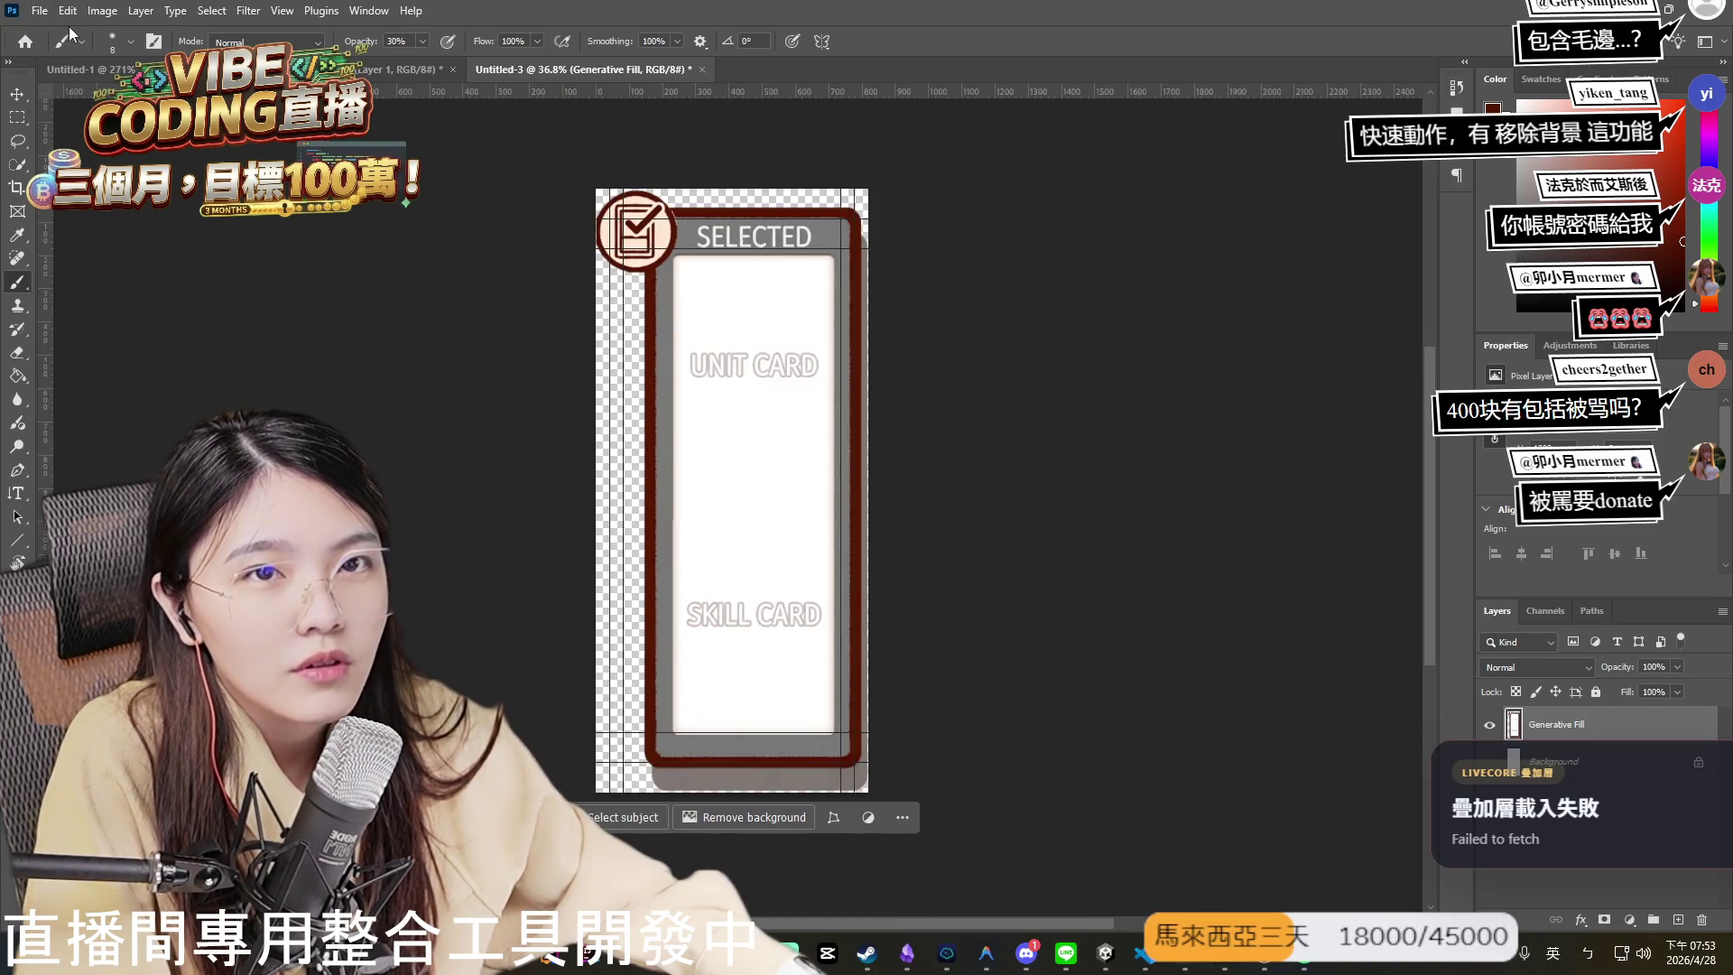
pyautogui.click(50, 10)
pyautogui.moveTo(108, 328)
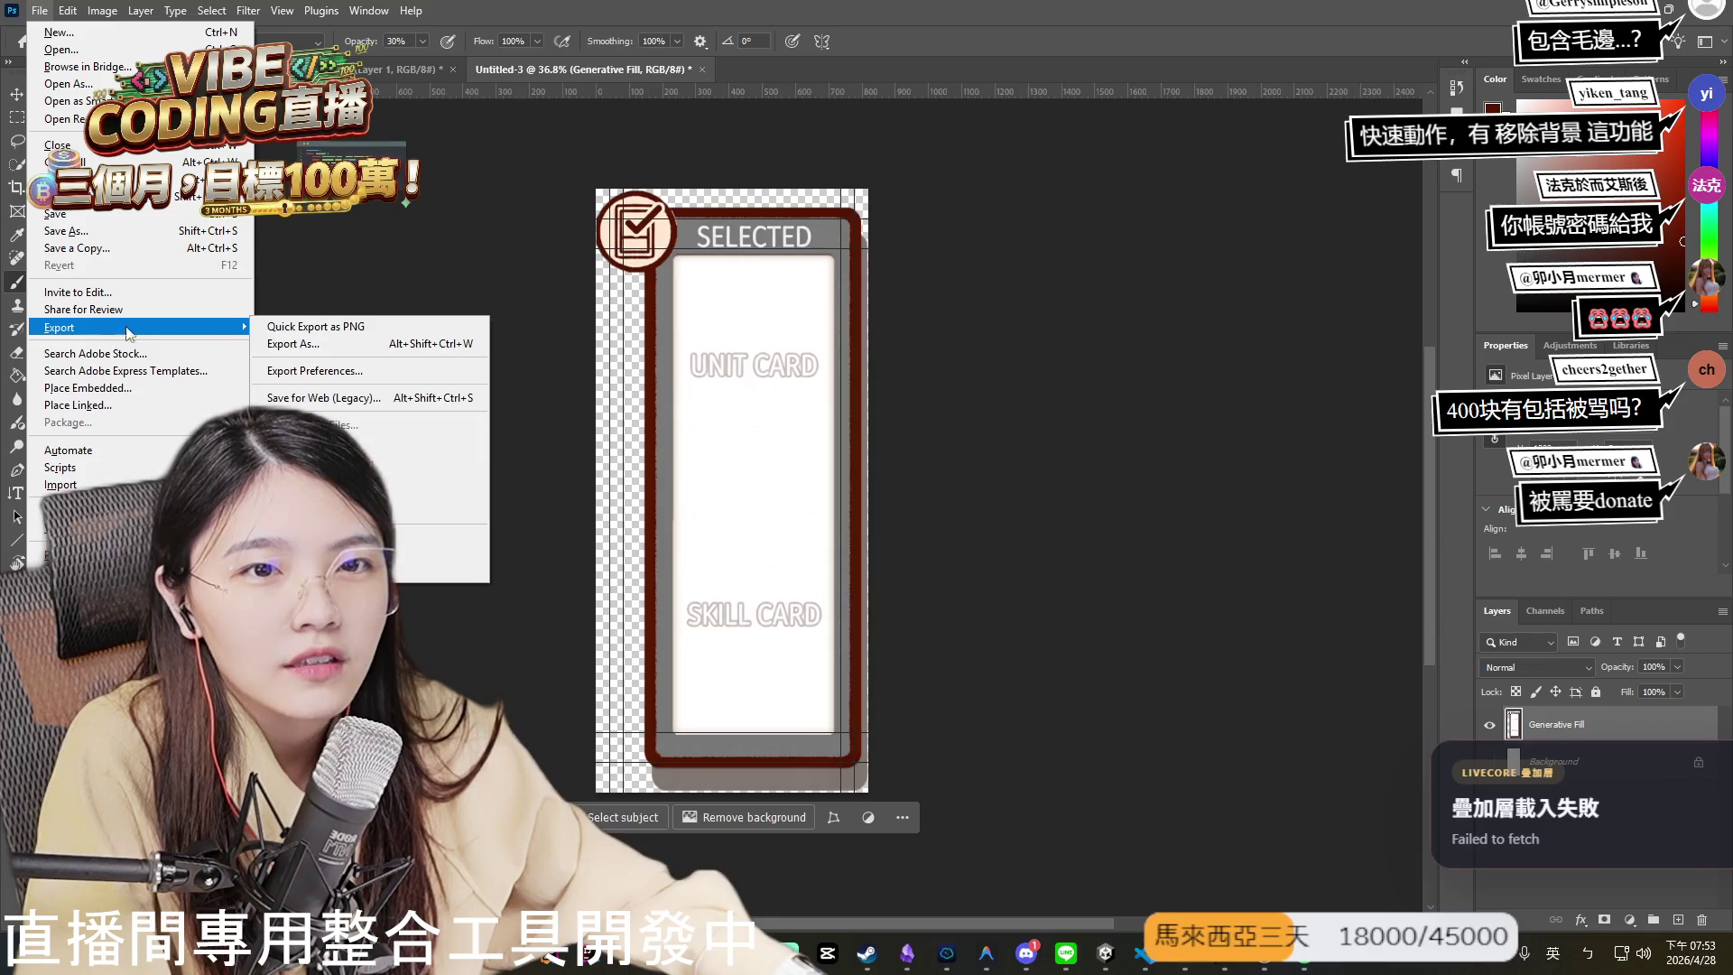
pyautogui.click(307, 328)
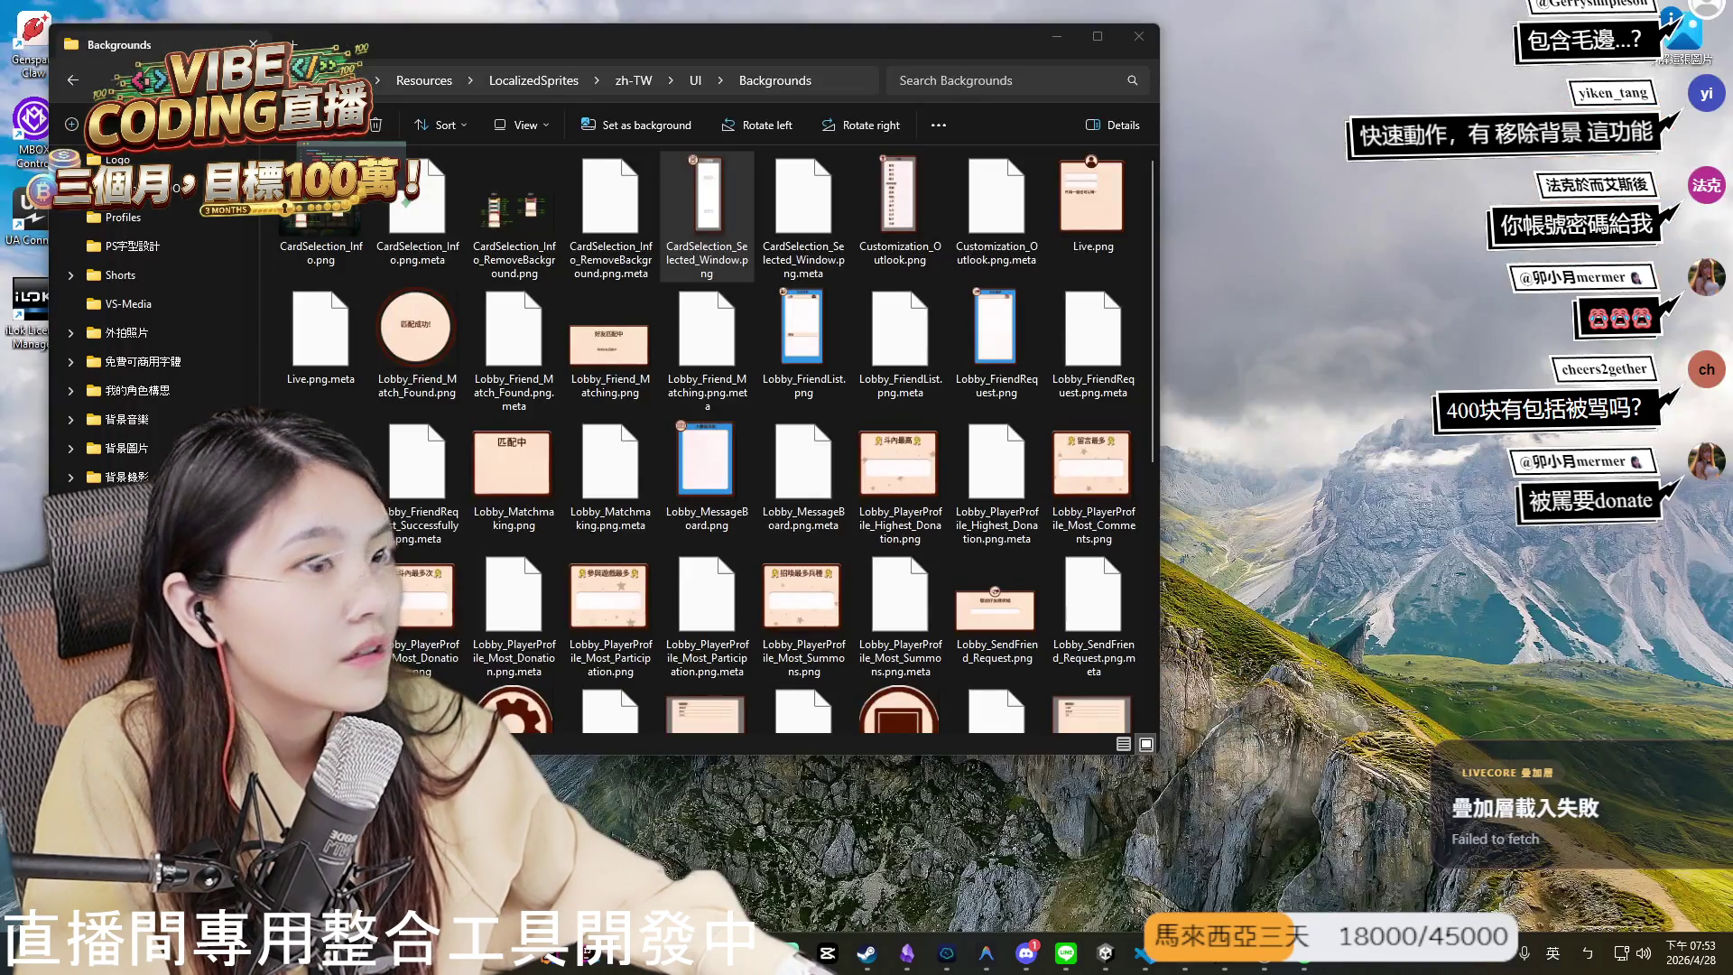
pyautogui.click(707, 216)
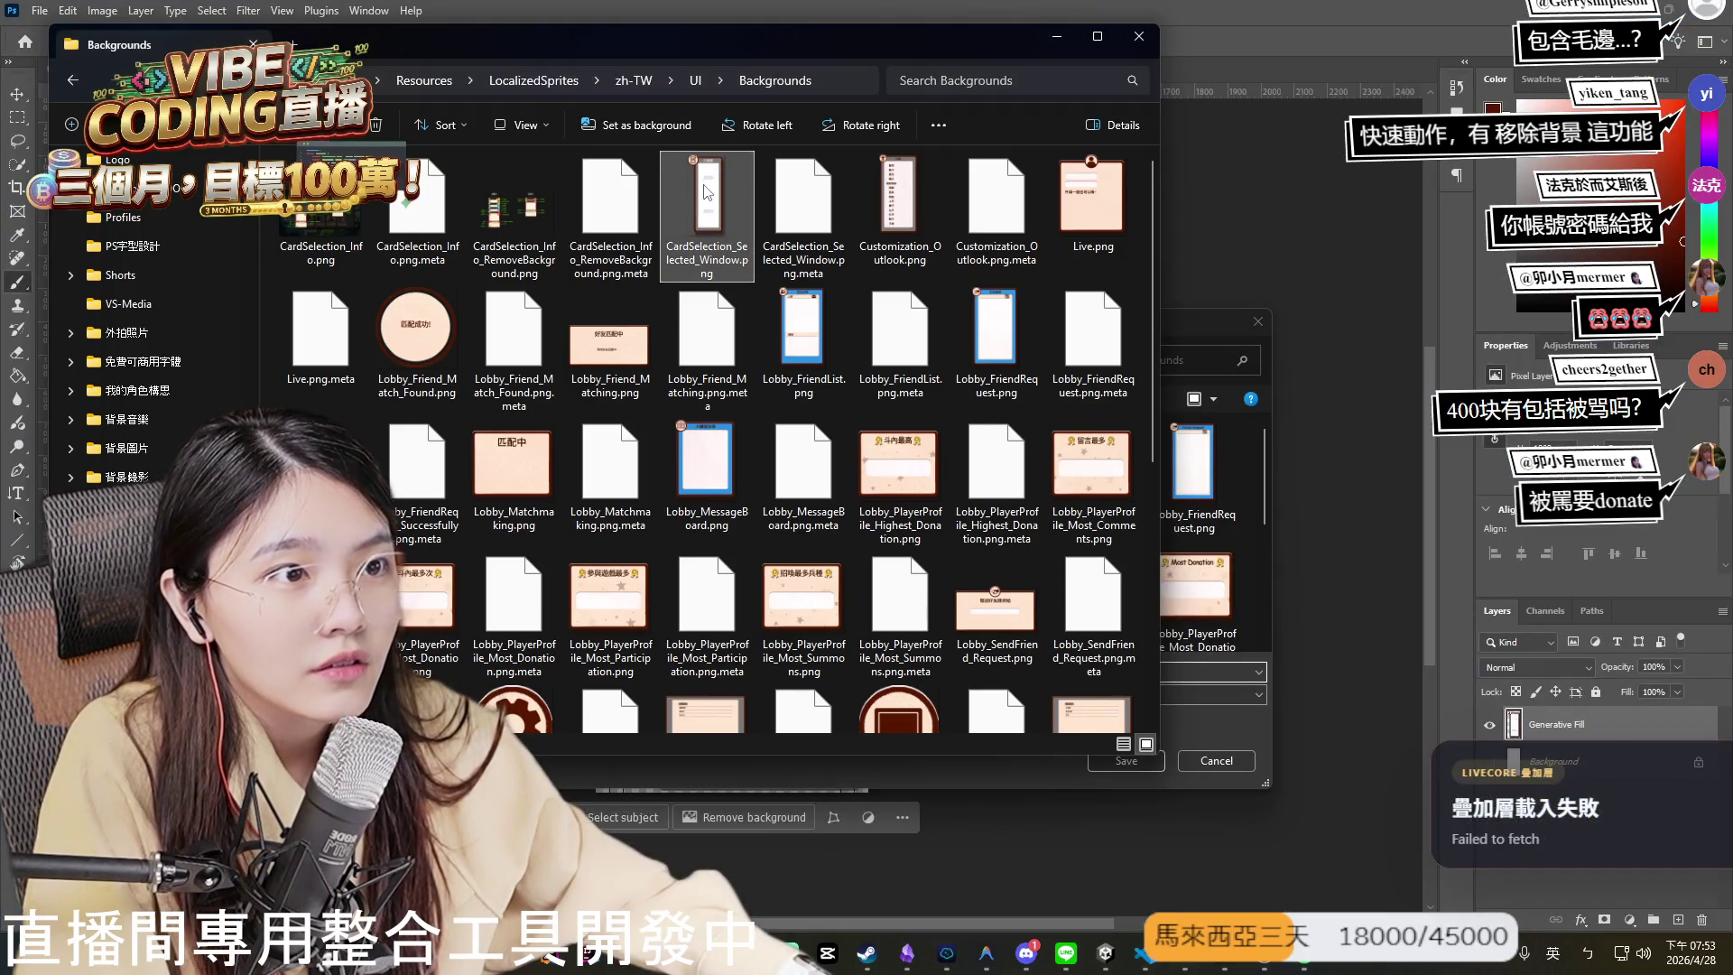
# - Save the exported card under the copied name CardSelection_Selected_Window.png
pyautogui.press('F2')
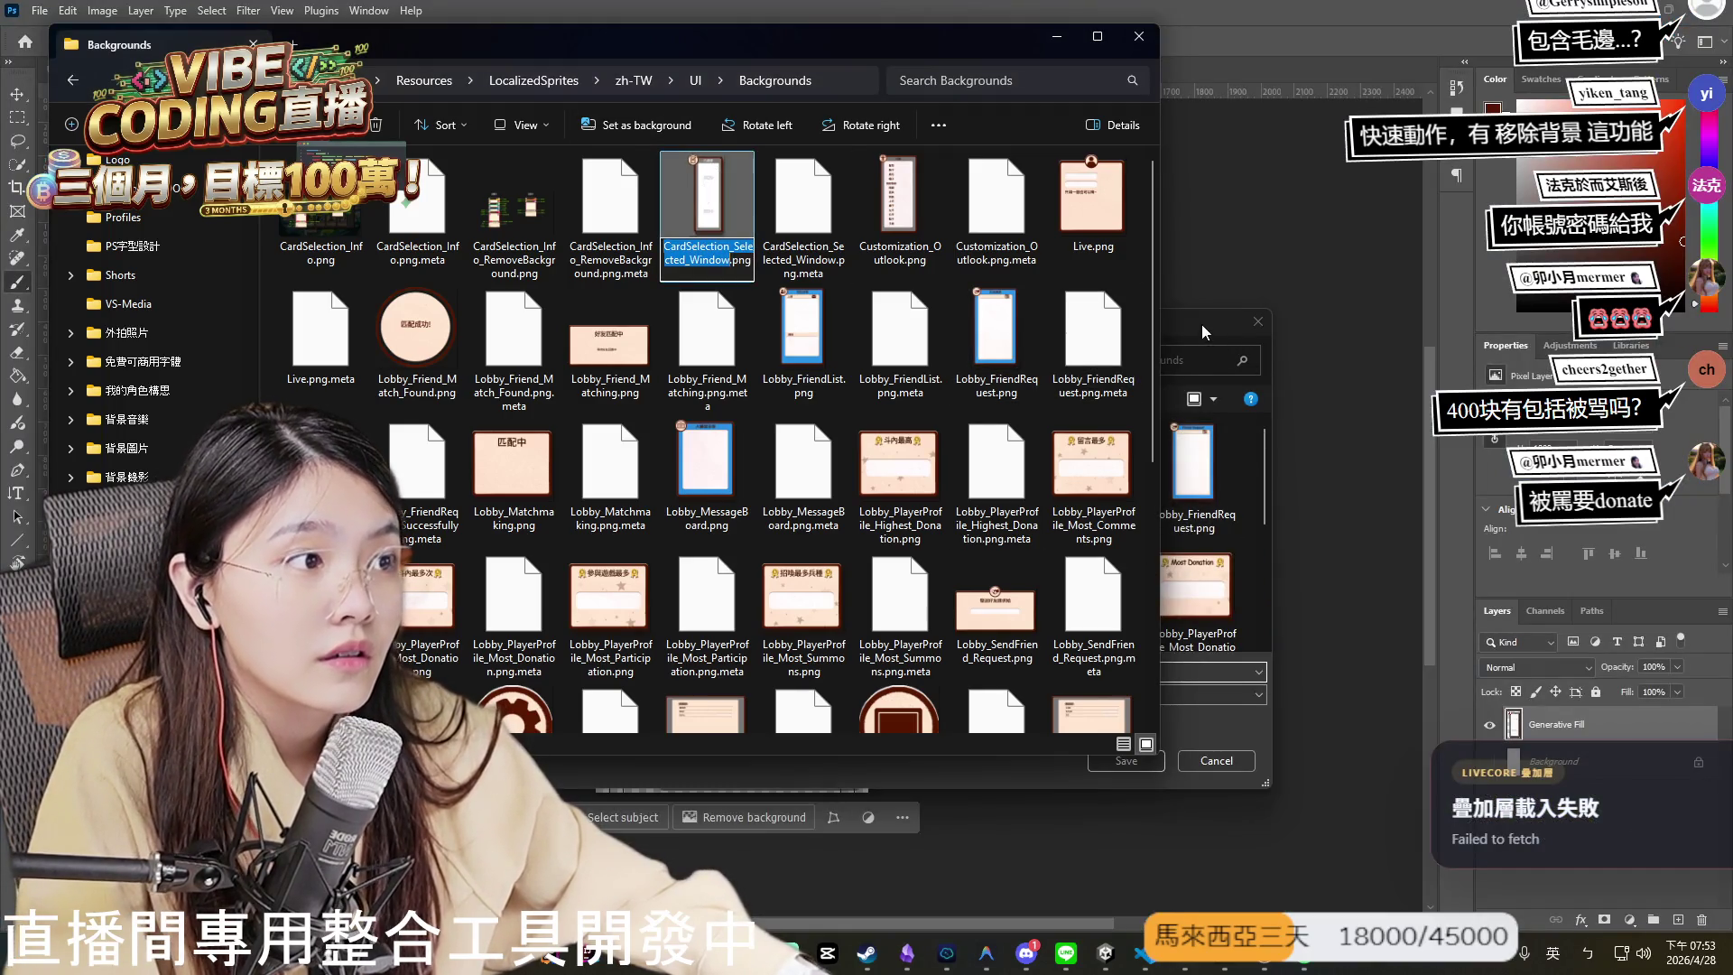
pyautogui.click(1200, 324)
pyautogui.write('CardSelection_Selected_Window')
pyautogui.press('Return')
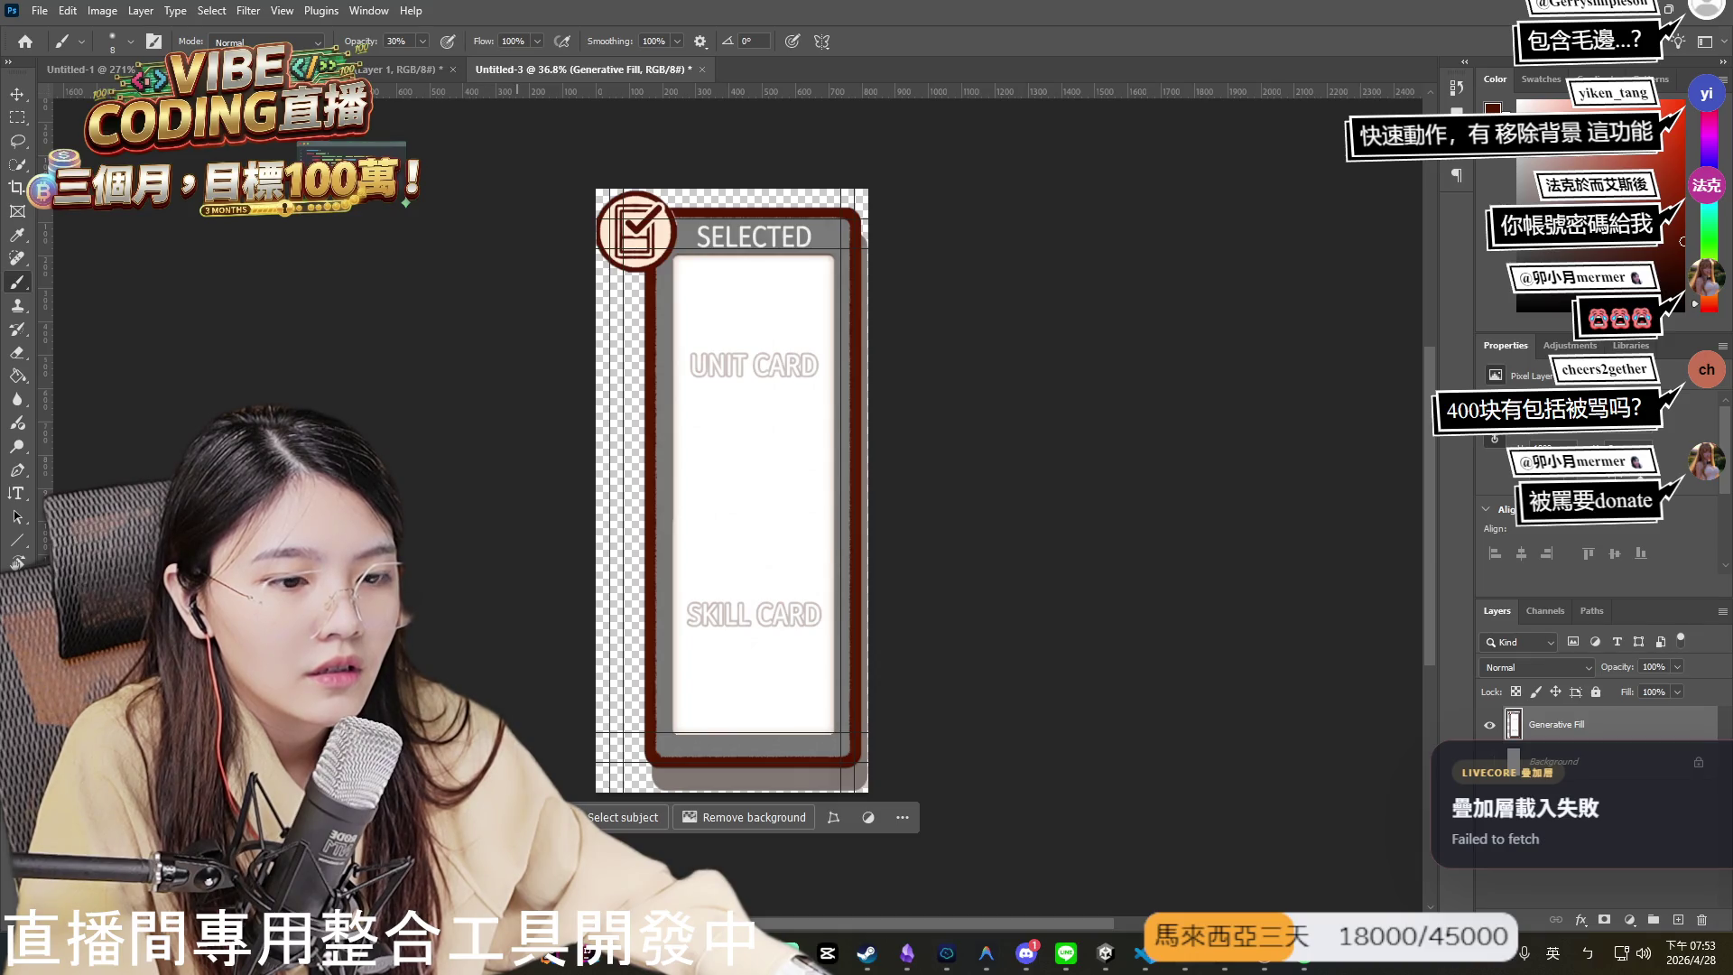
# - Preview zh-TW Customization_Outlook.png and position the en-US Backgrounds window beside the zh-TW one
pyautogui.moveTo(780, 854)
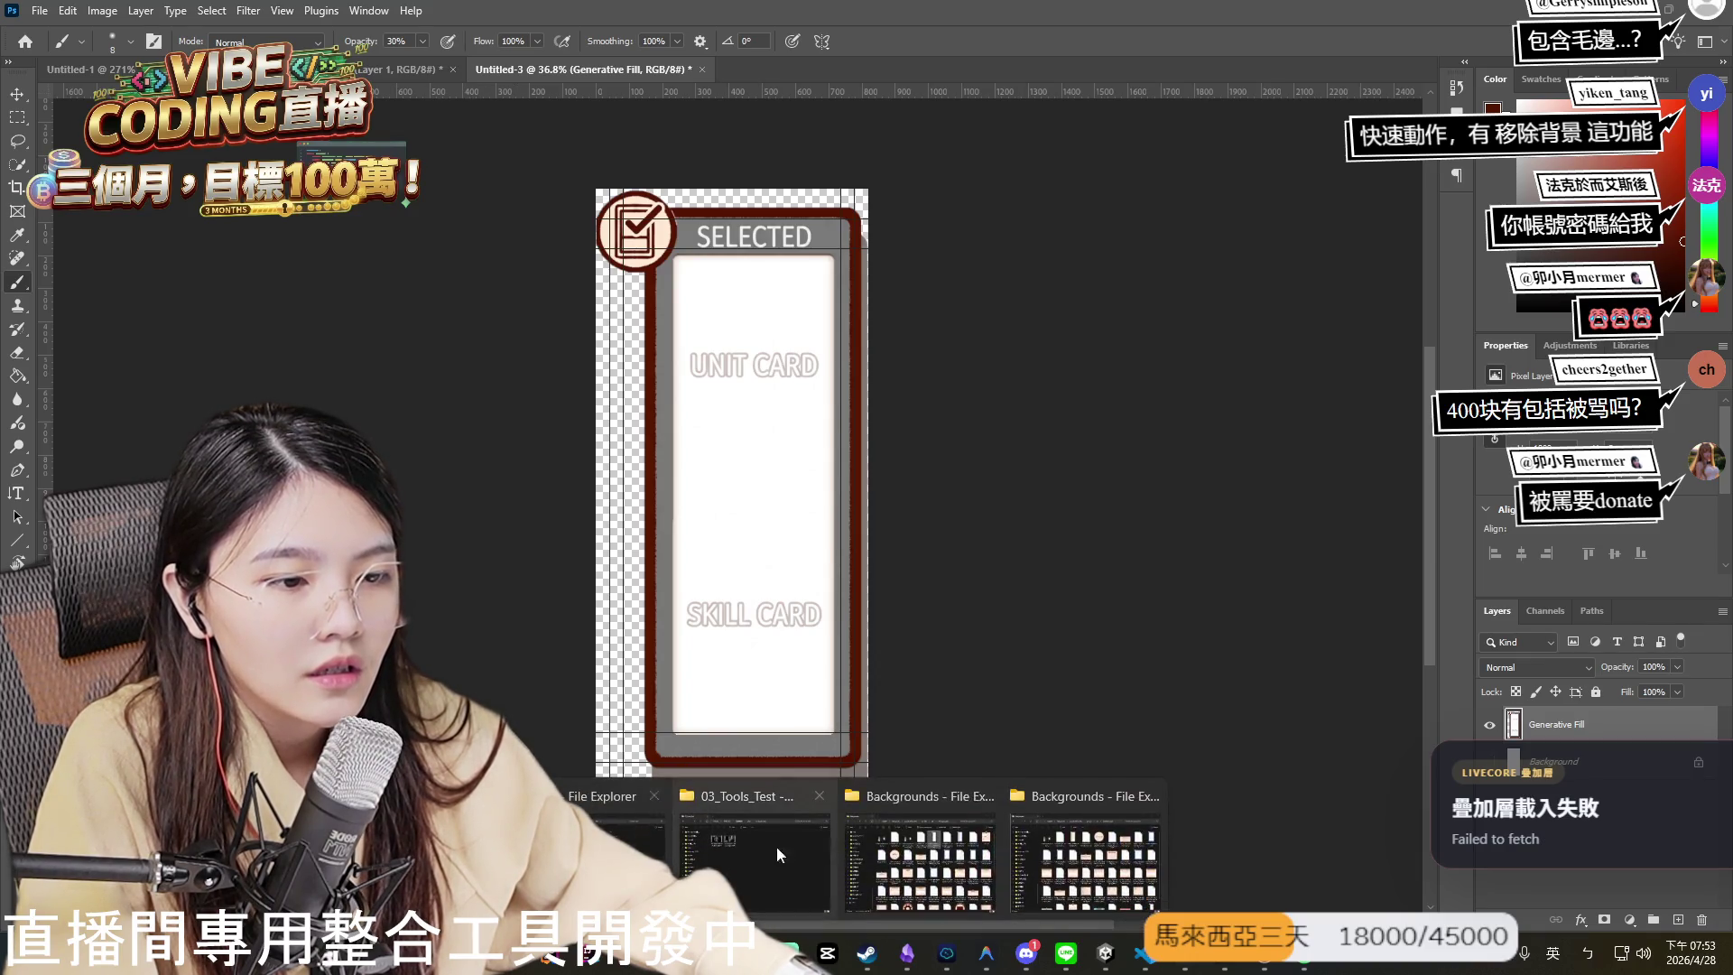
pyautogui.click(920, 858)
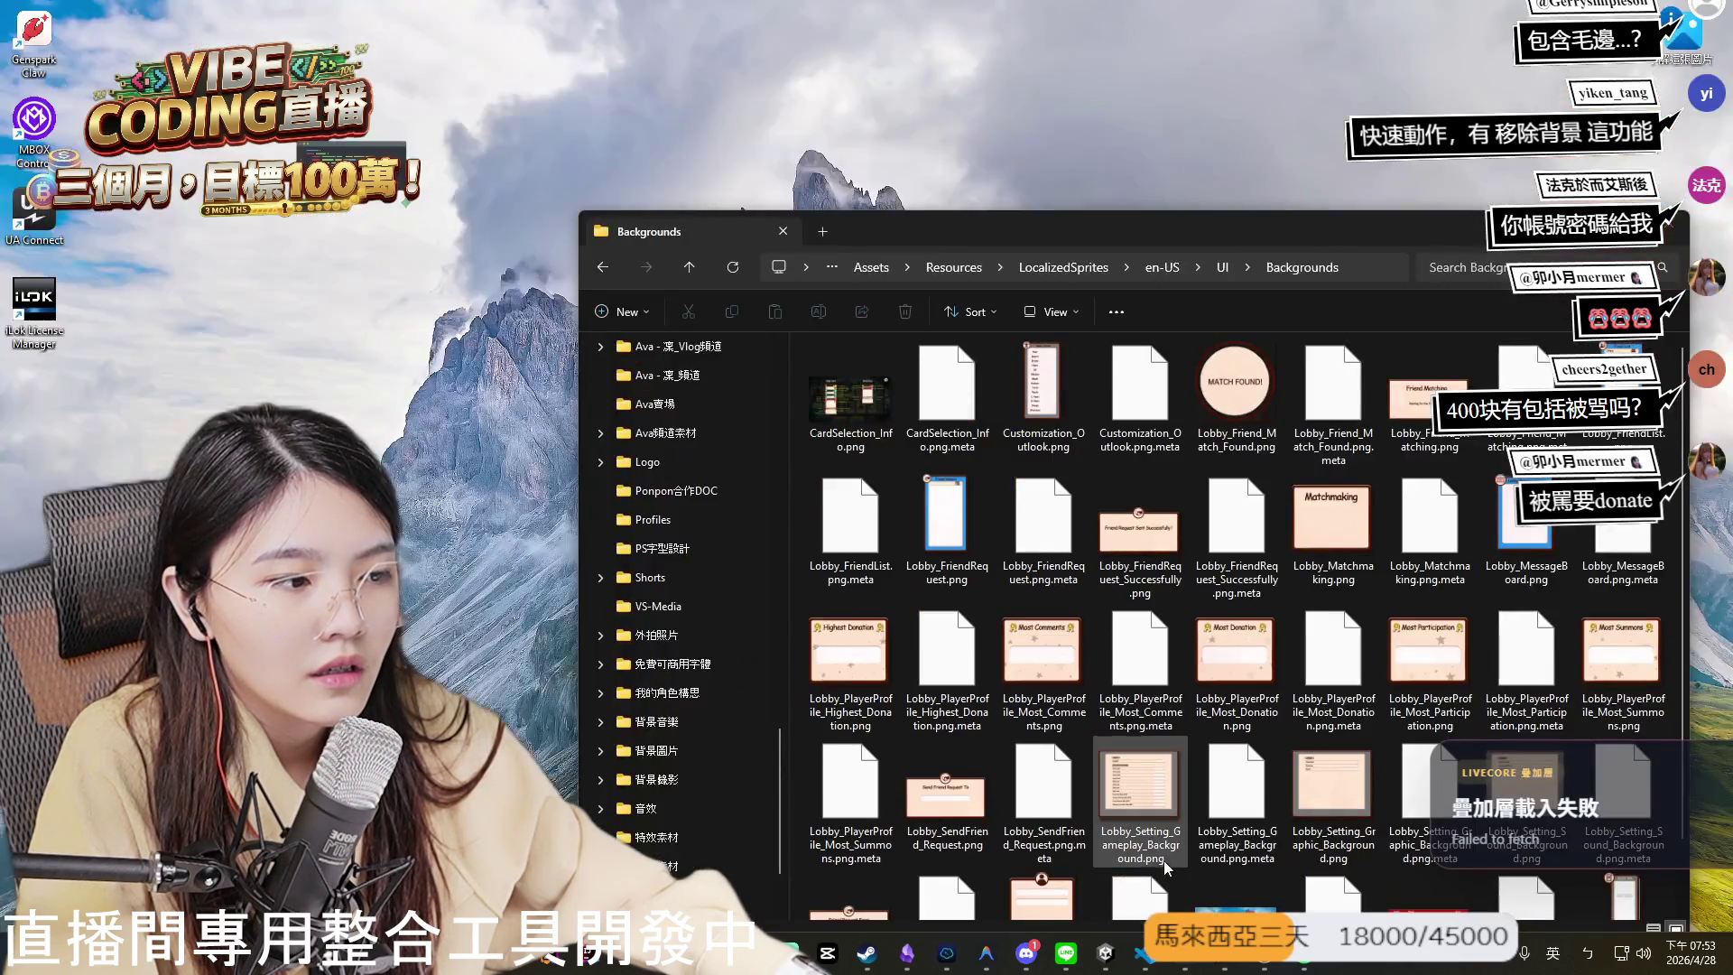
pyautogui.click(1029, 857)
pyautogui.moveTo(1025, 230)
pyautogui.mouseDown()
pyautogui.moveTo(766, 374)
pyautogui.moveTo(645, 404)
pyautogui.mouseUp()
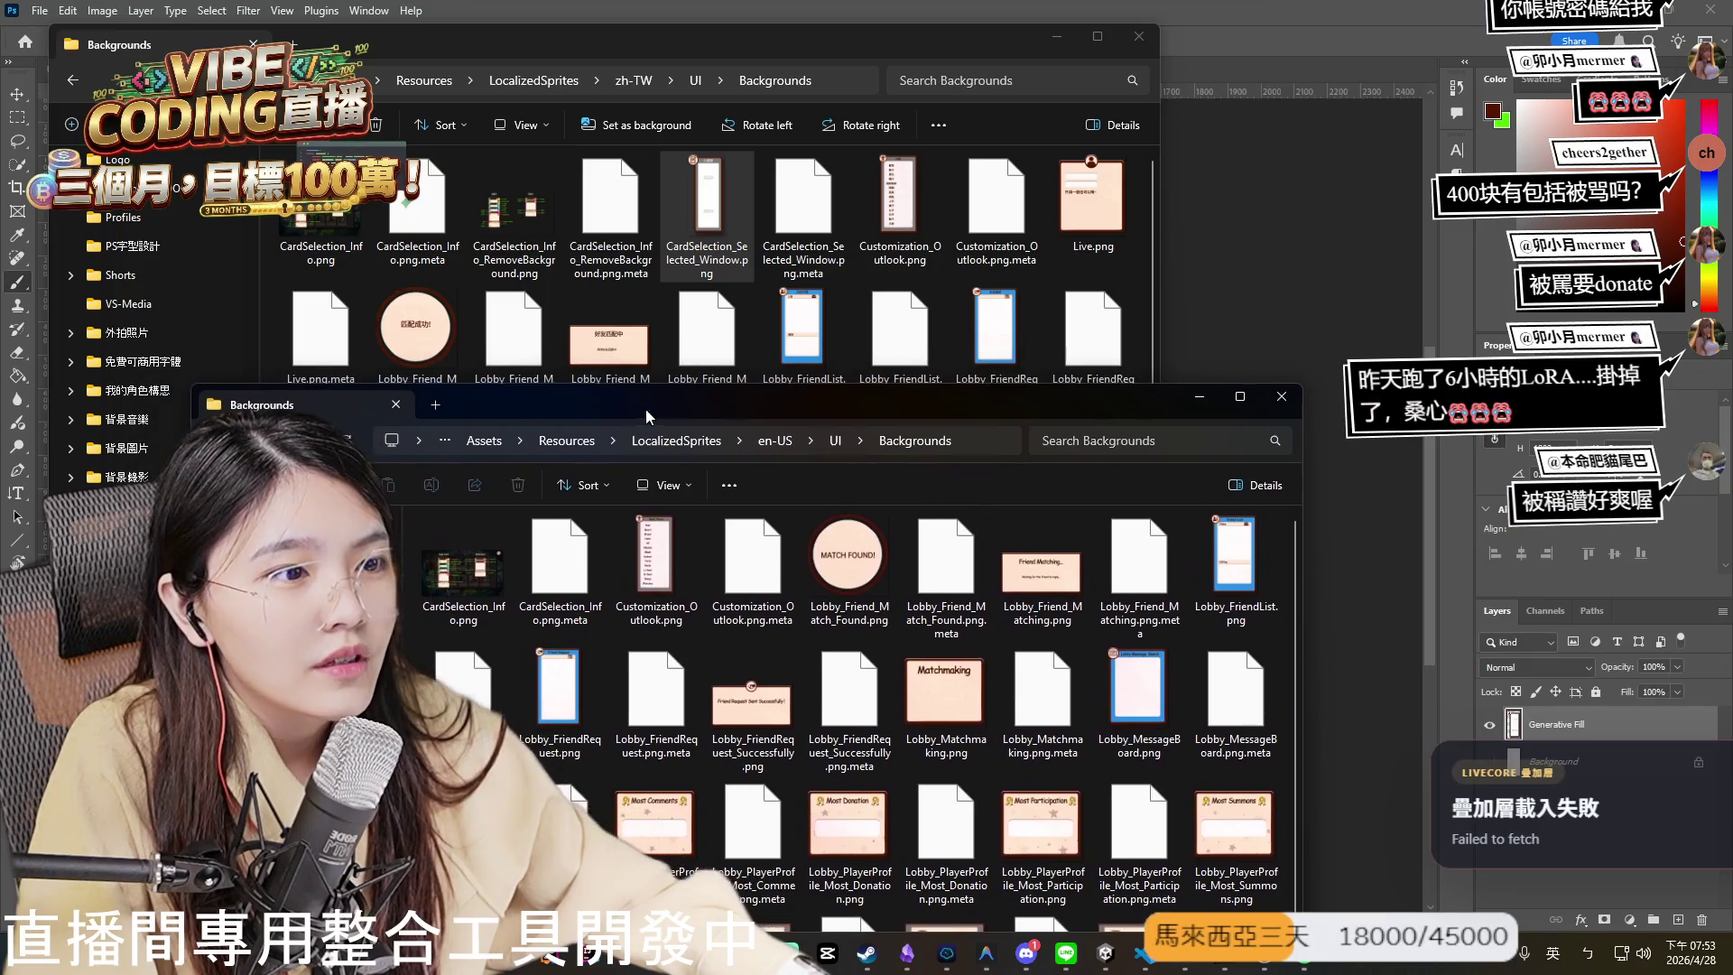
pyautogui.doubleClick(886, 245)
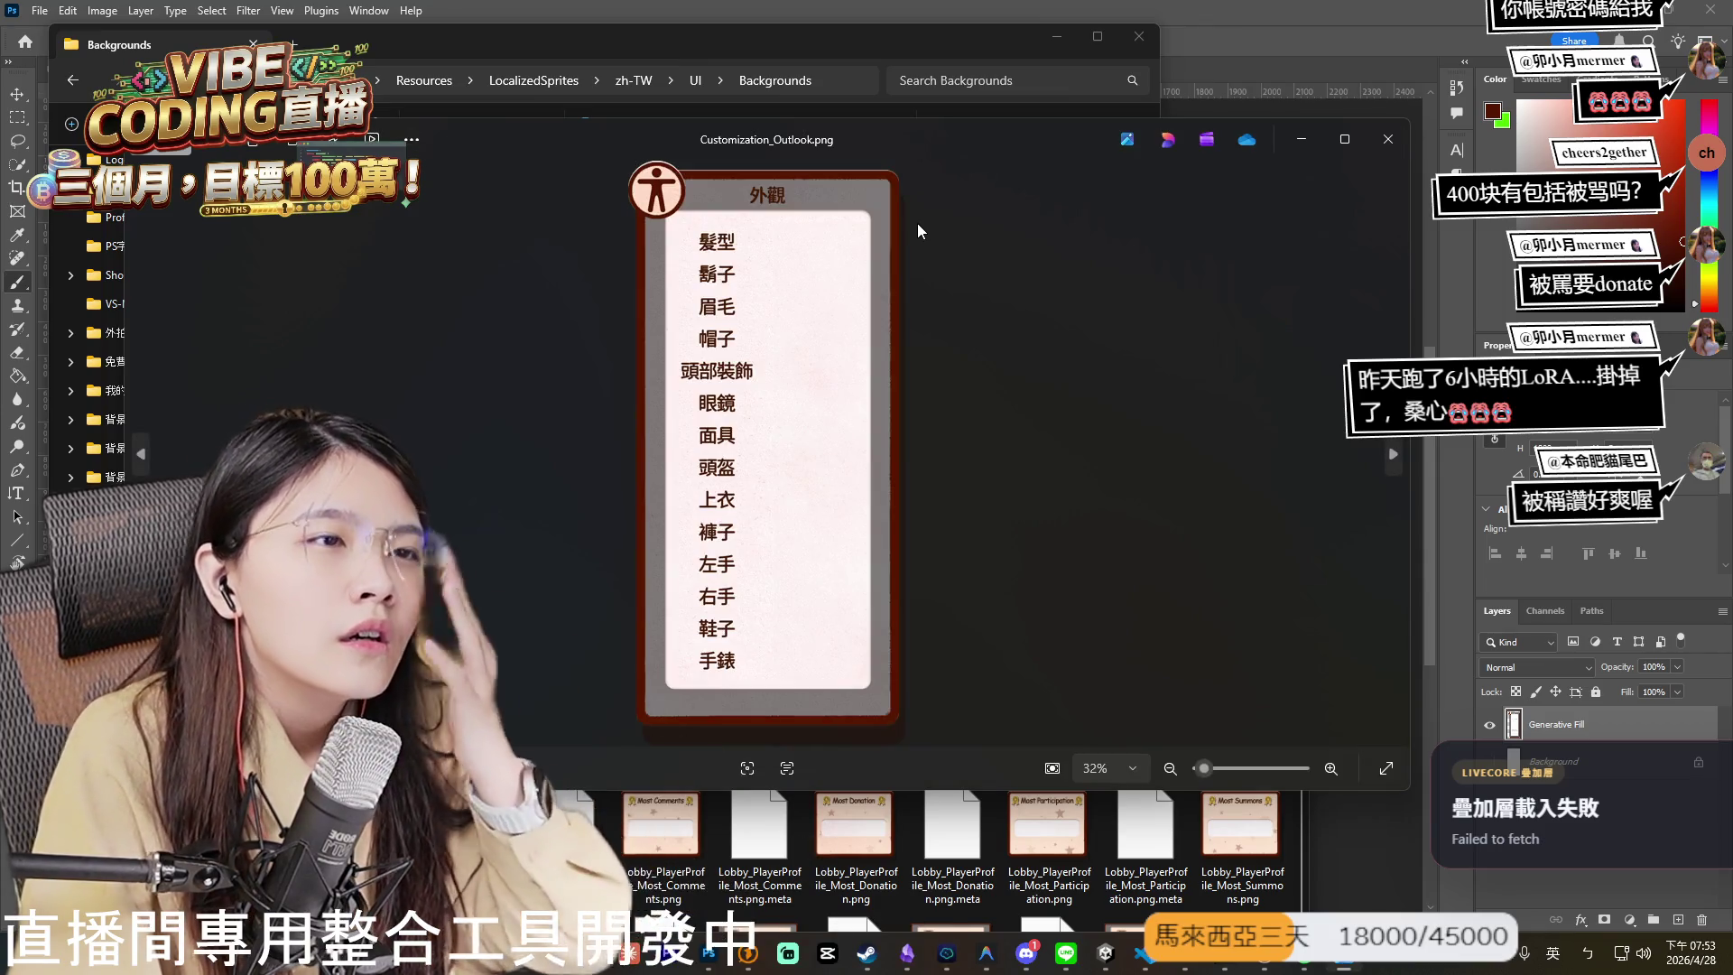
pyautogui.click(1388, 139)
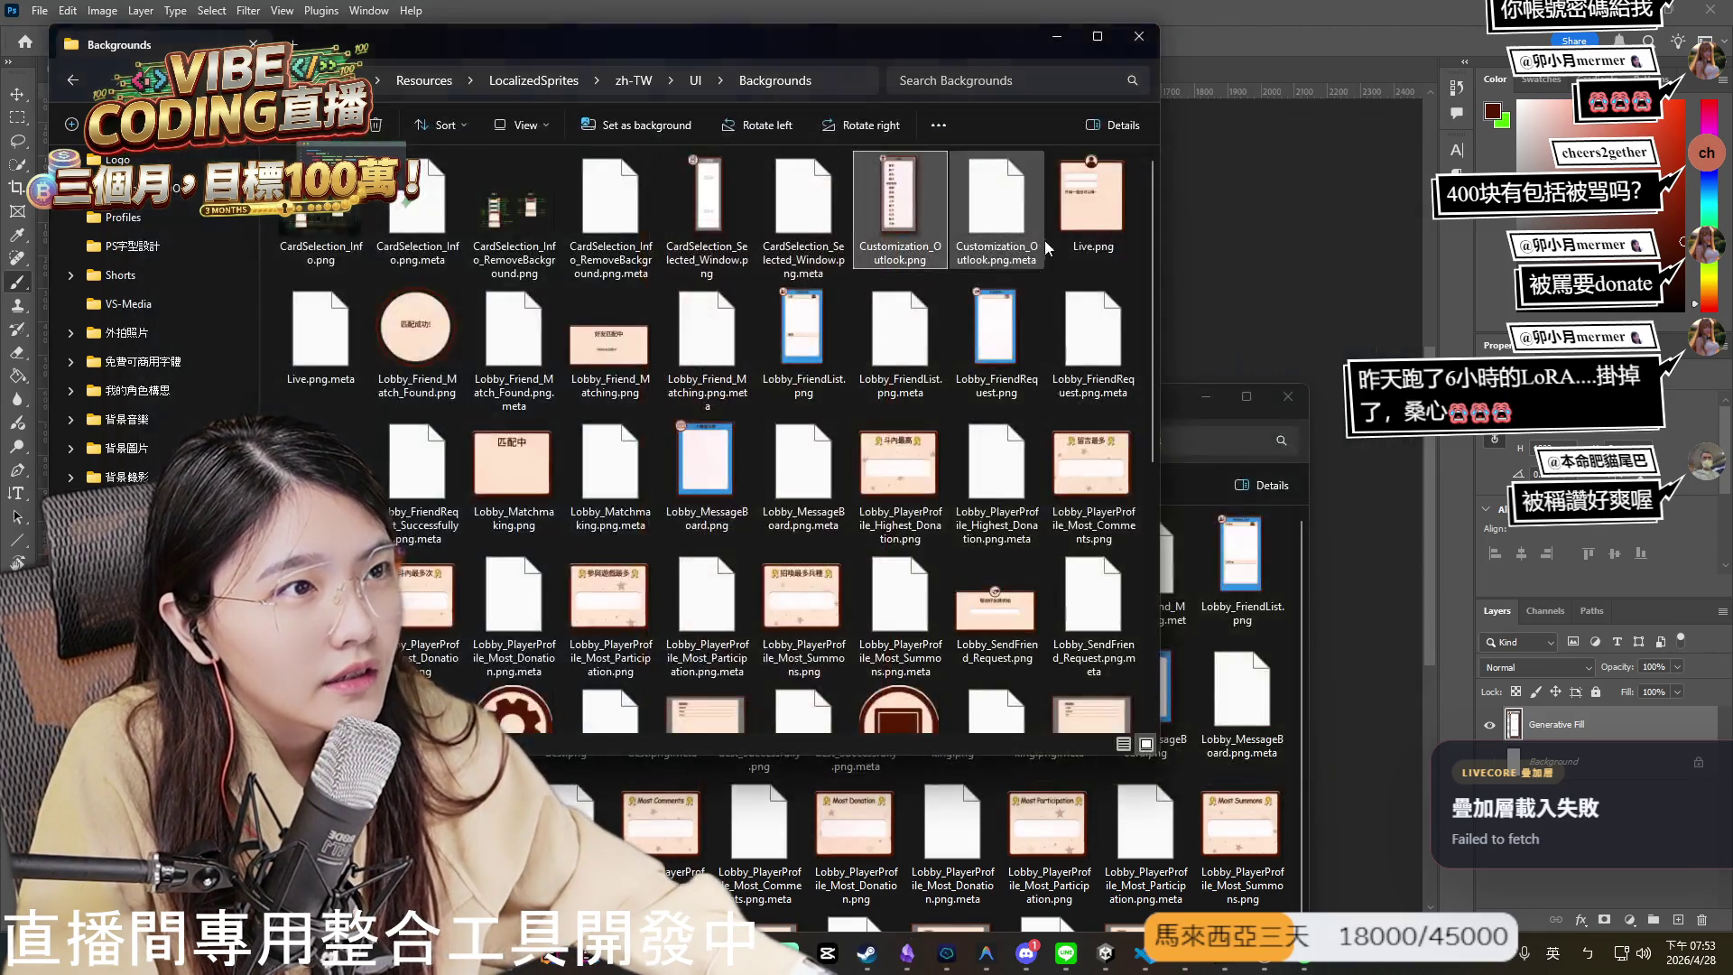
pyautogui.click(1177, 421)
pyautogui.moveTo(1048, 415)
pyautogui.mouseDown()
pyautogui.moveTo(1153, 467)
pyautogui.moveTo(1226, 320)
pyautogui.moveTo(1201, 488)
pyautogui.moveTo(1236, 448)
pyautogui.moveTo(1226, 433)
pyautogui.mouseUp()
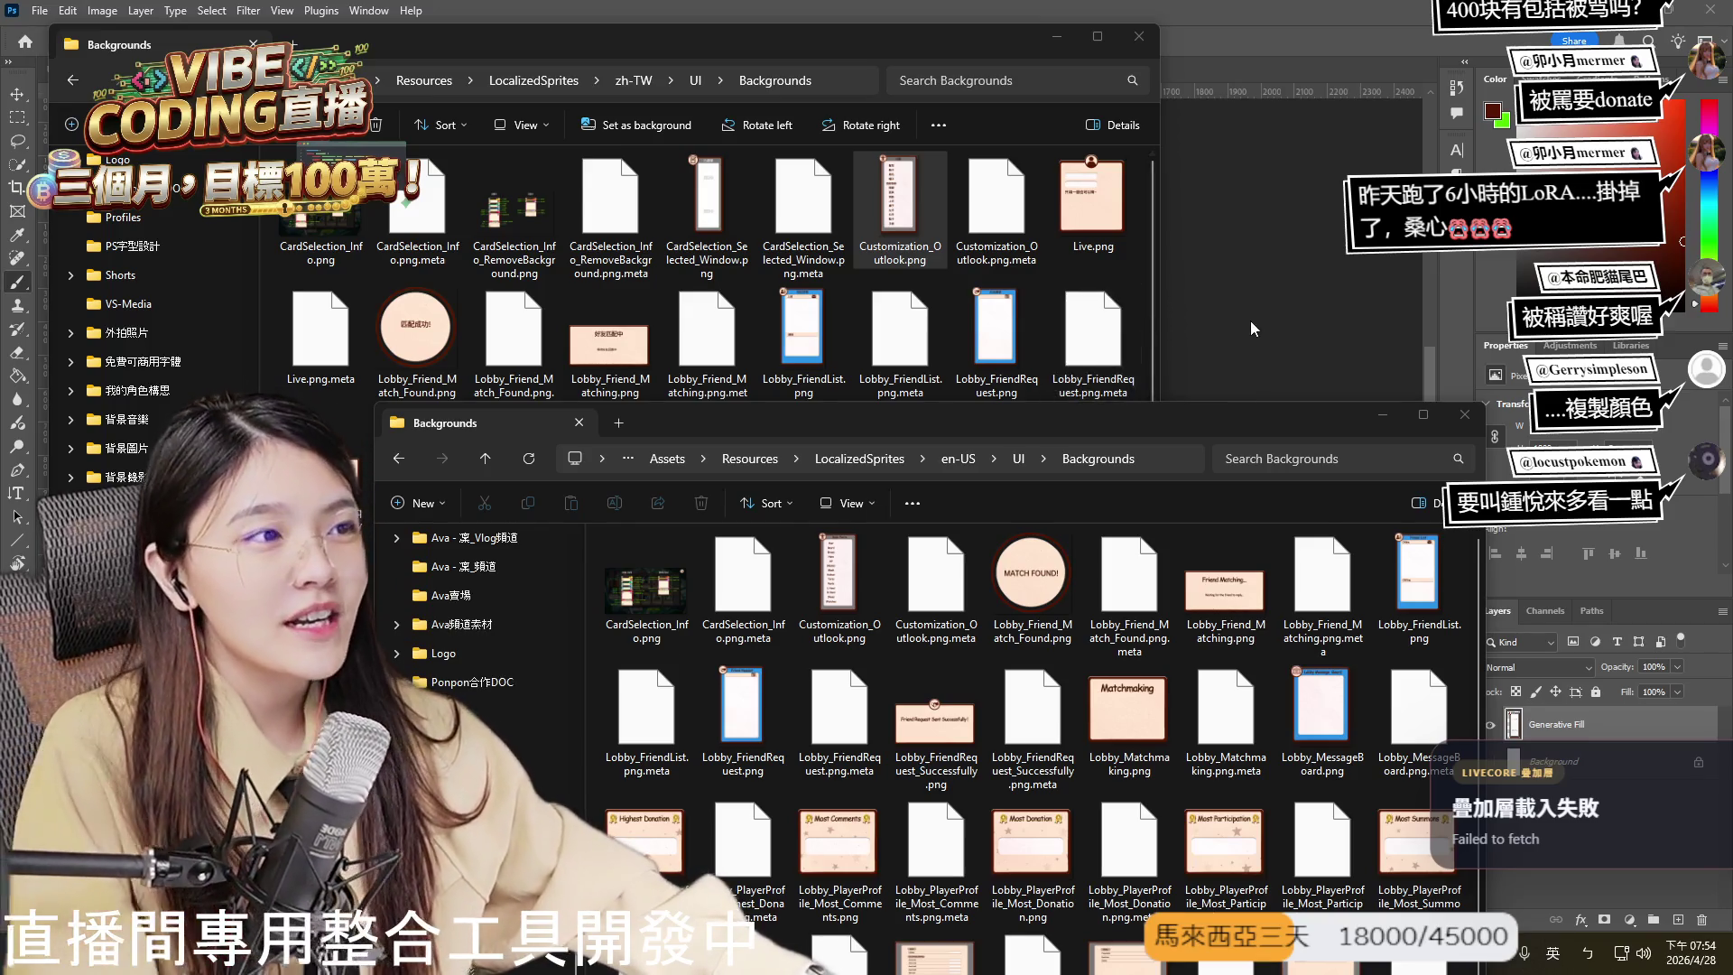
# - Bring the Photoshop SELECTED card document back to the front
pyautogui.click(1206, 340)
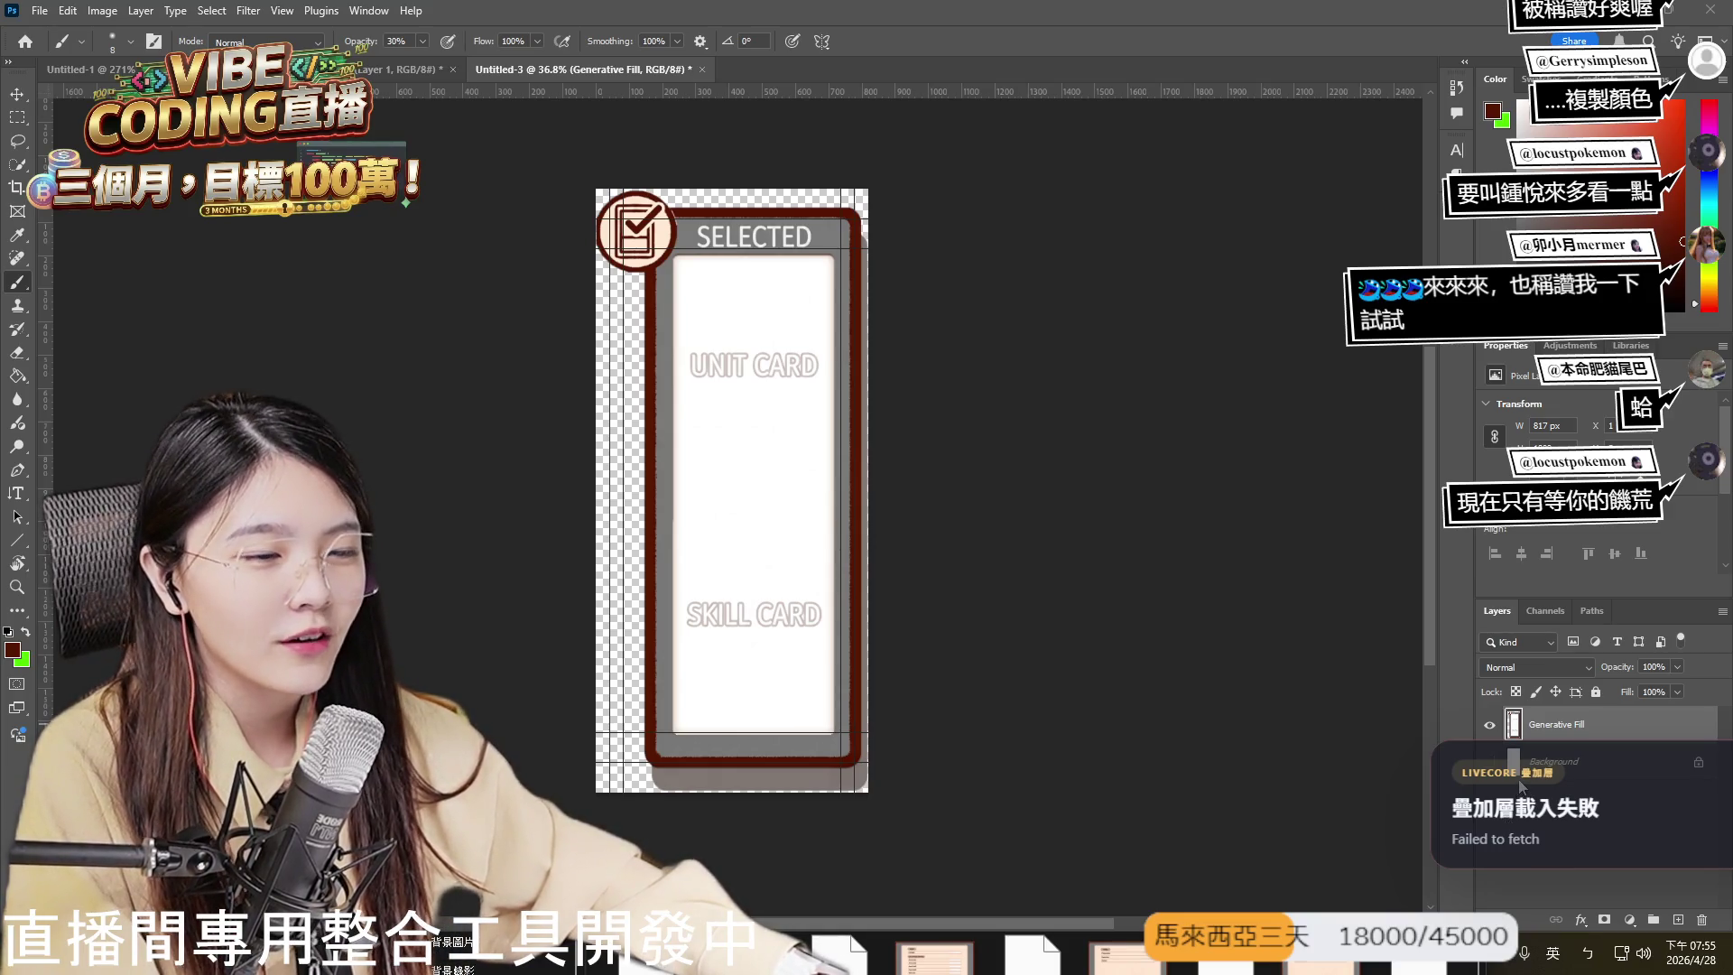
# - Set the background colour to white (#ffffff), hide the Generative Fill layer, and return to Explorer
pyautogui.click(21, 659)
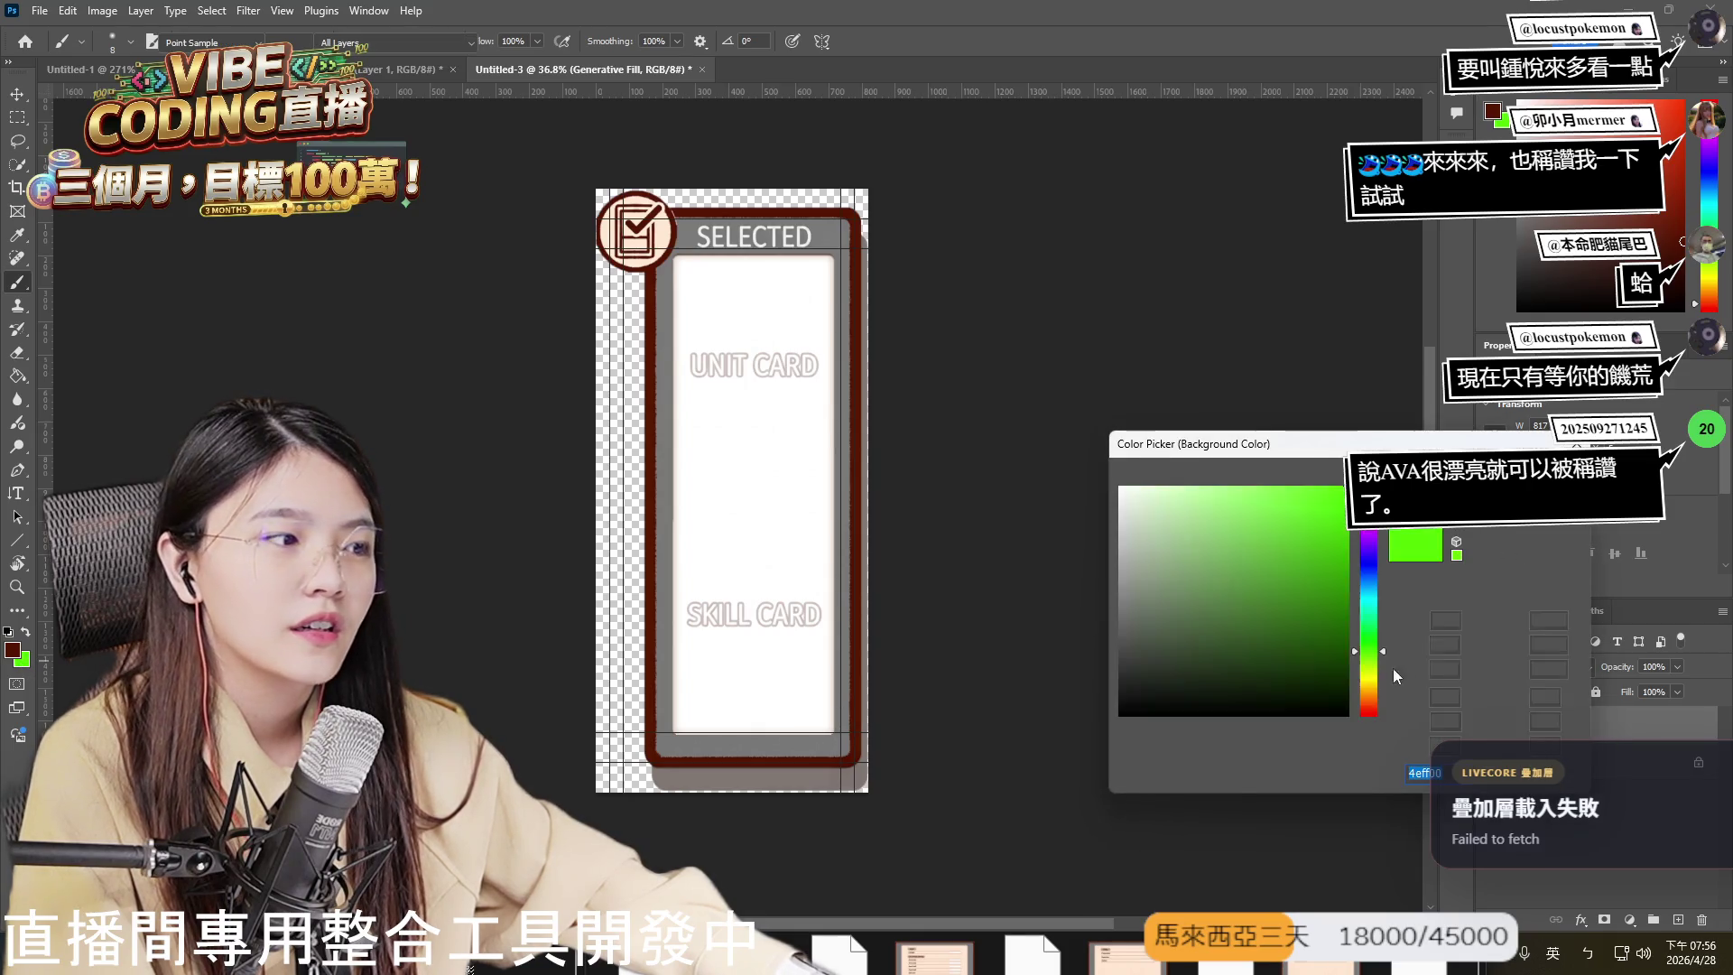
pyautogui.click(1120, 487)
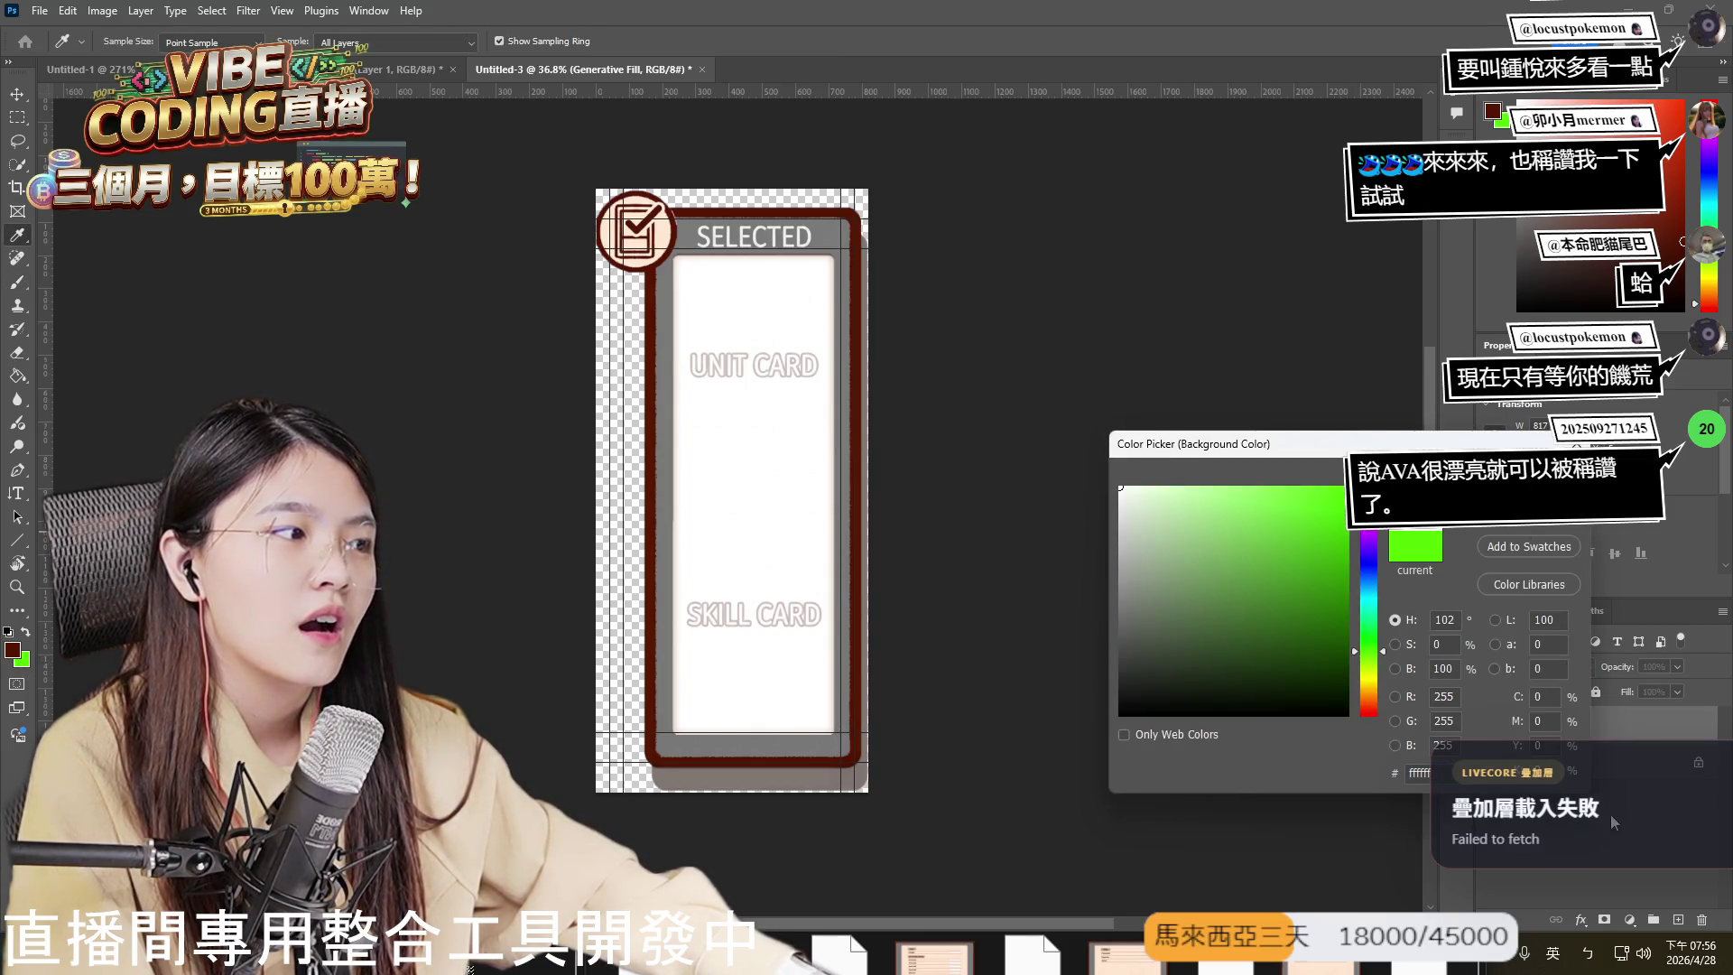
pyautogui.press('Return')
pyautogui.press('b')
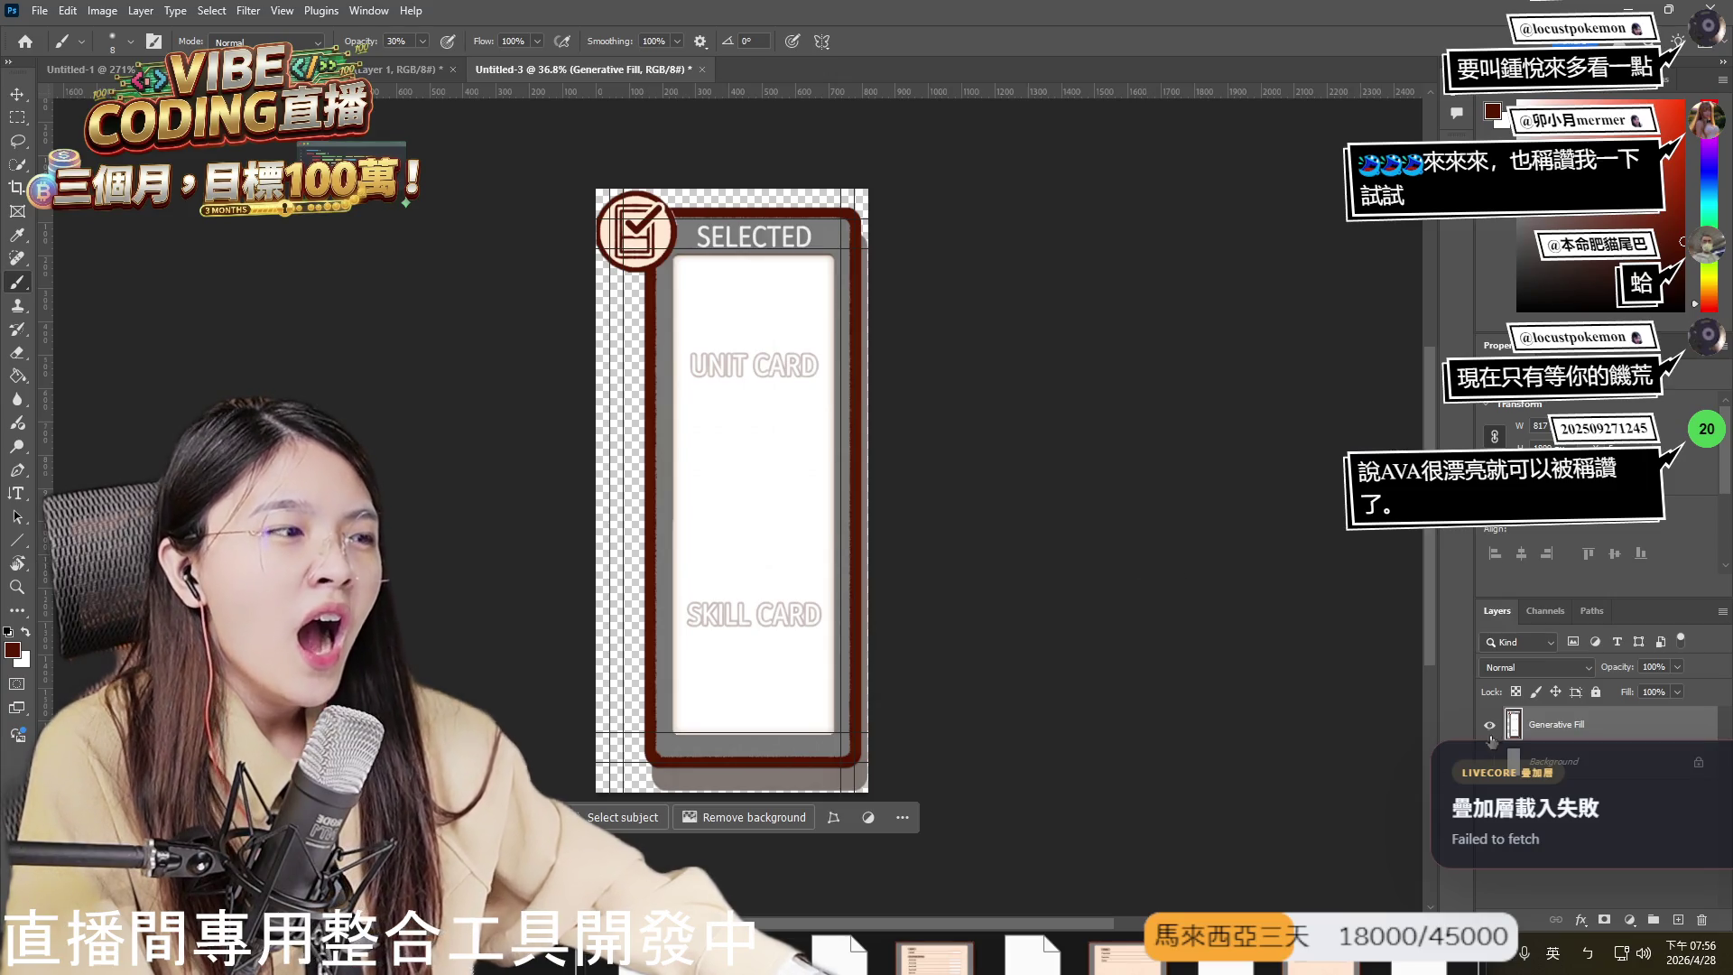
pyautogui.click(1490, 725)
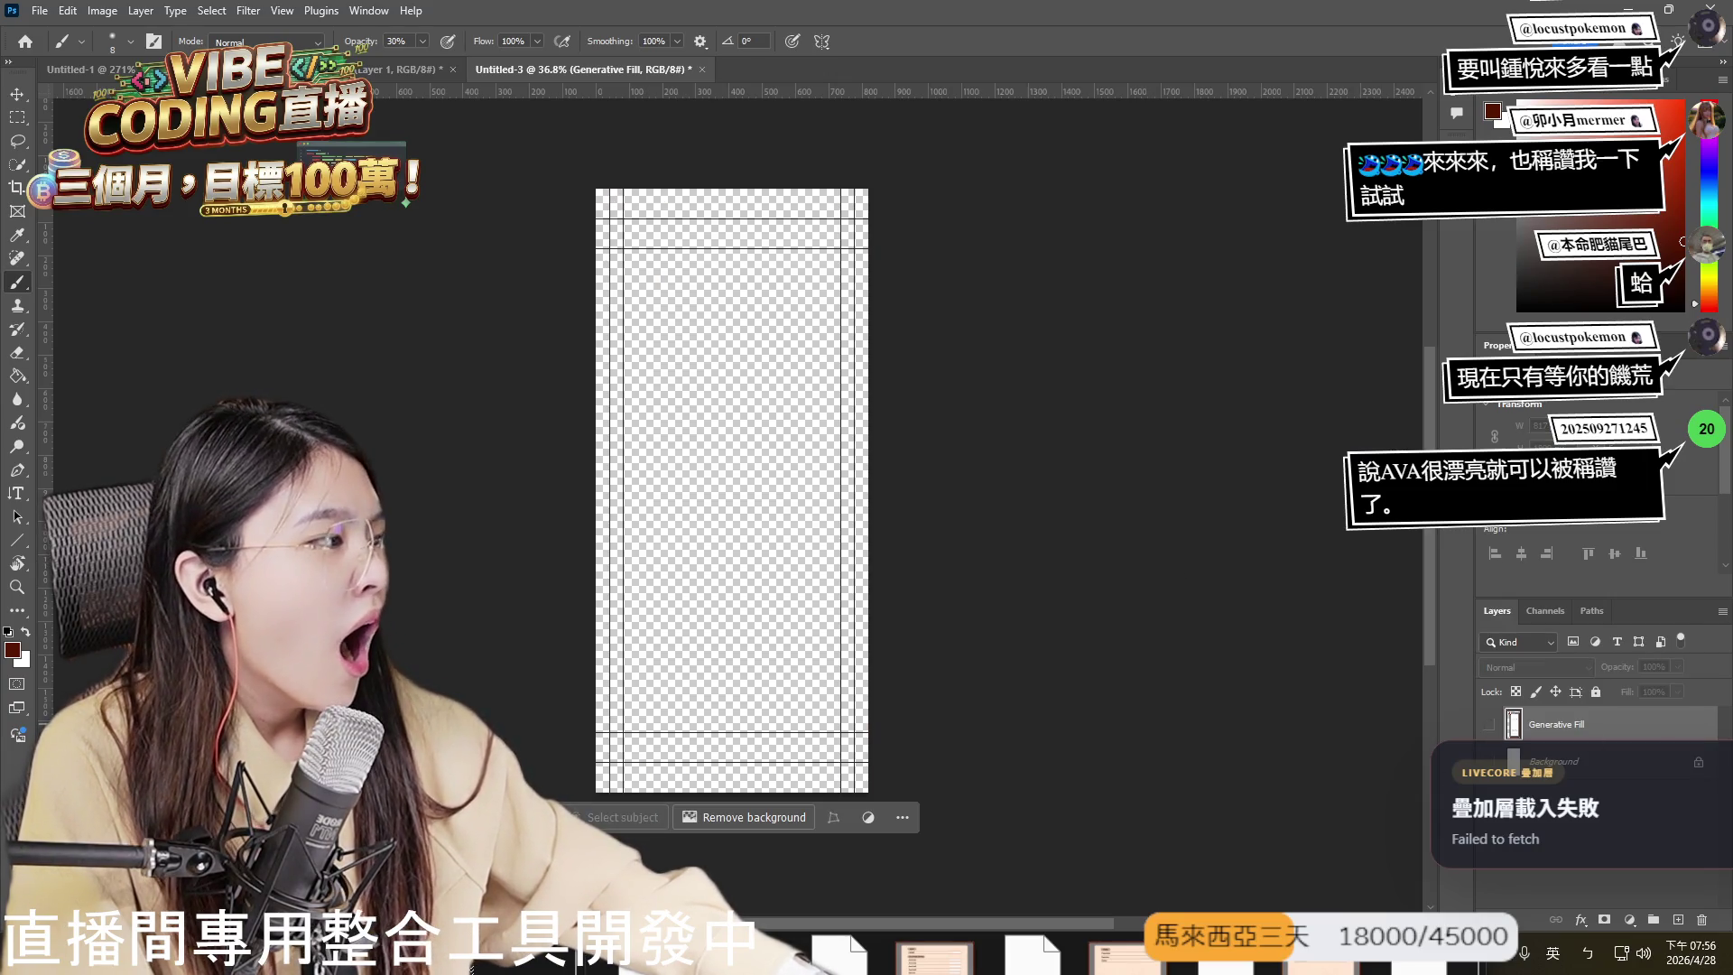
pyautogui.hotkey('alt', 'Tab')
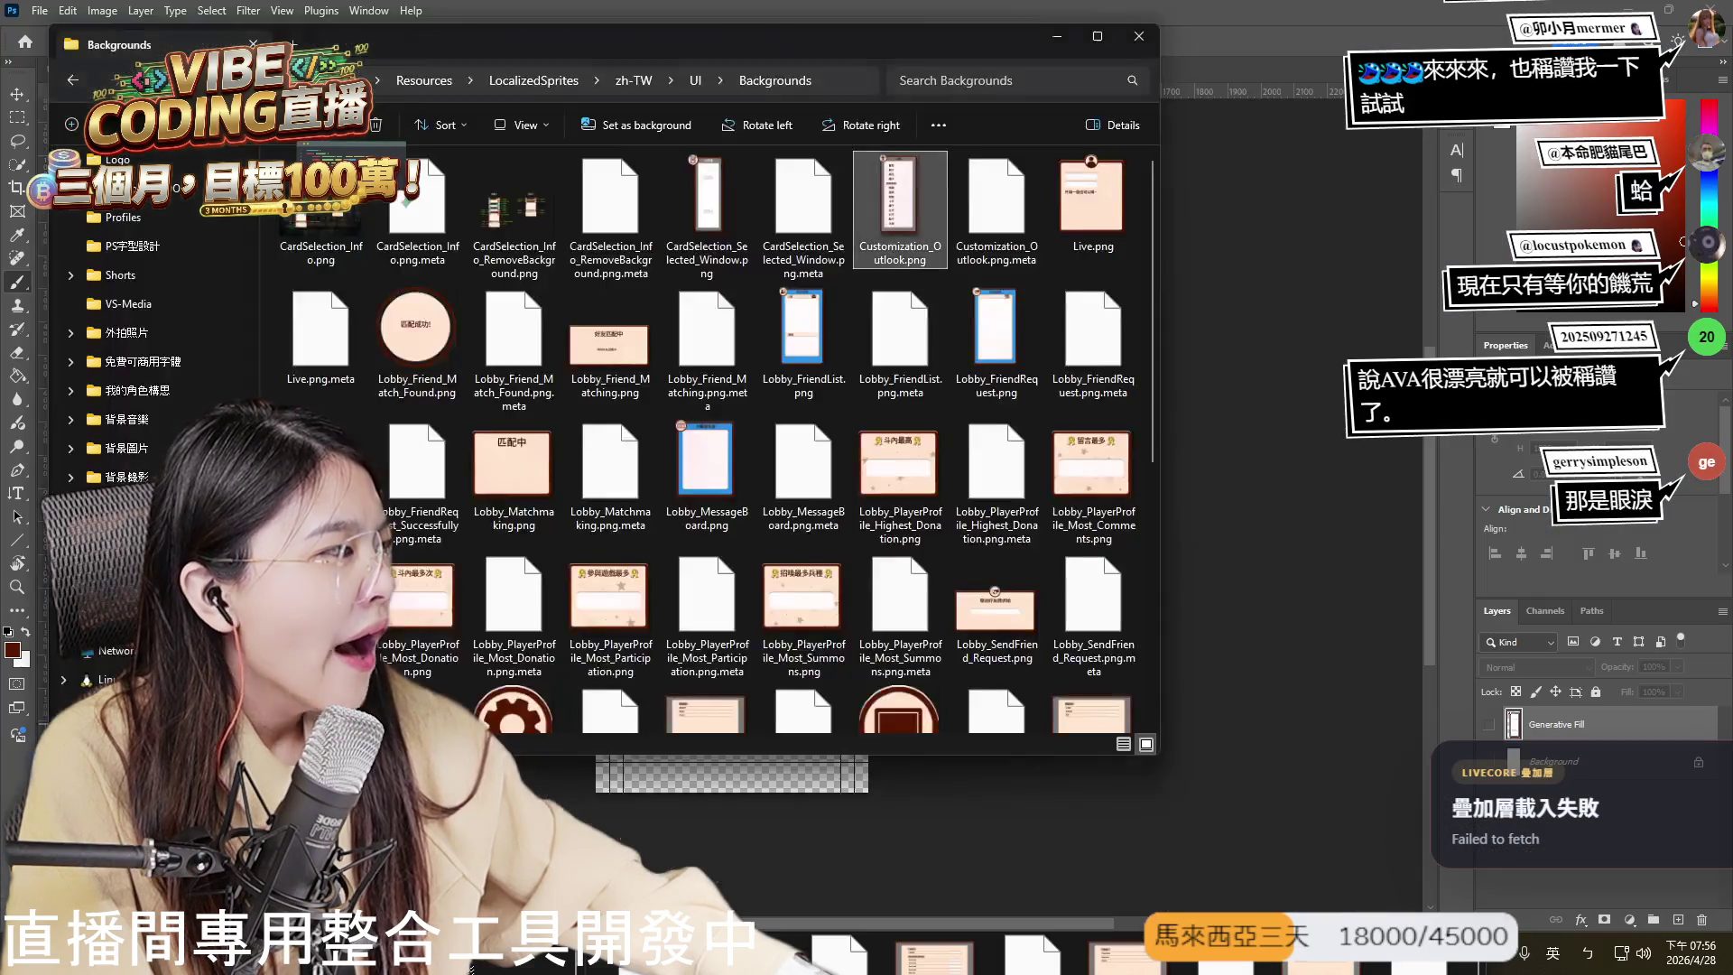
# - Preview en-US Customization_Outlook.png, reopen the en-US Backgrounds folder, and drag the file toward zh-TW
pyautogui.hotkey('alt', 'Tab')
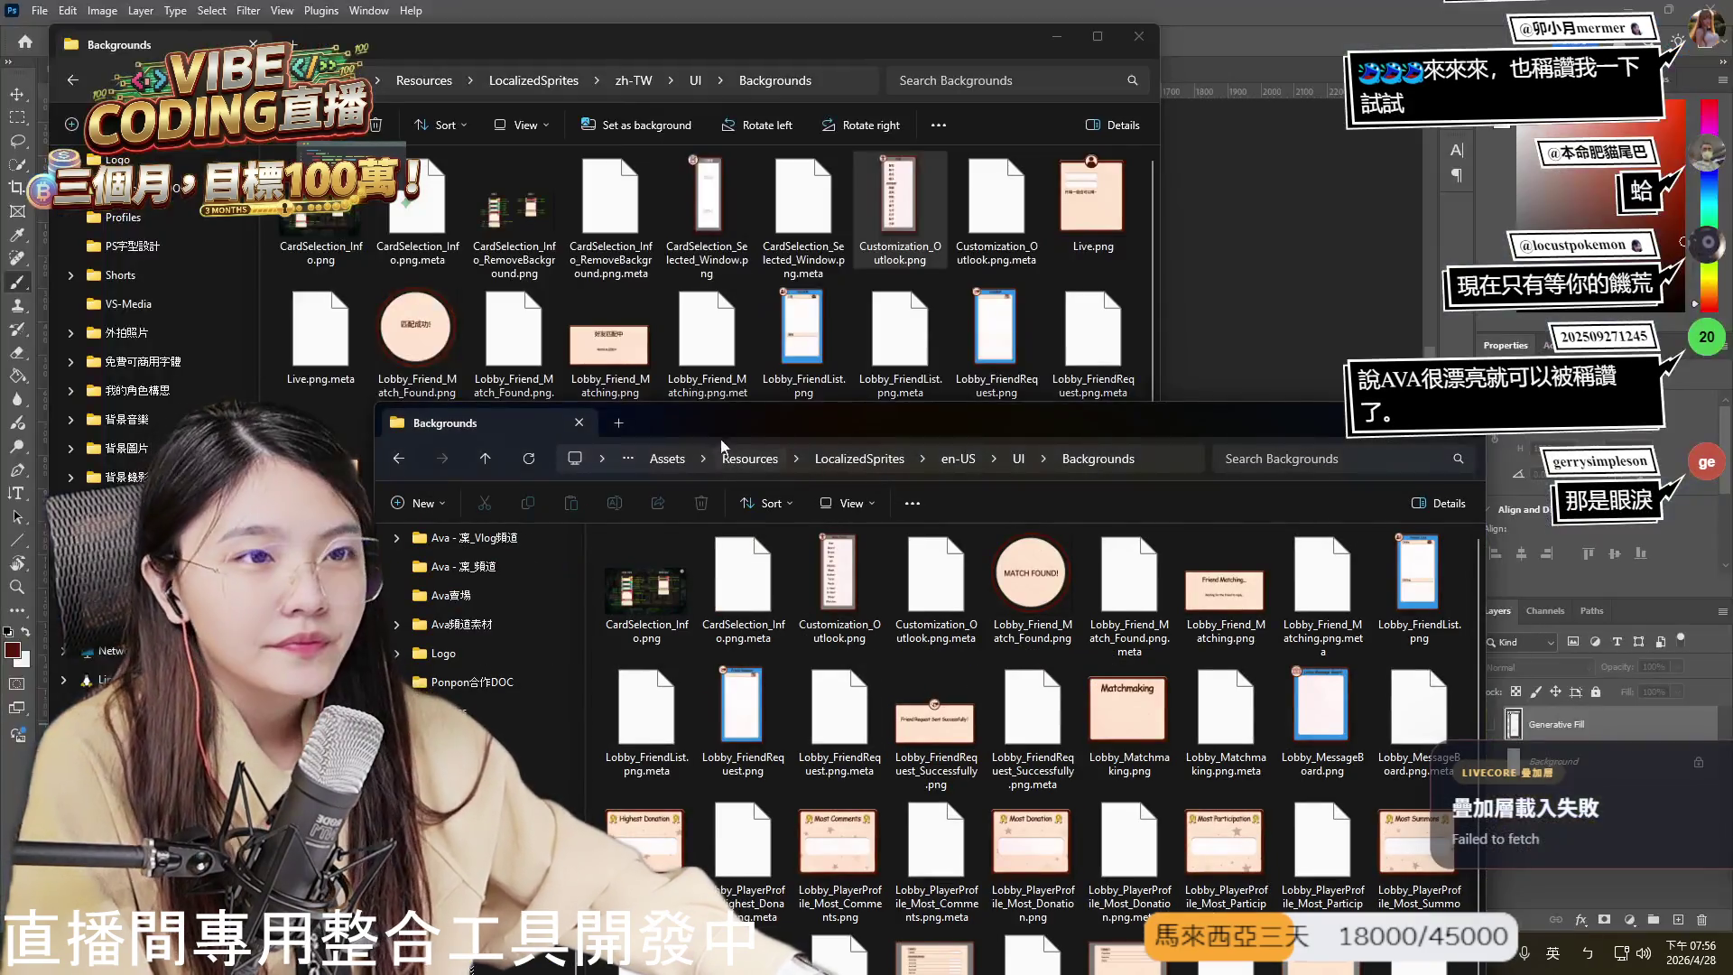
pyautogui.moveTo(826, 422); pyautogui.dragTo(1032, 308)
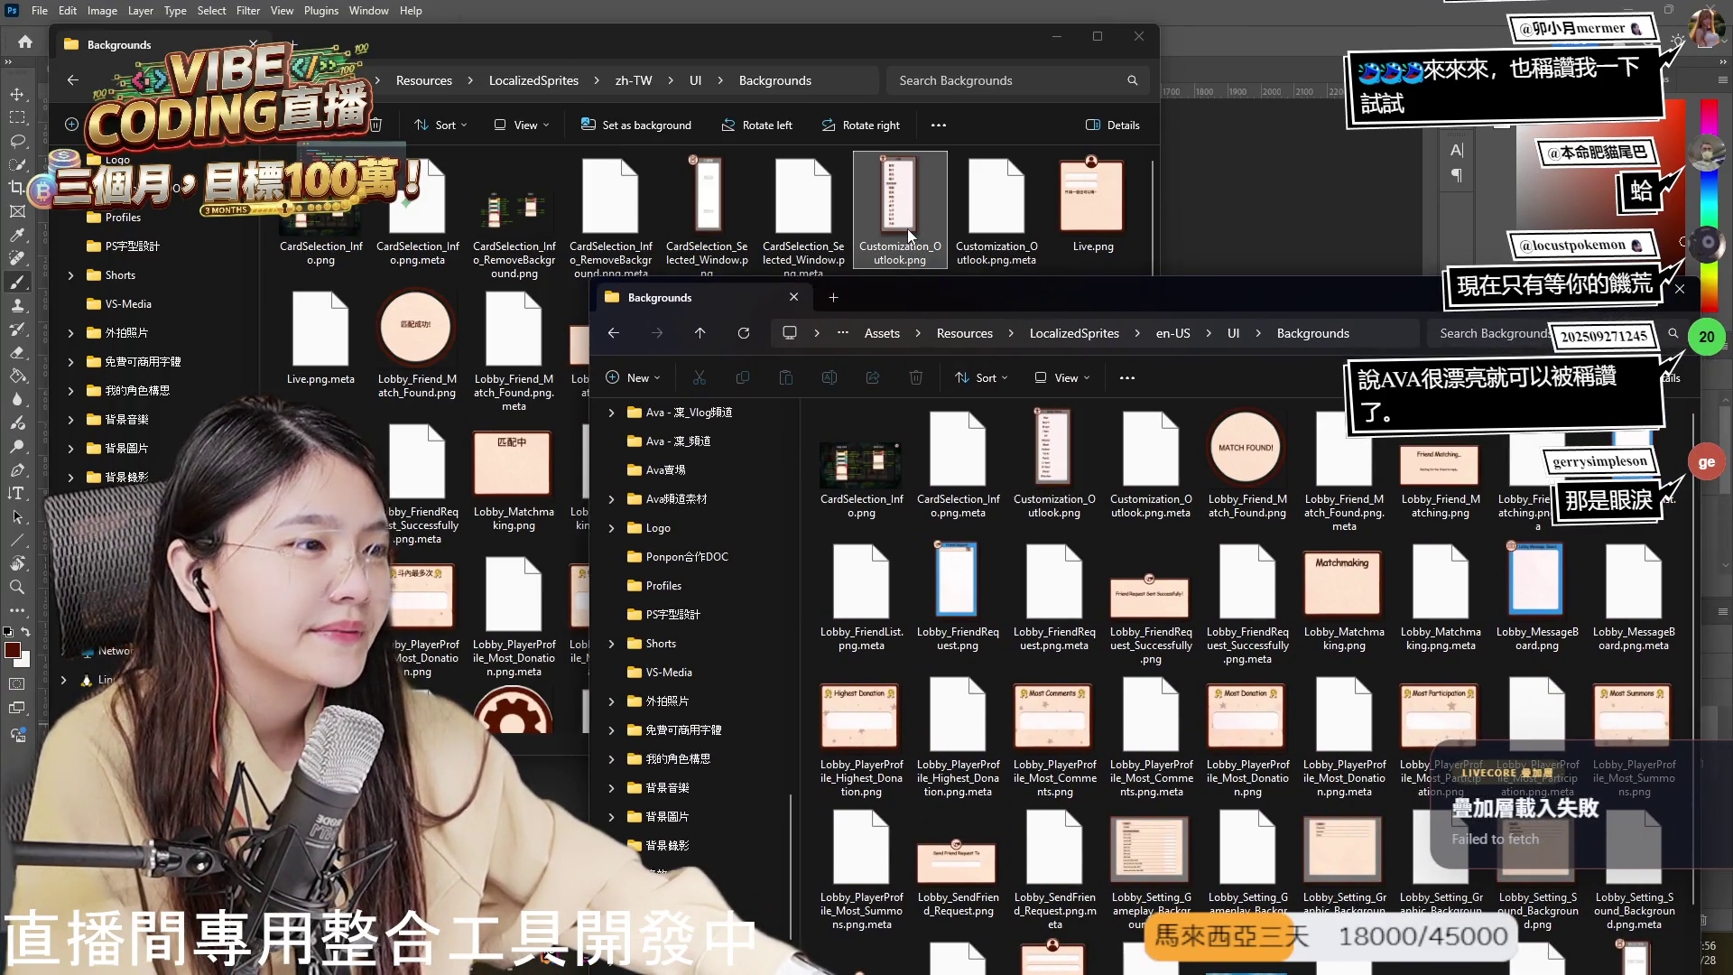
pyautogui.doubleClick(1058, 460)
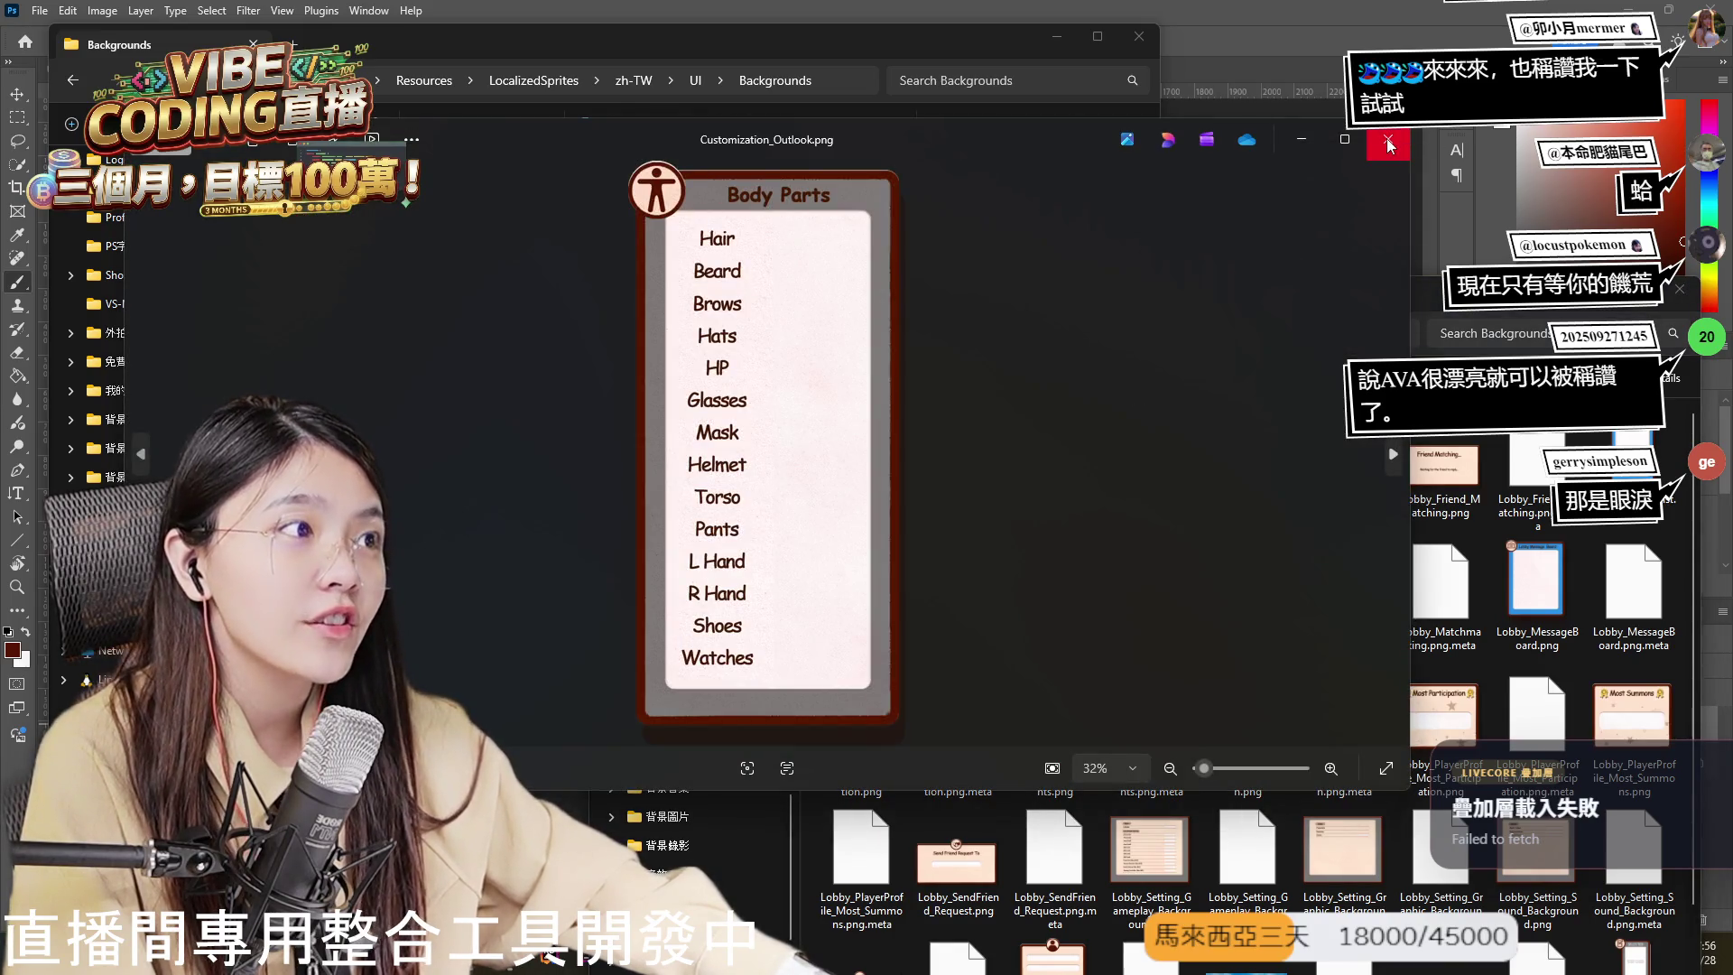
pyautogui.click(1386, 138)
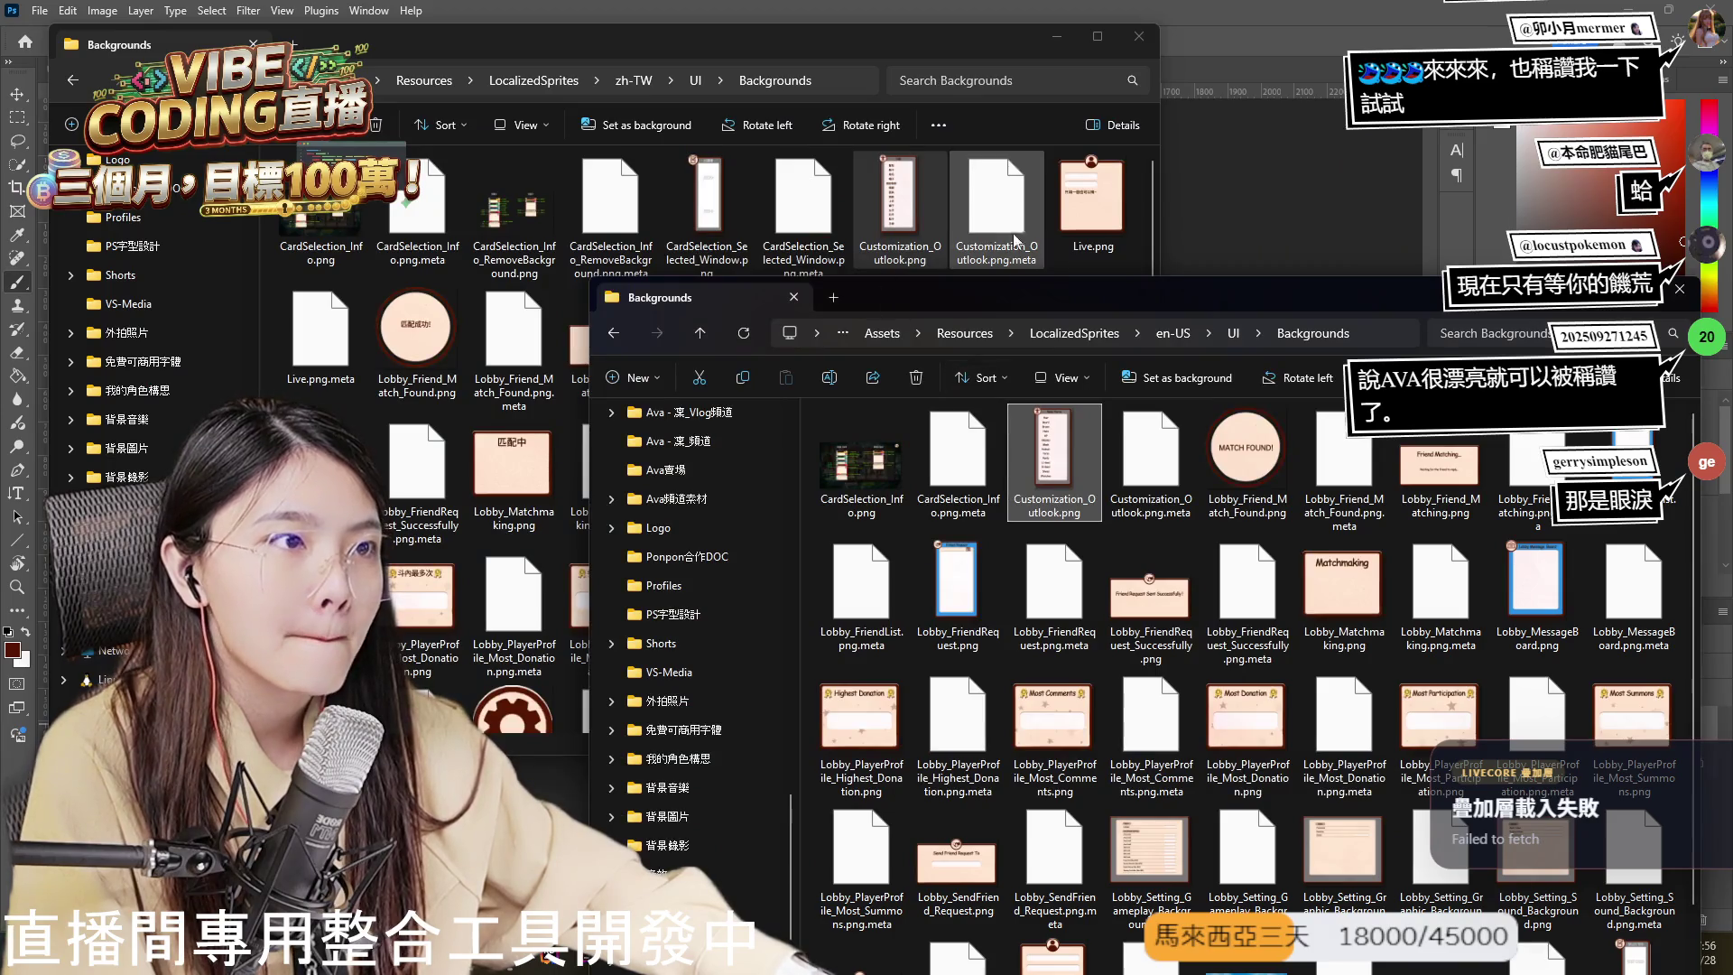
pyautogui.click(1233, 333)
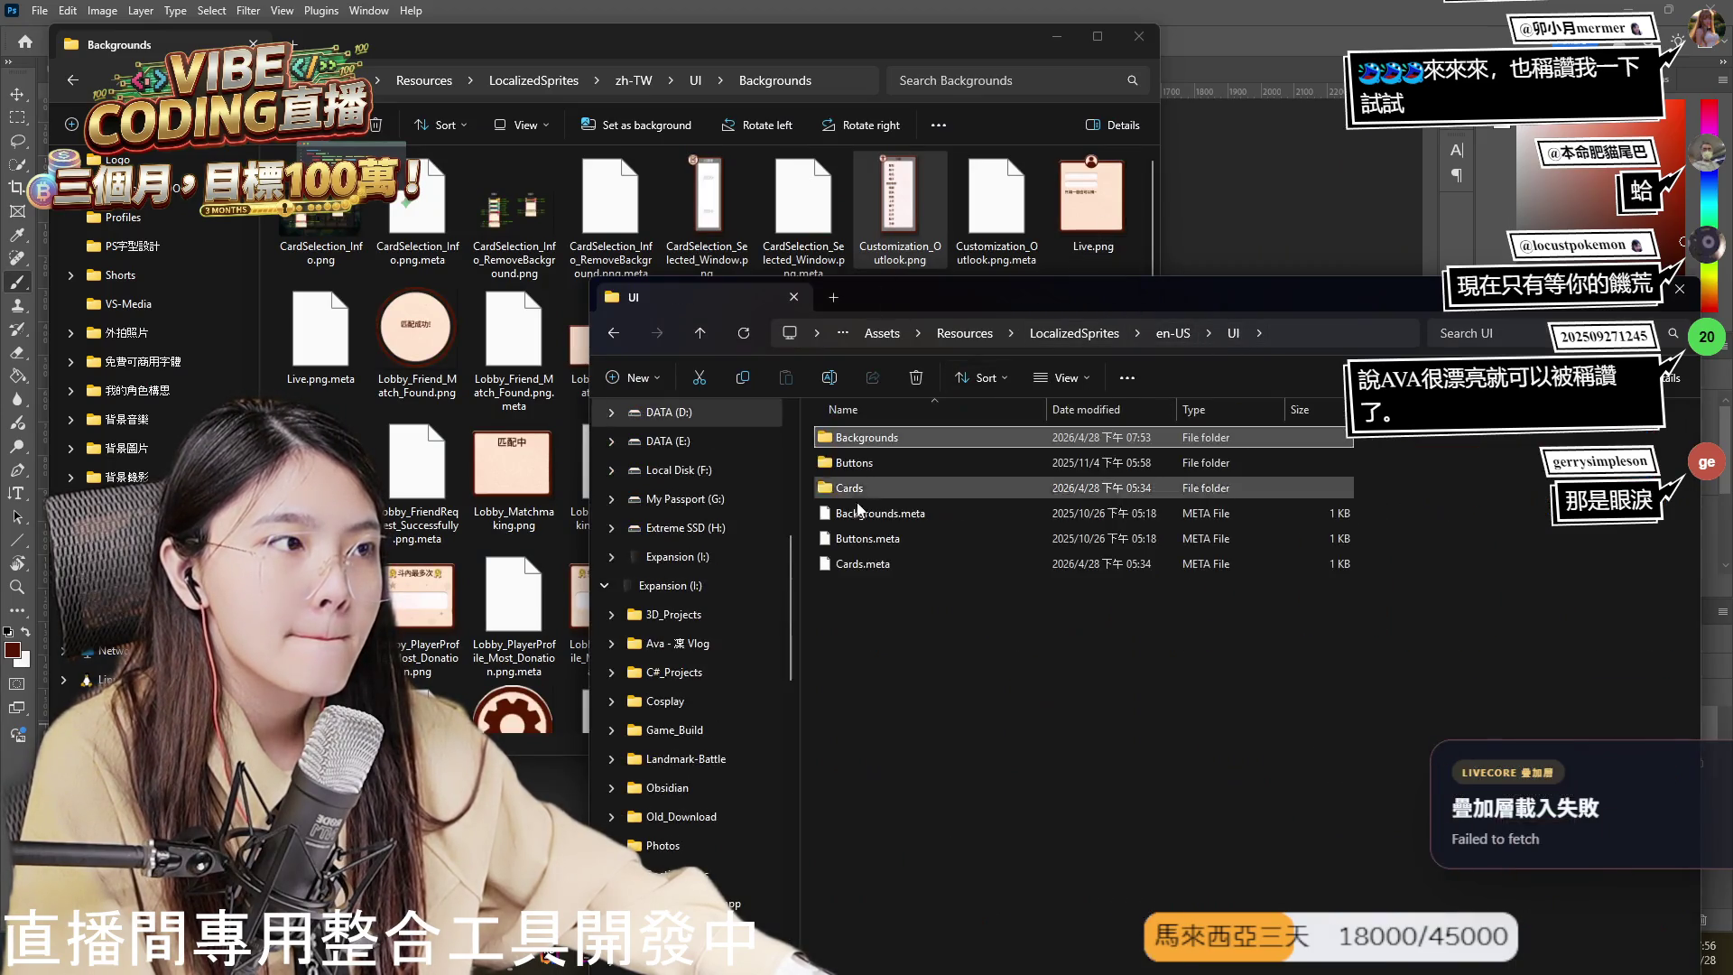
pyautogui.doubleClick(893, 441)
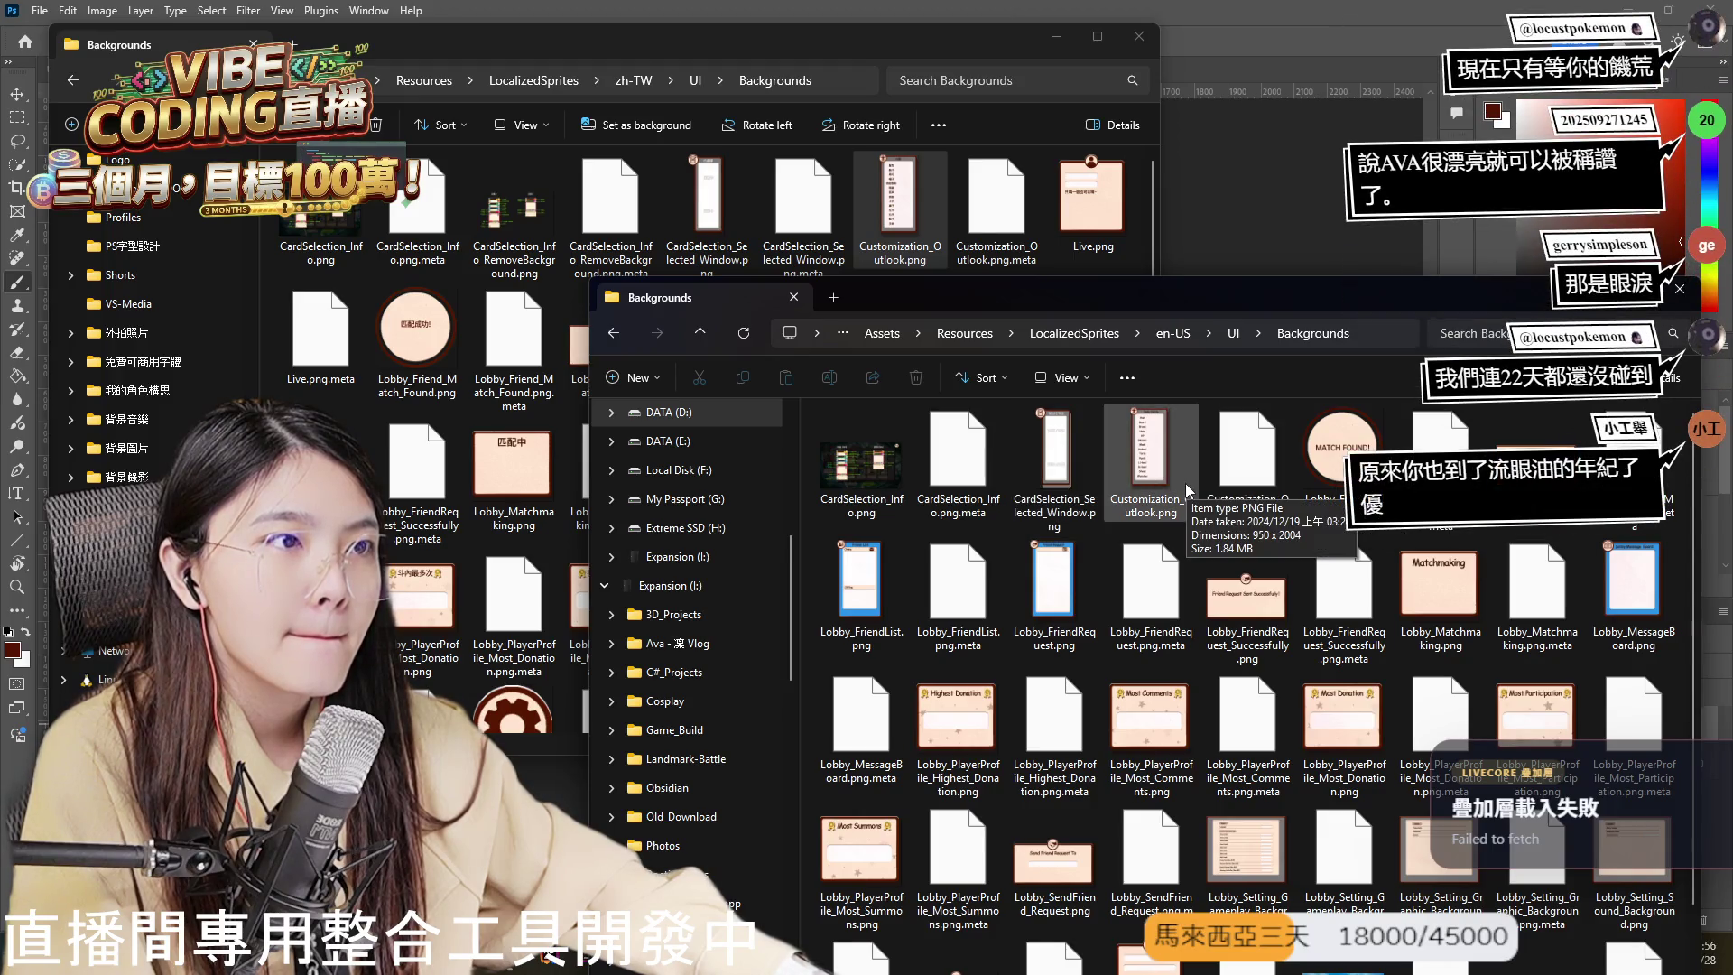
pyautogui.moveTo(1188, 491)
pyautogui.mouseDown()
pyautogui.moveTo(1201, 479)
pyautogui.moveTo(1092, 208)
pyautogui.moveTo(1155, 501)
pyautogui.mouseUp()
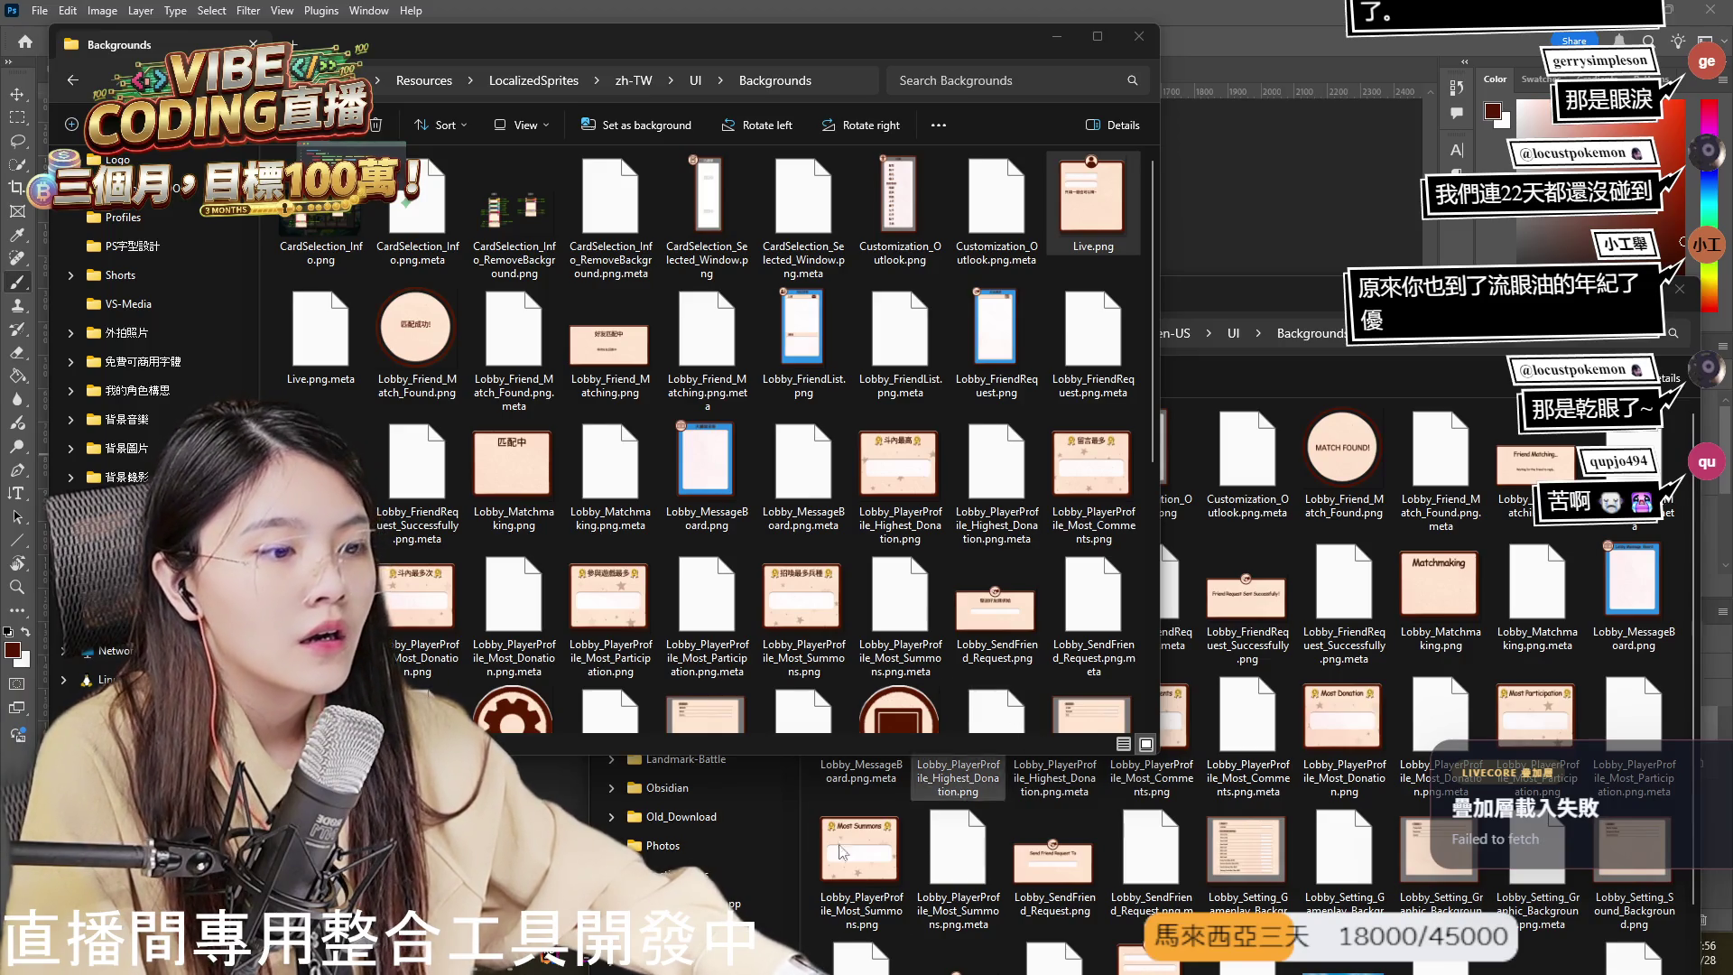
pyautogui.hotkey('alt', 'Tab')
pyautogui.hotkey('alt', 'Tab')
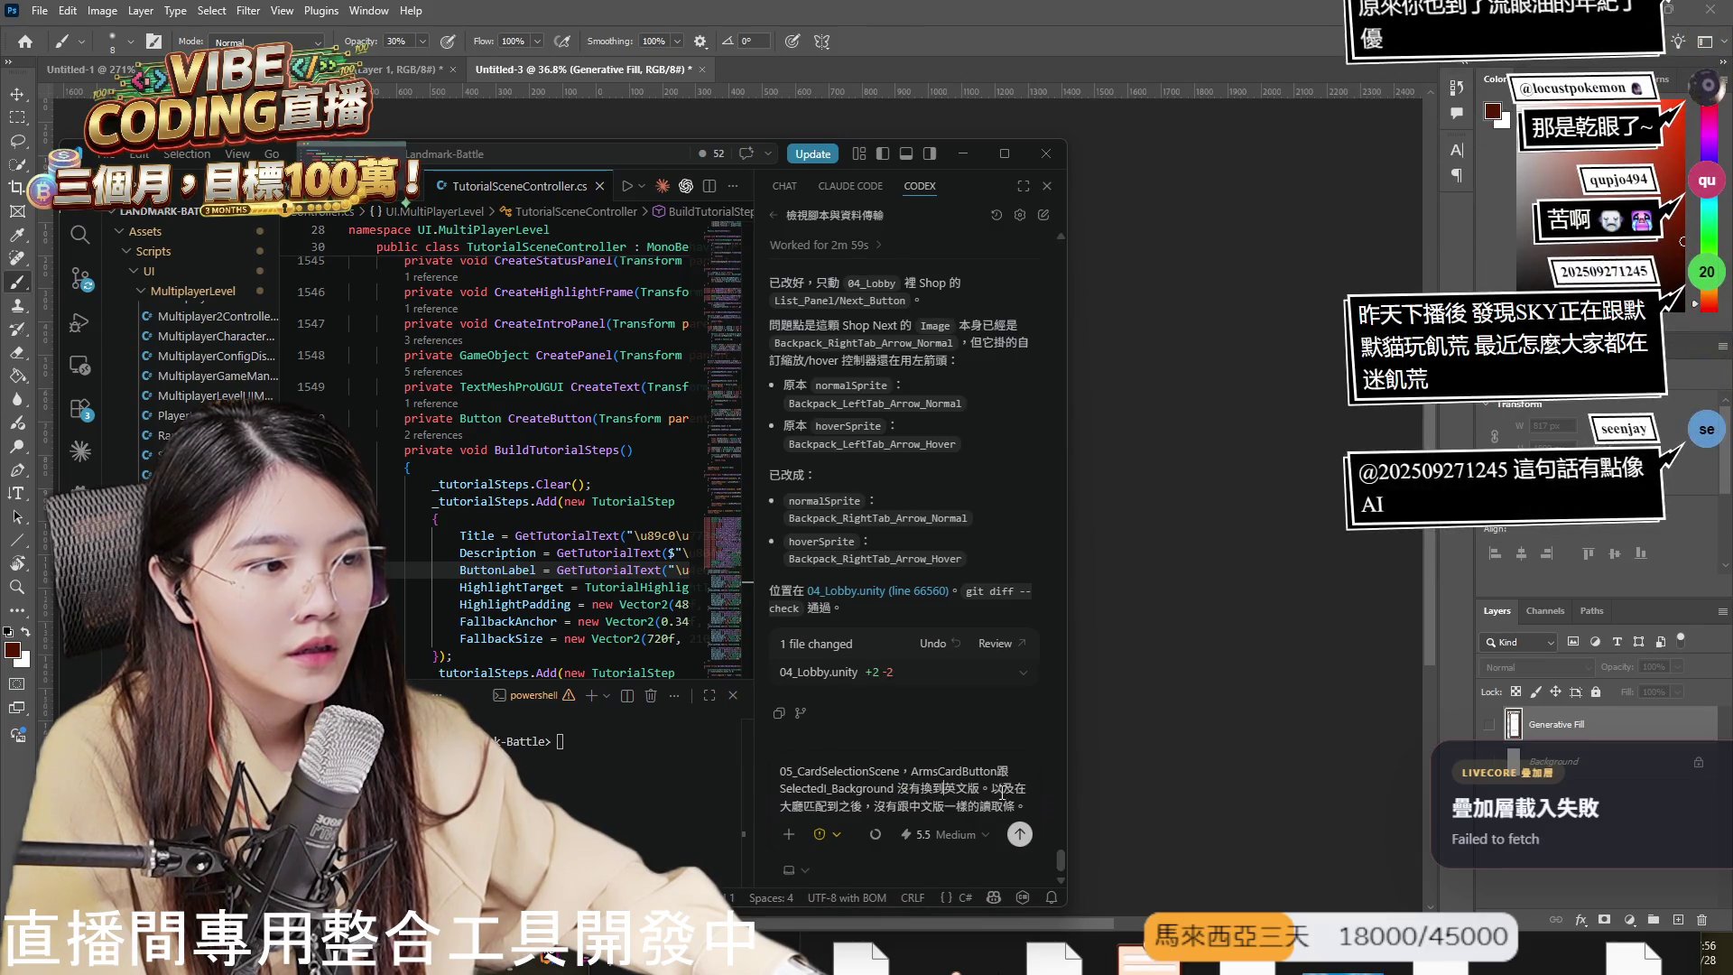
# - Send Codex the follow-up about ArmsCardButton and Selected_Background lacking English versions, then switch to Unity
pyautogui.click(1020, 834)
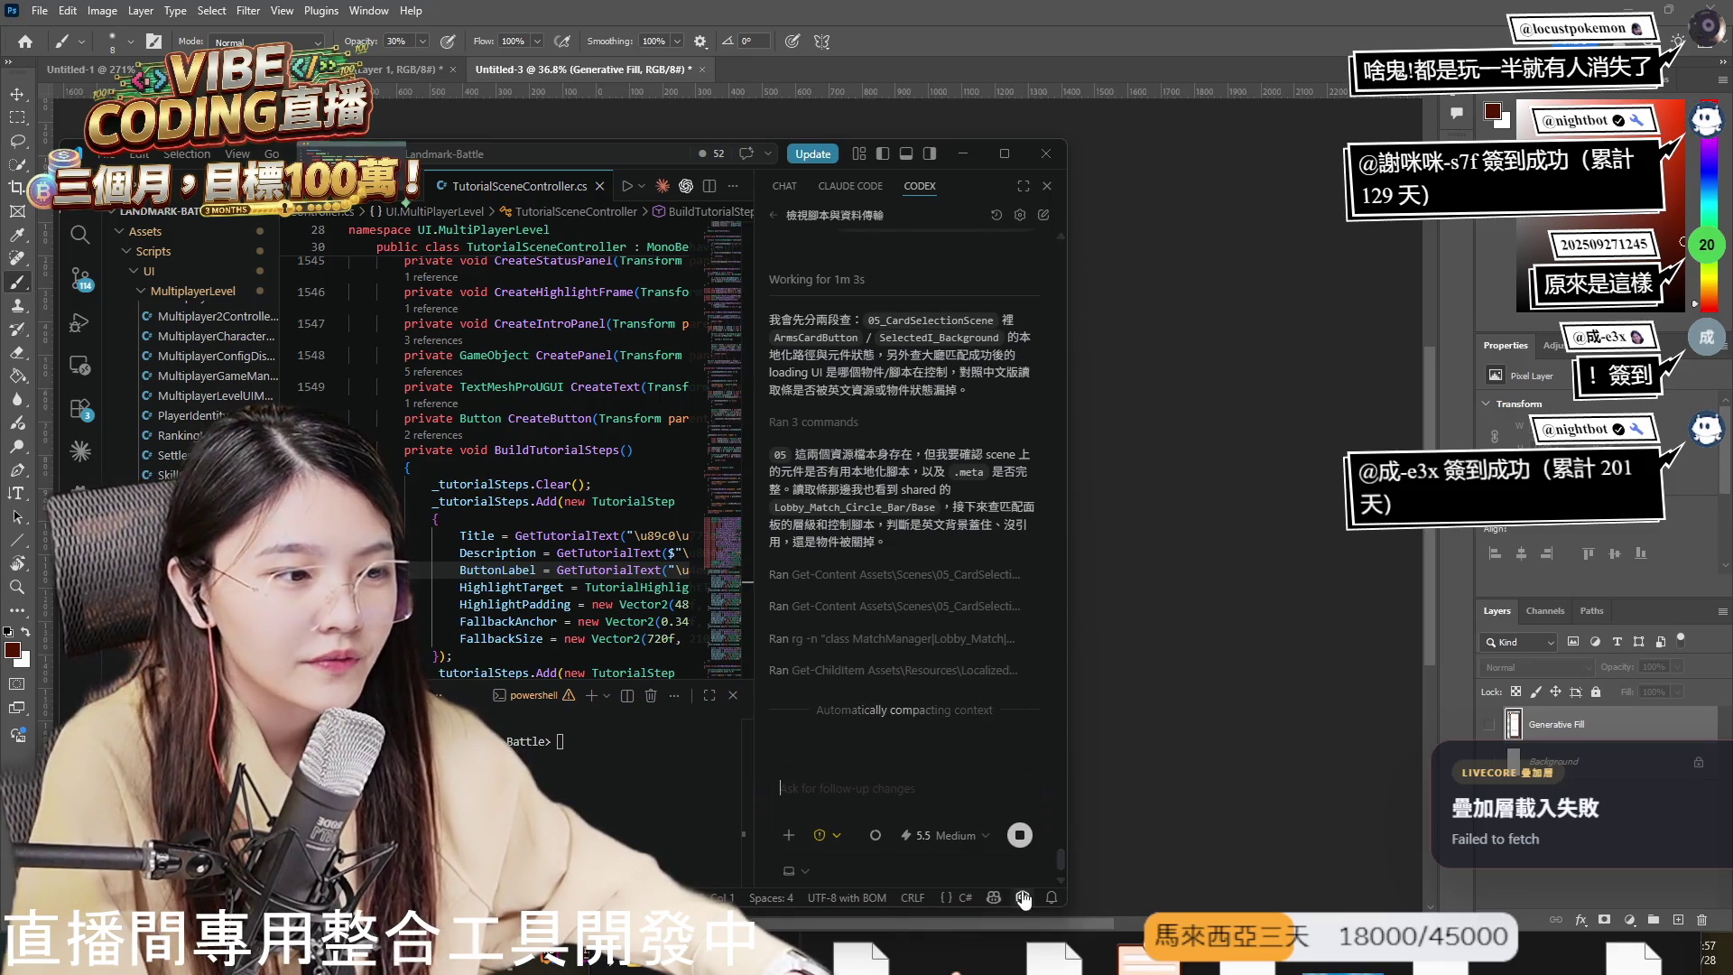
pyautogui.hotkey('alt', 'Tab')
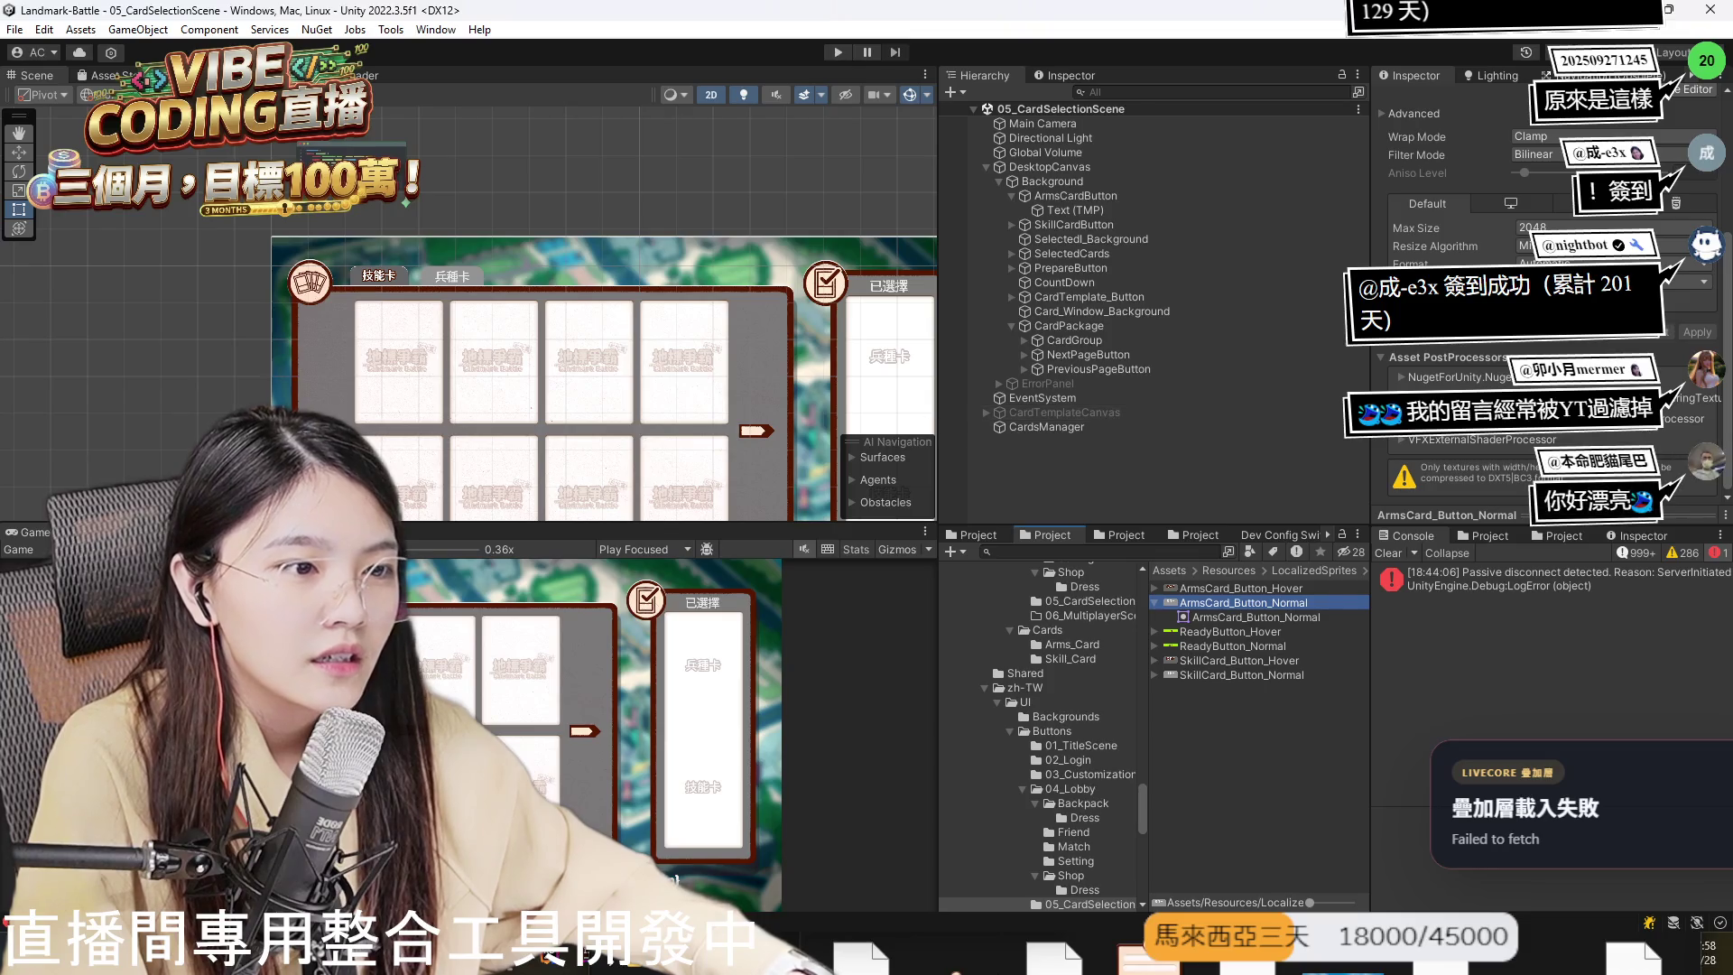
# - Pan the Scene view to the card selection canvas's bottom buttons, then return to VS Code
pyautogui.moveTo(582, 354); pyautogui.dragTo(476, 275)
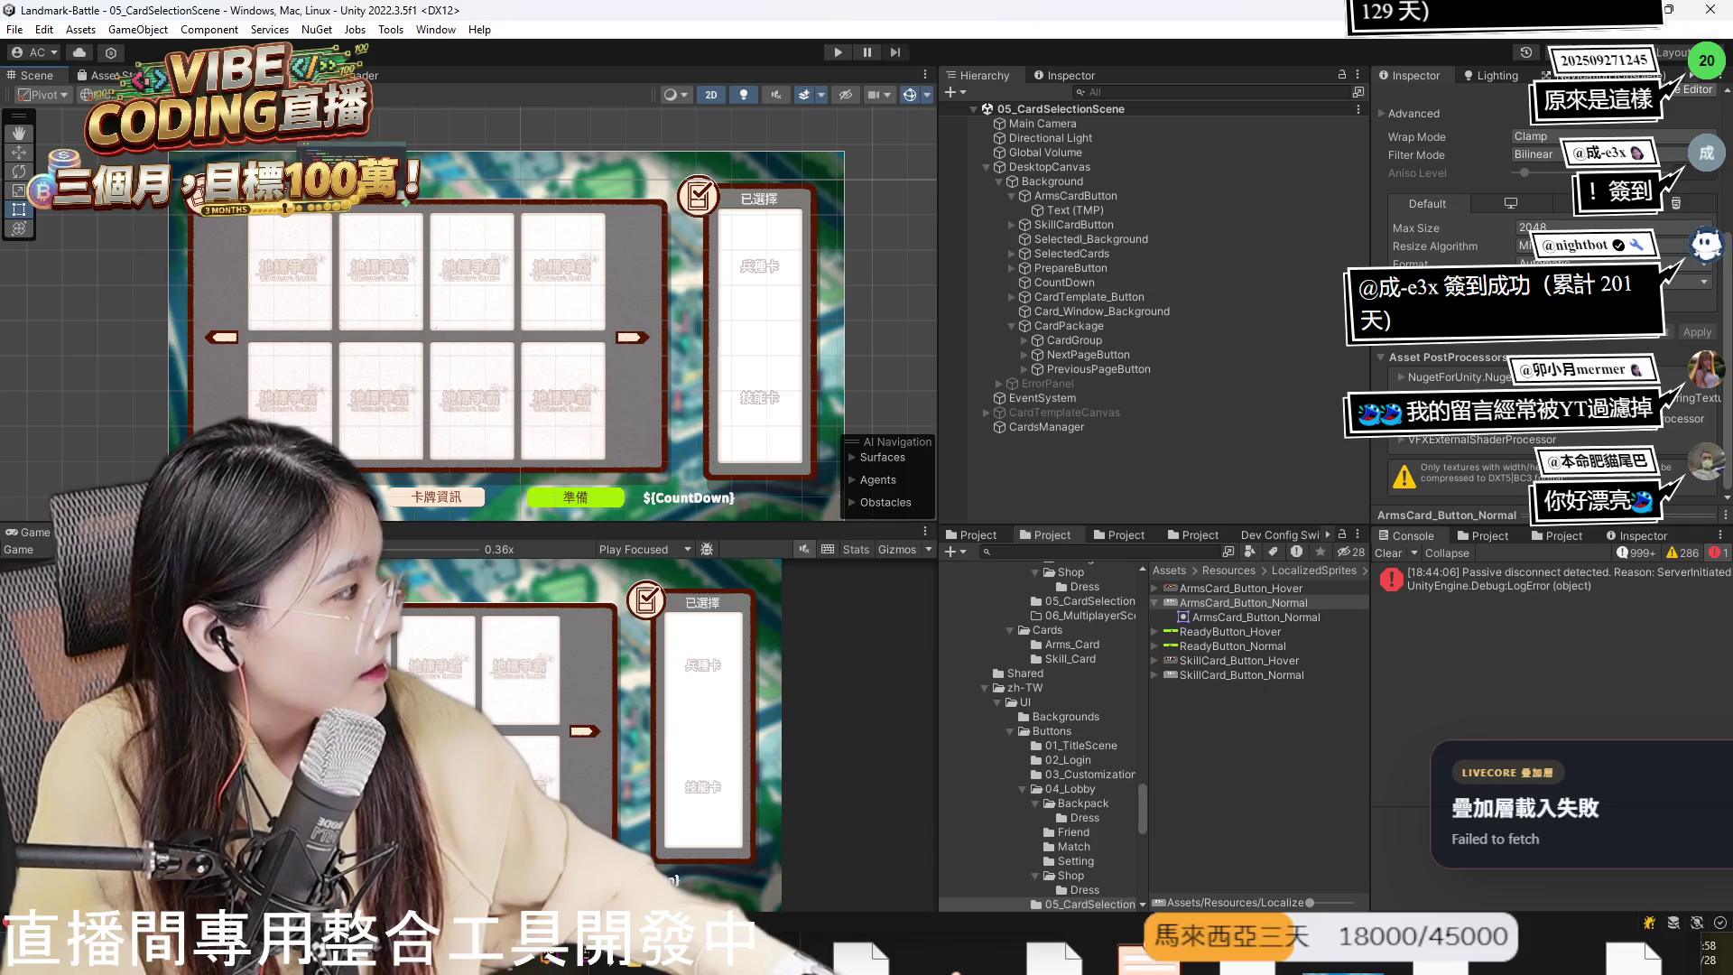
pyautogui.hotkey('alt', 'Tab')
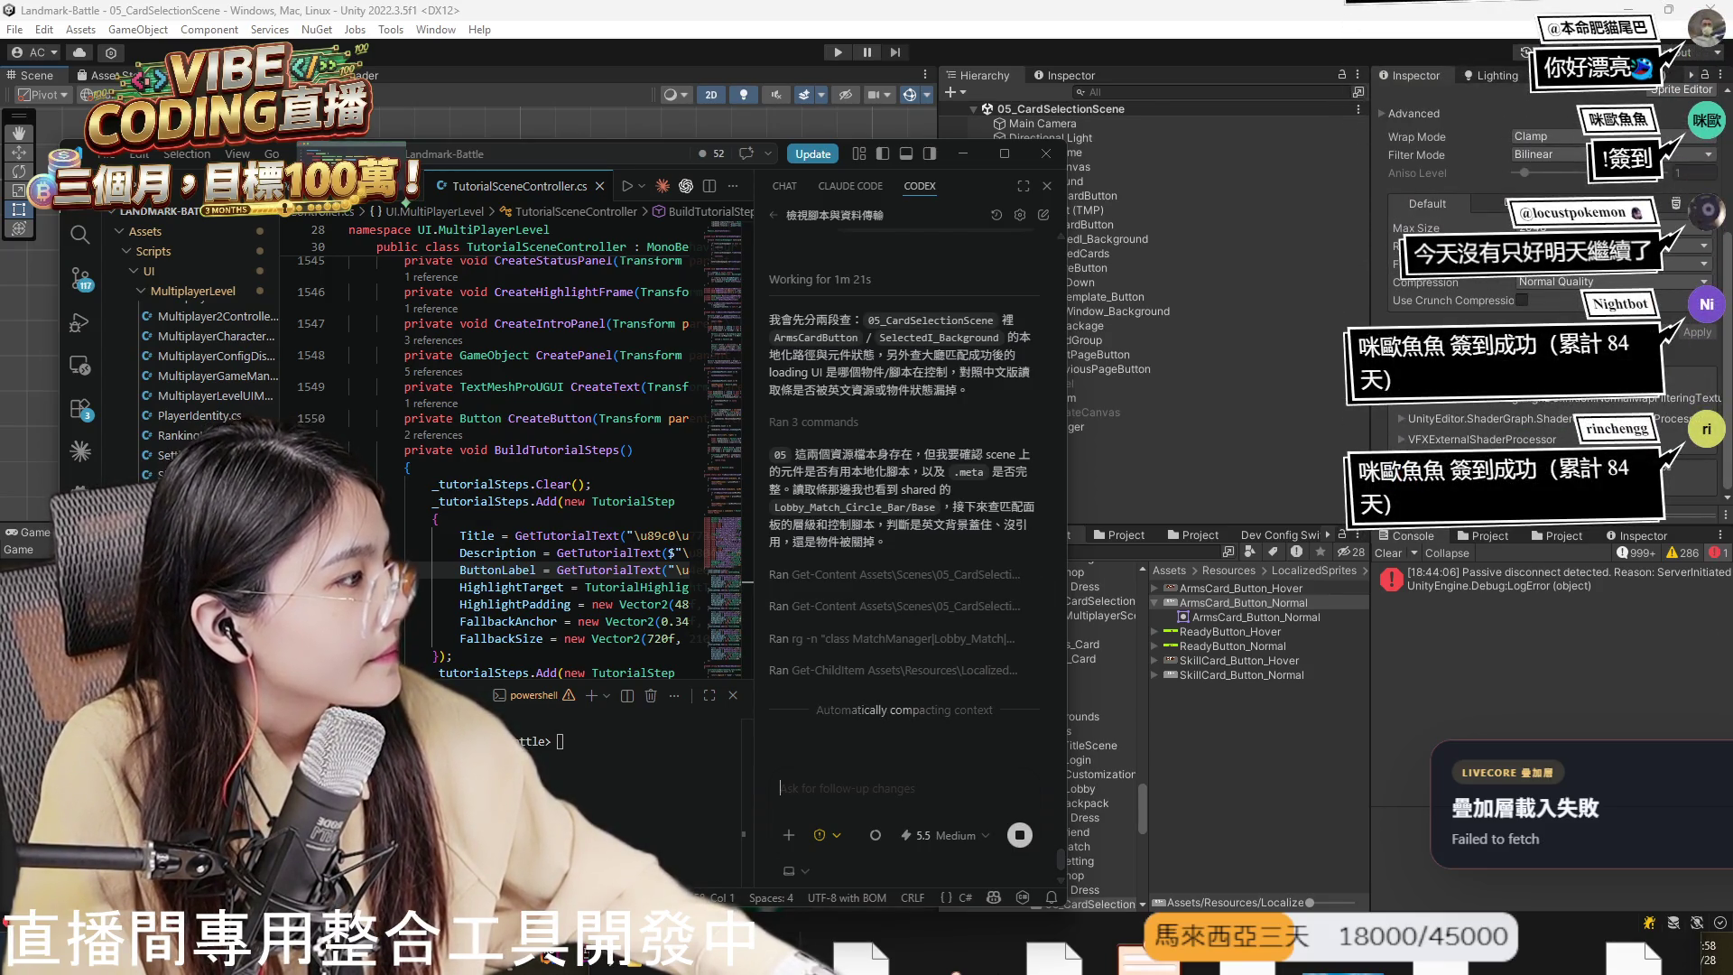
# - Reload the LiveCore dashboard in Chrome and close the resulting 522 error tab
pyautogui.hotkey('alt', 'Tab')
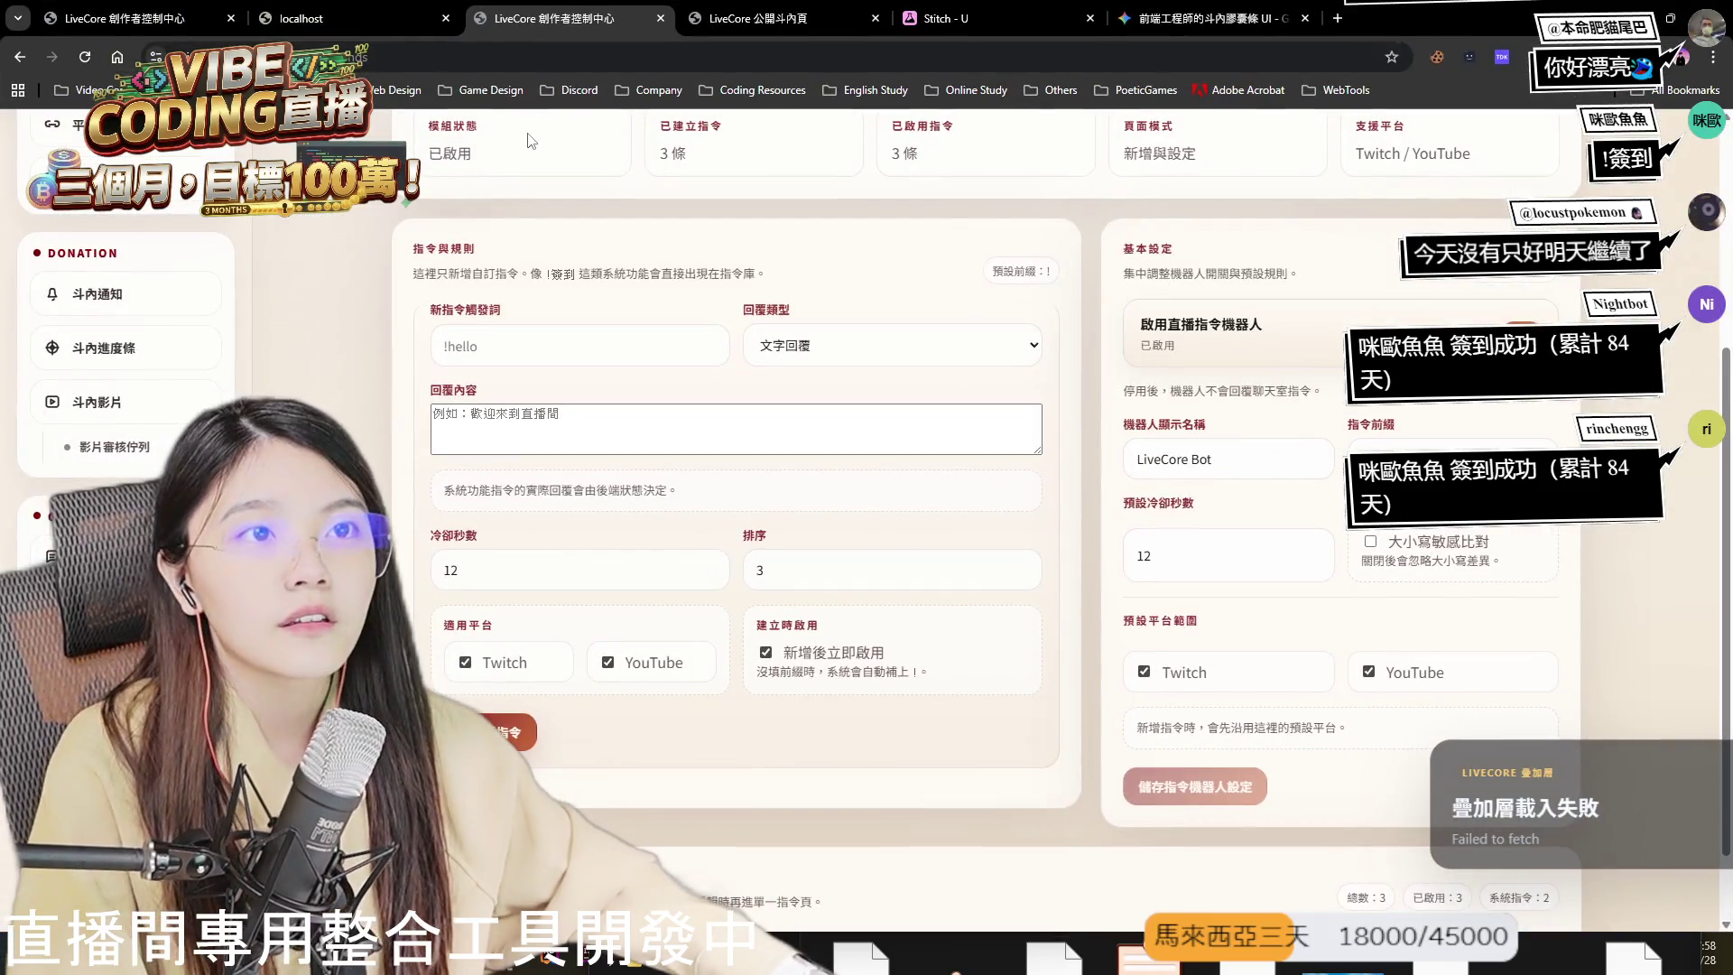
pyautogui.click(88, 58)
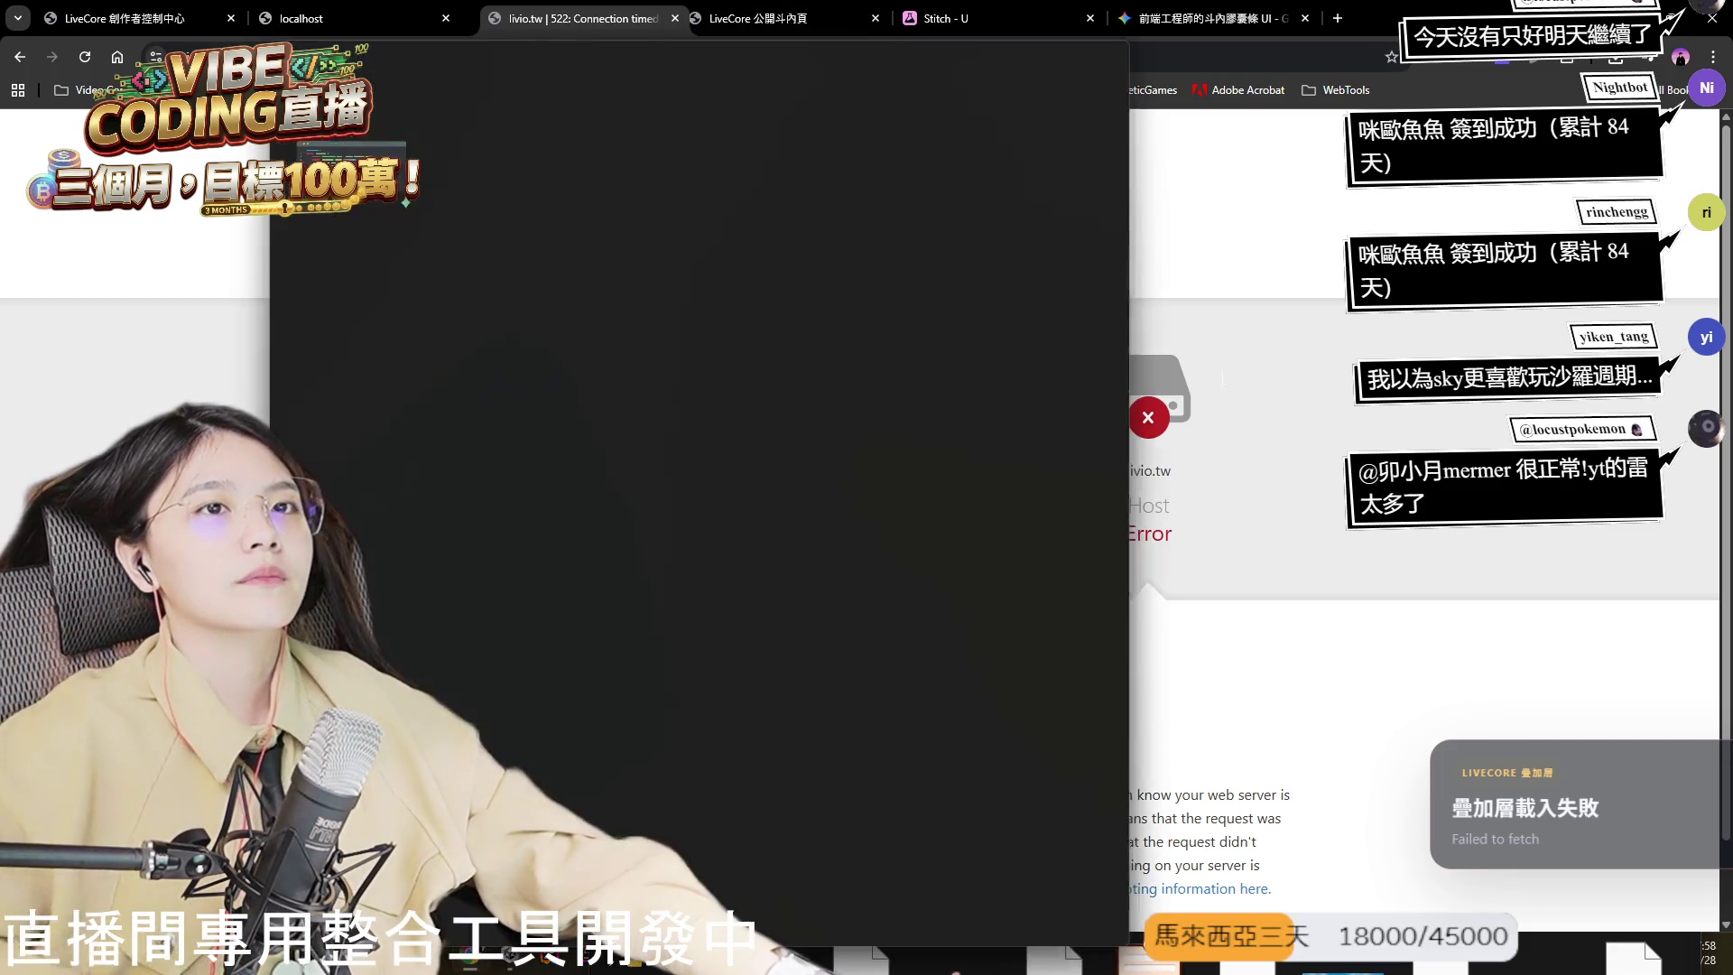
pyautogui.middleClick(561, 26)
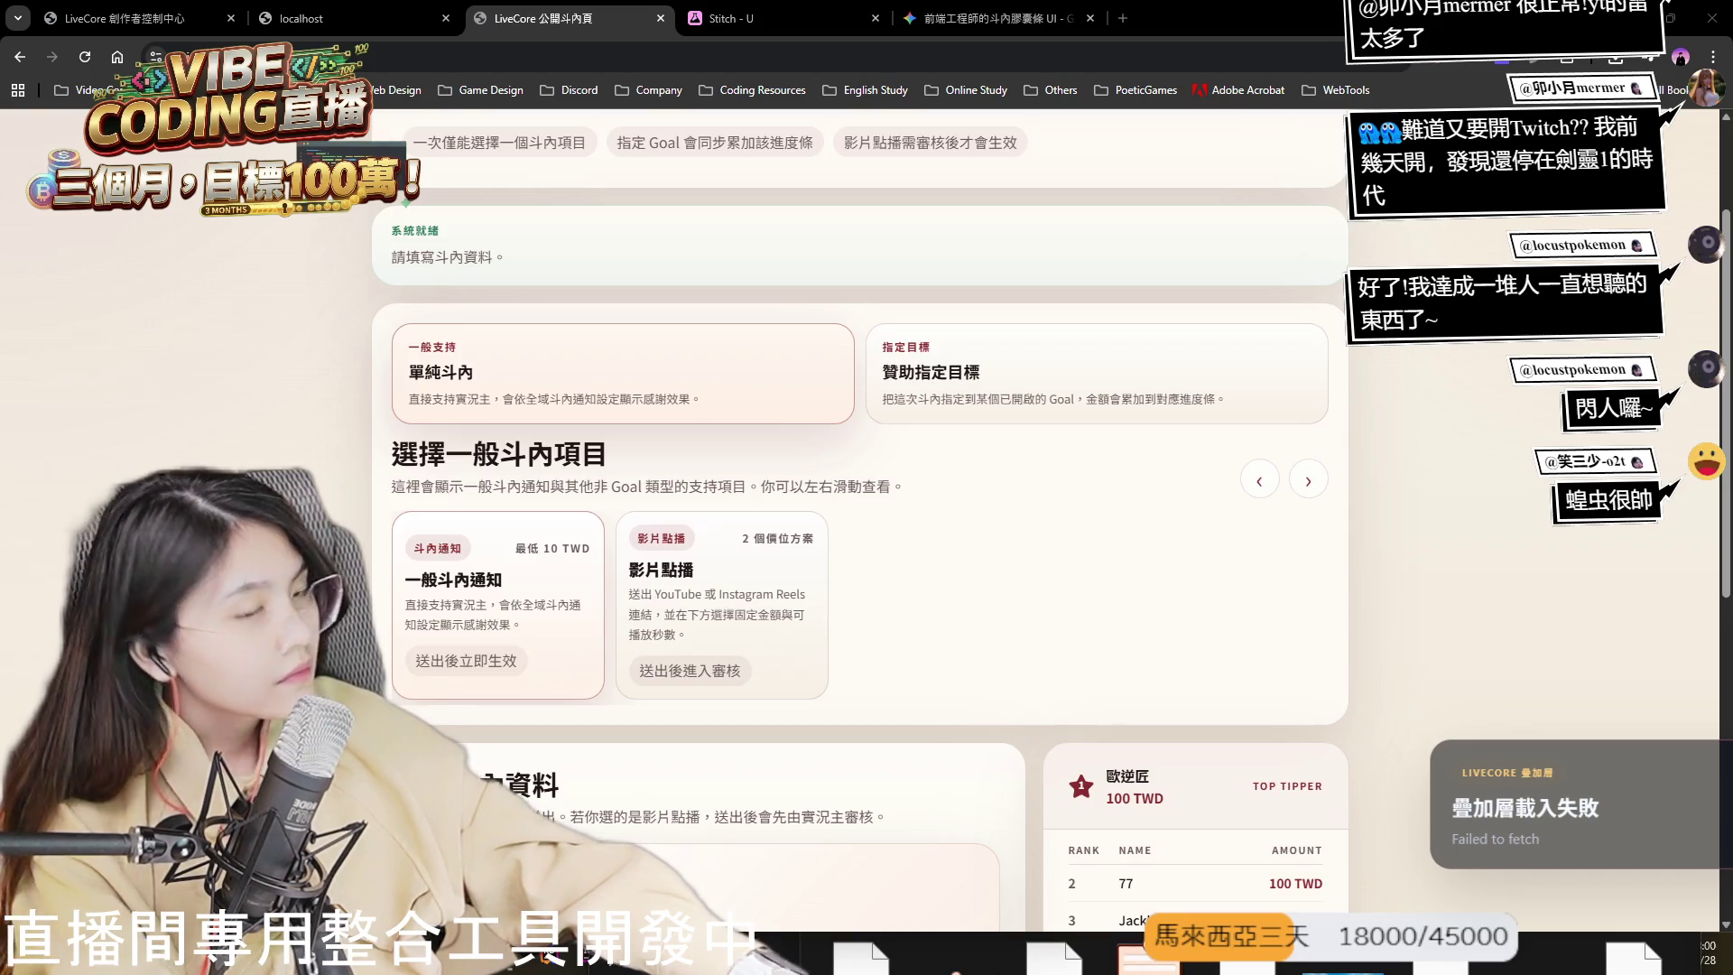
# - Switch from the LiveCore donate tab to the Unity and VS Code workspace
pyautogui.hotkey('alt', 'Tab')
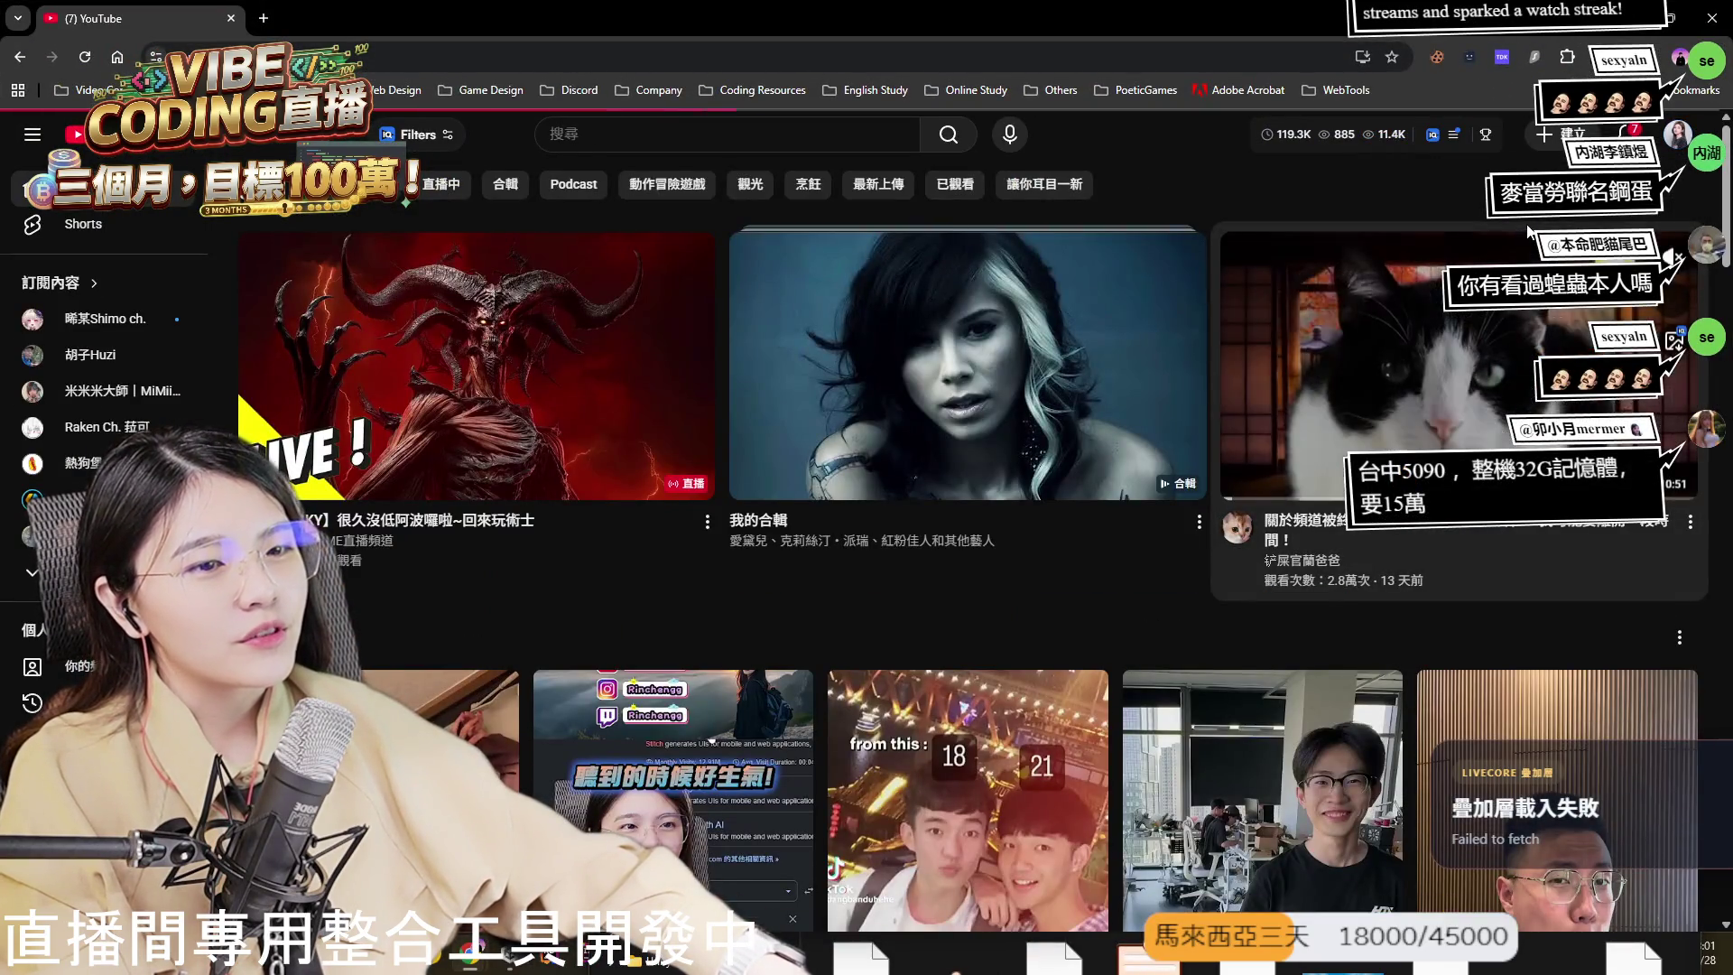
# - Open the channel's uploaded videos and open the 相親特輯-Ep.2 episode in a new tab
pyautogui.click(65, 666)
pyautogui.click(475, 618)
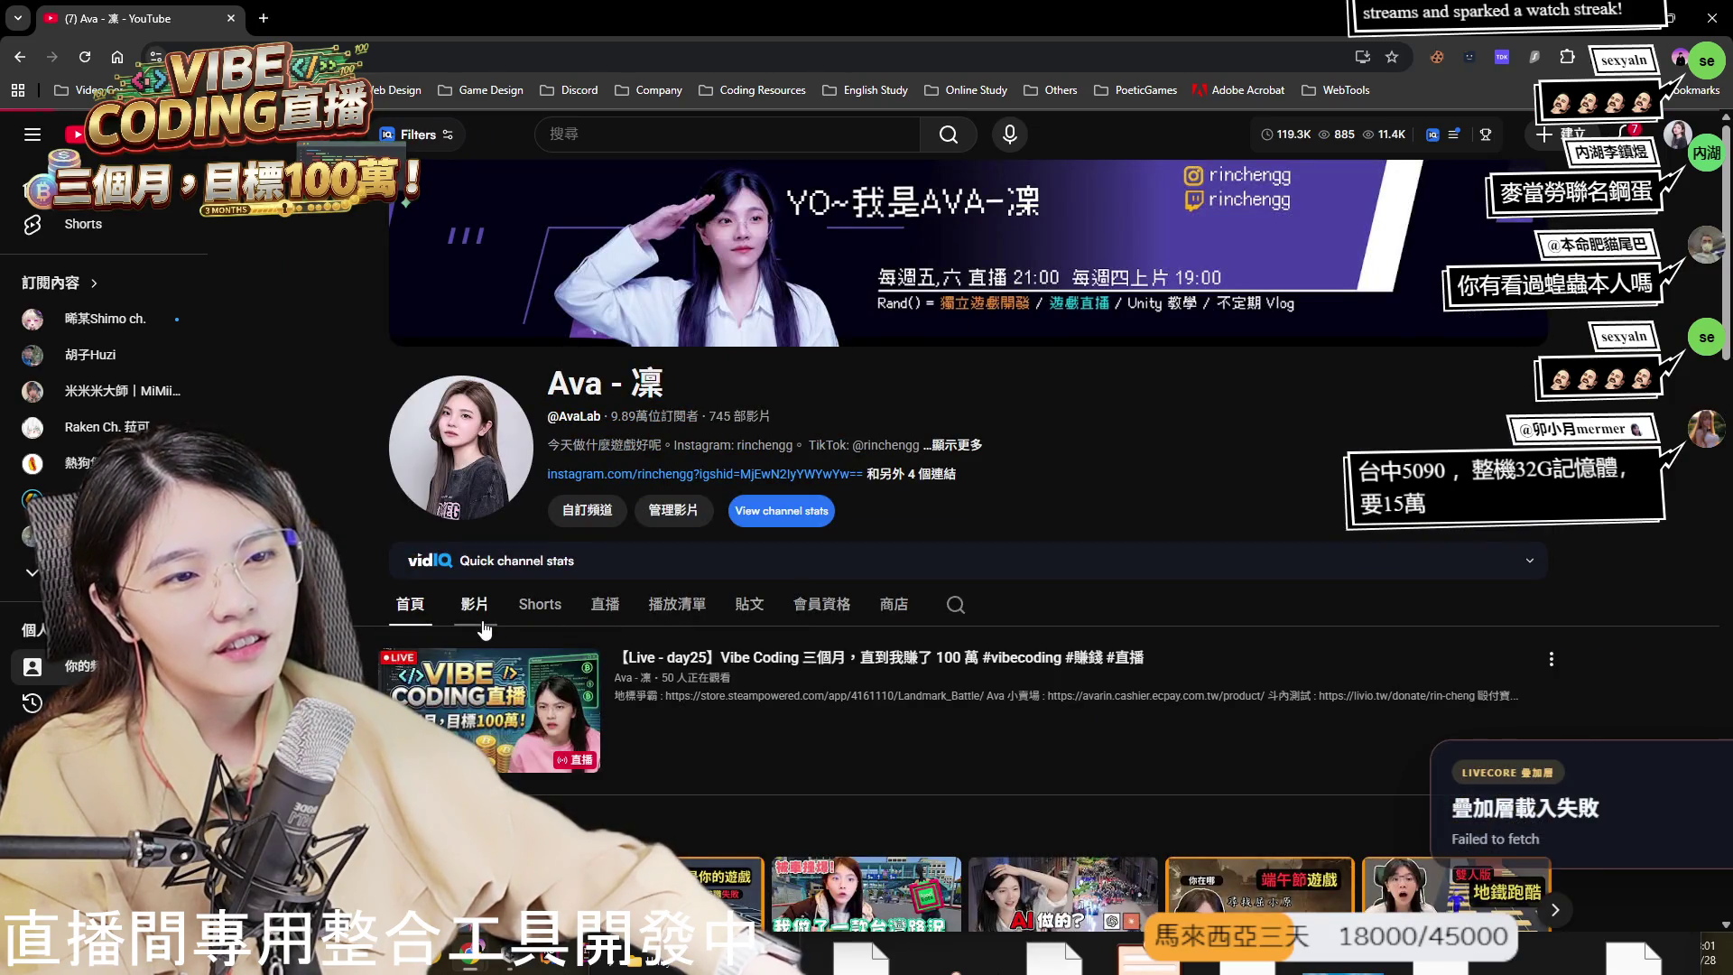
pyautogui.scroll(-4, 1668, 693)
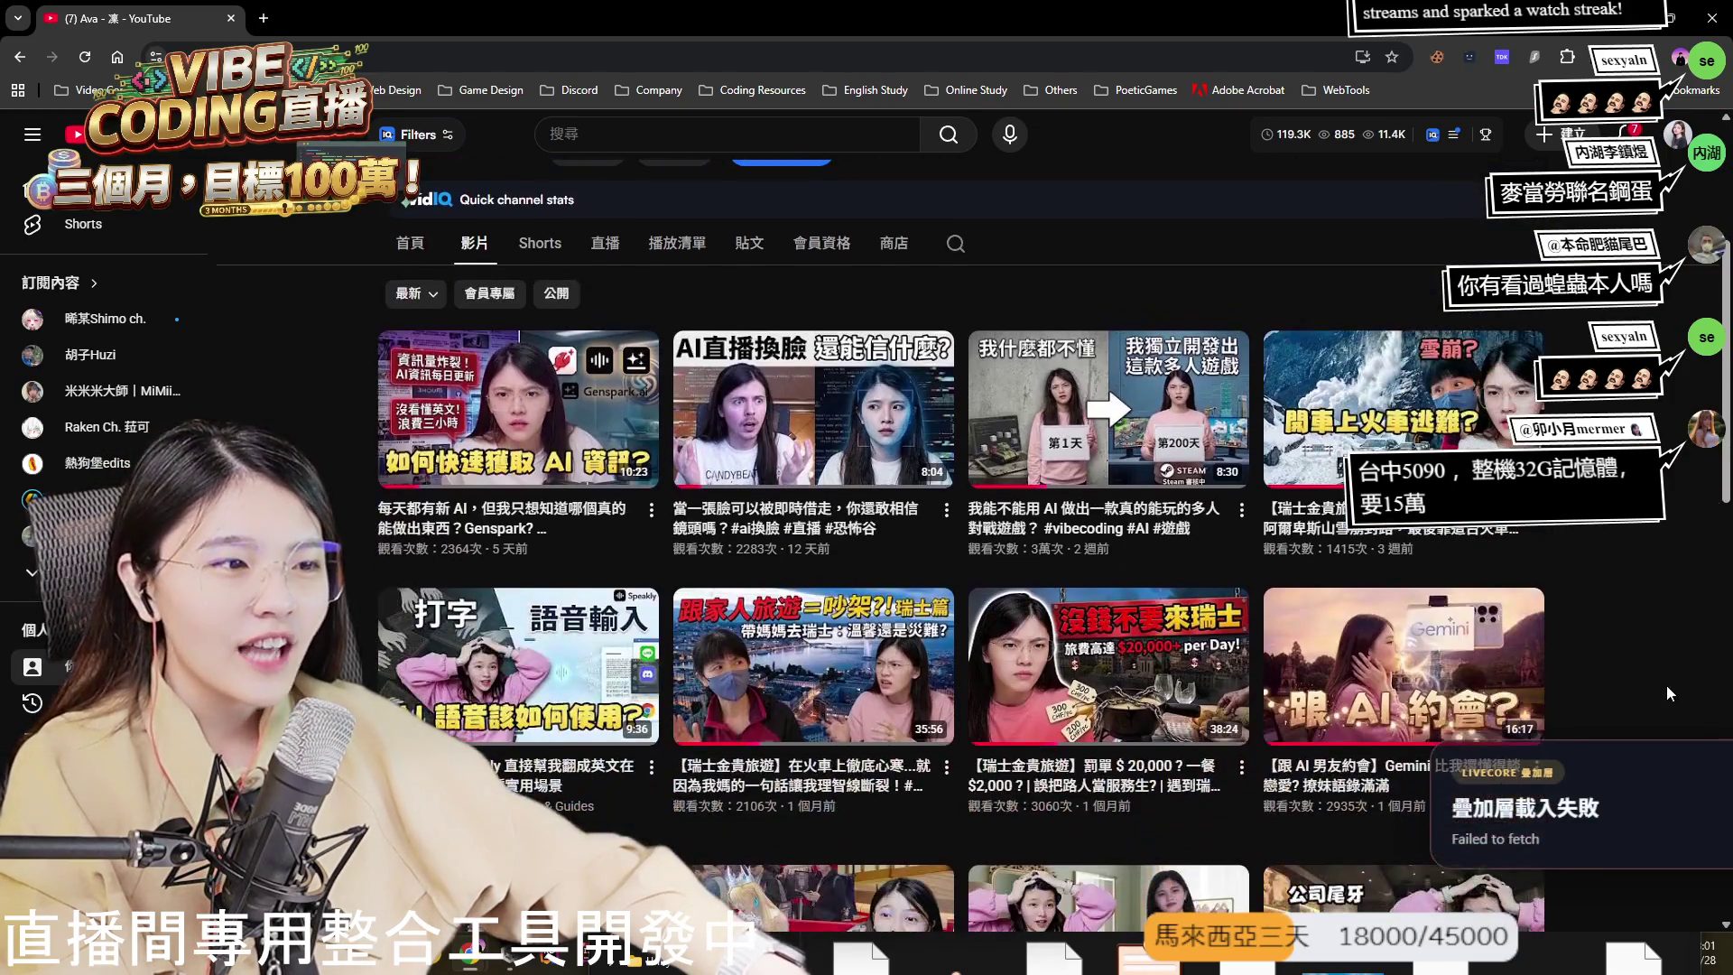
pyautogui.scroll(-4, 1654, 689)
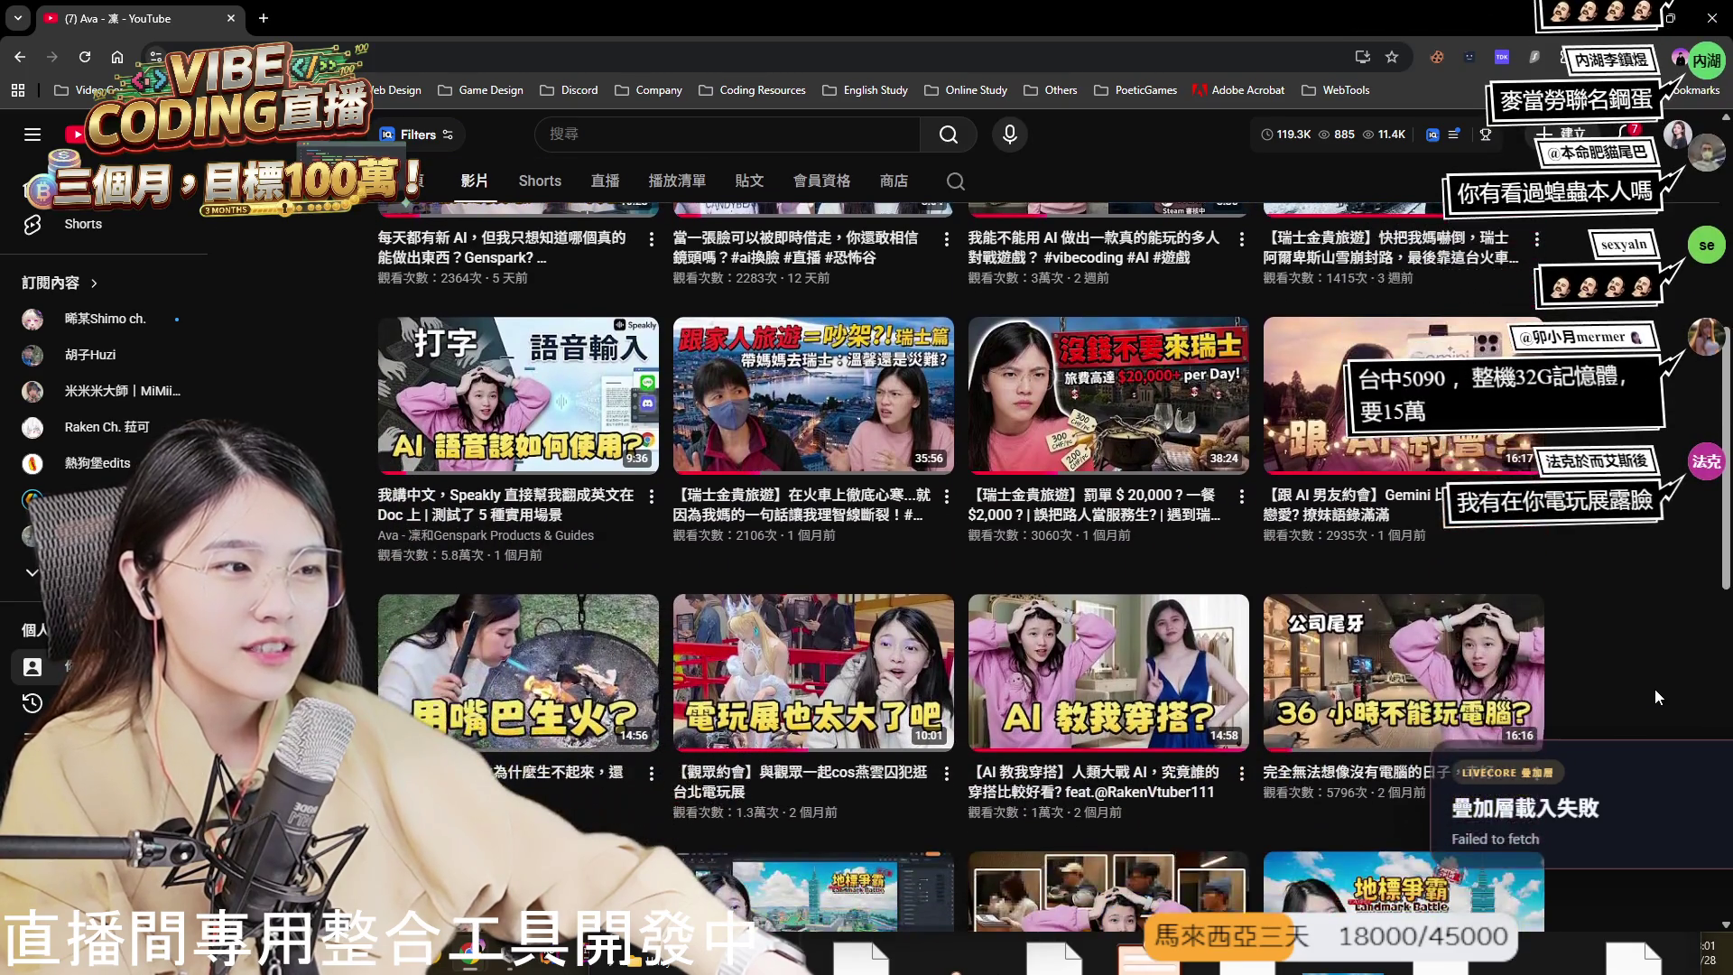
pyautogui.scroll(-3, 1654, 697)
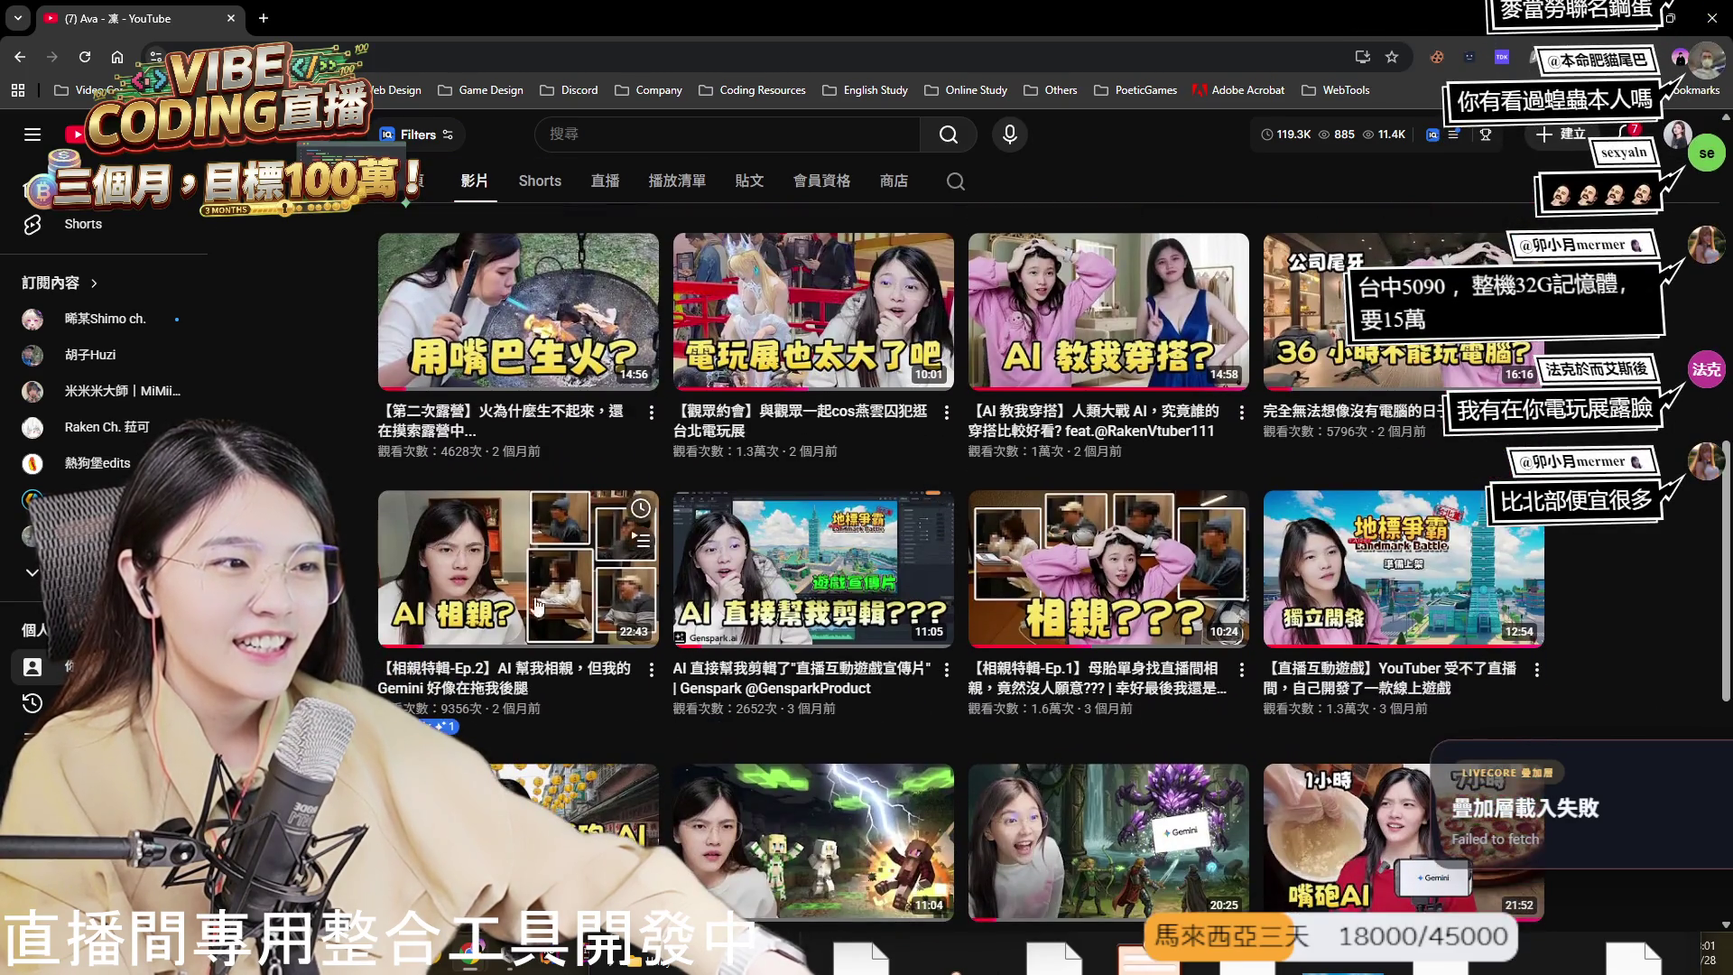
pyautogui.middleClick(511, 612)
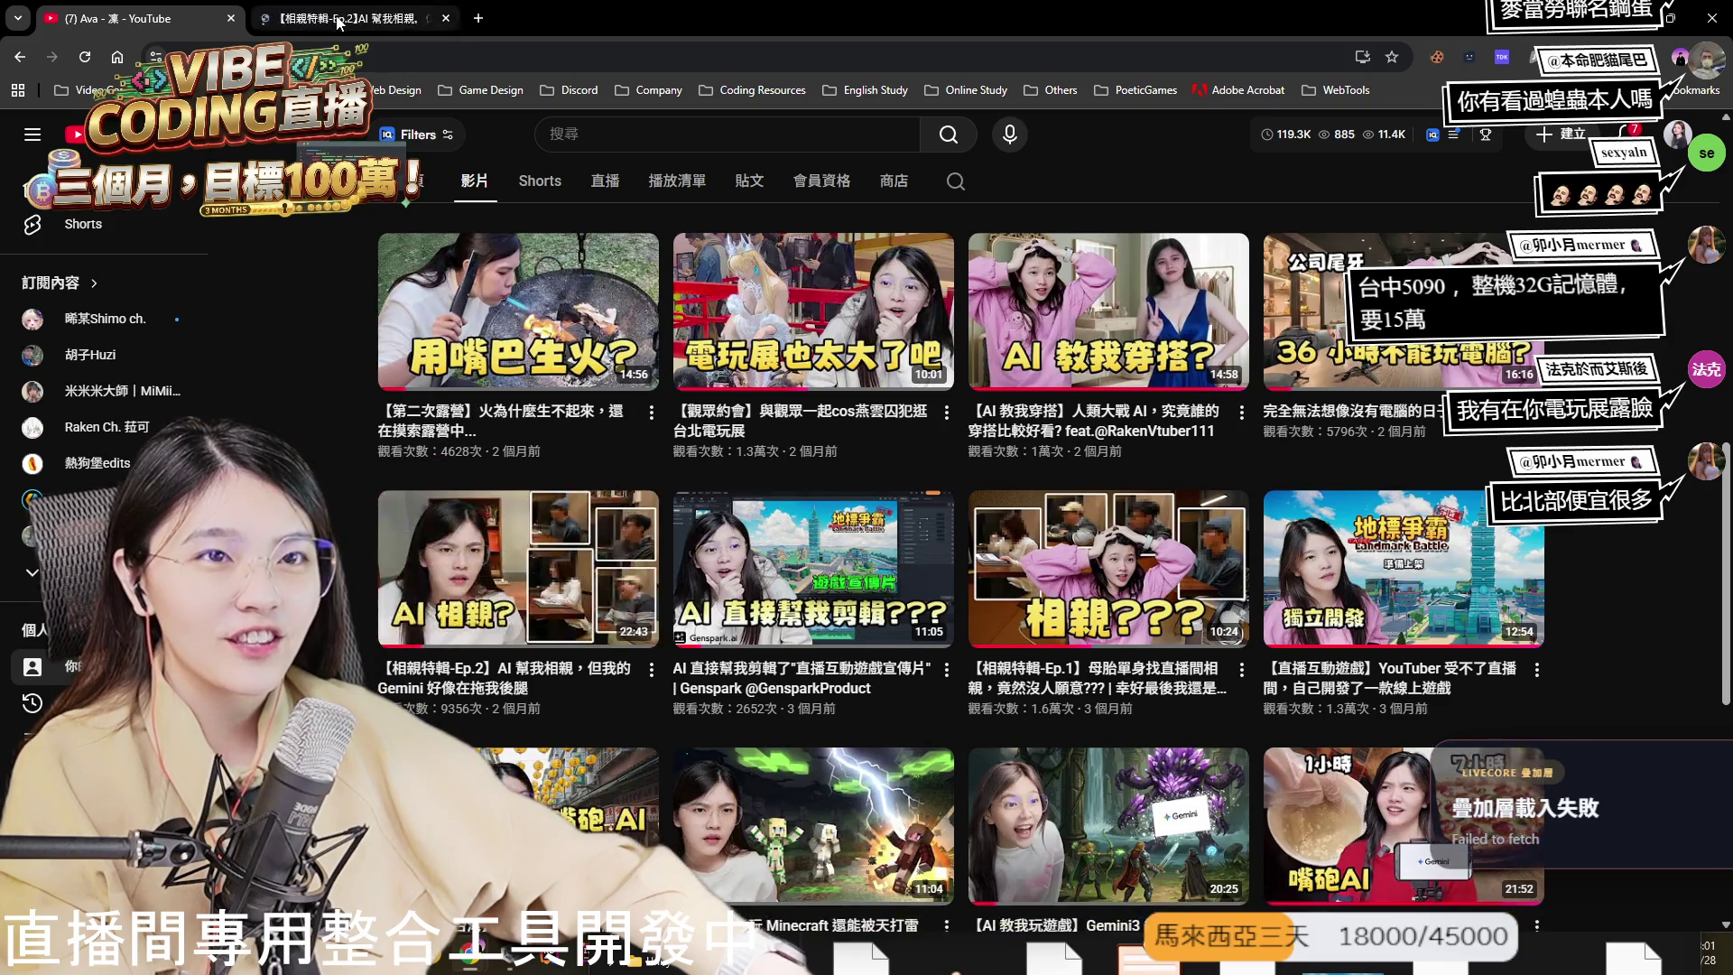
# - Switch to the Ep.2 tab, close the channel tab, and dock the browser on the right half
pyautogui.hotkey('ctrl', 'Tab')
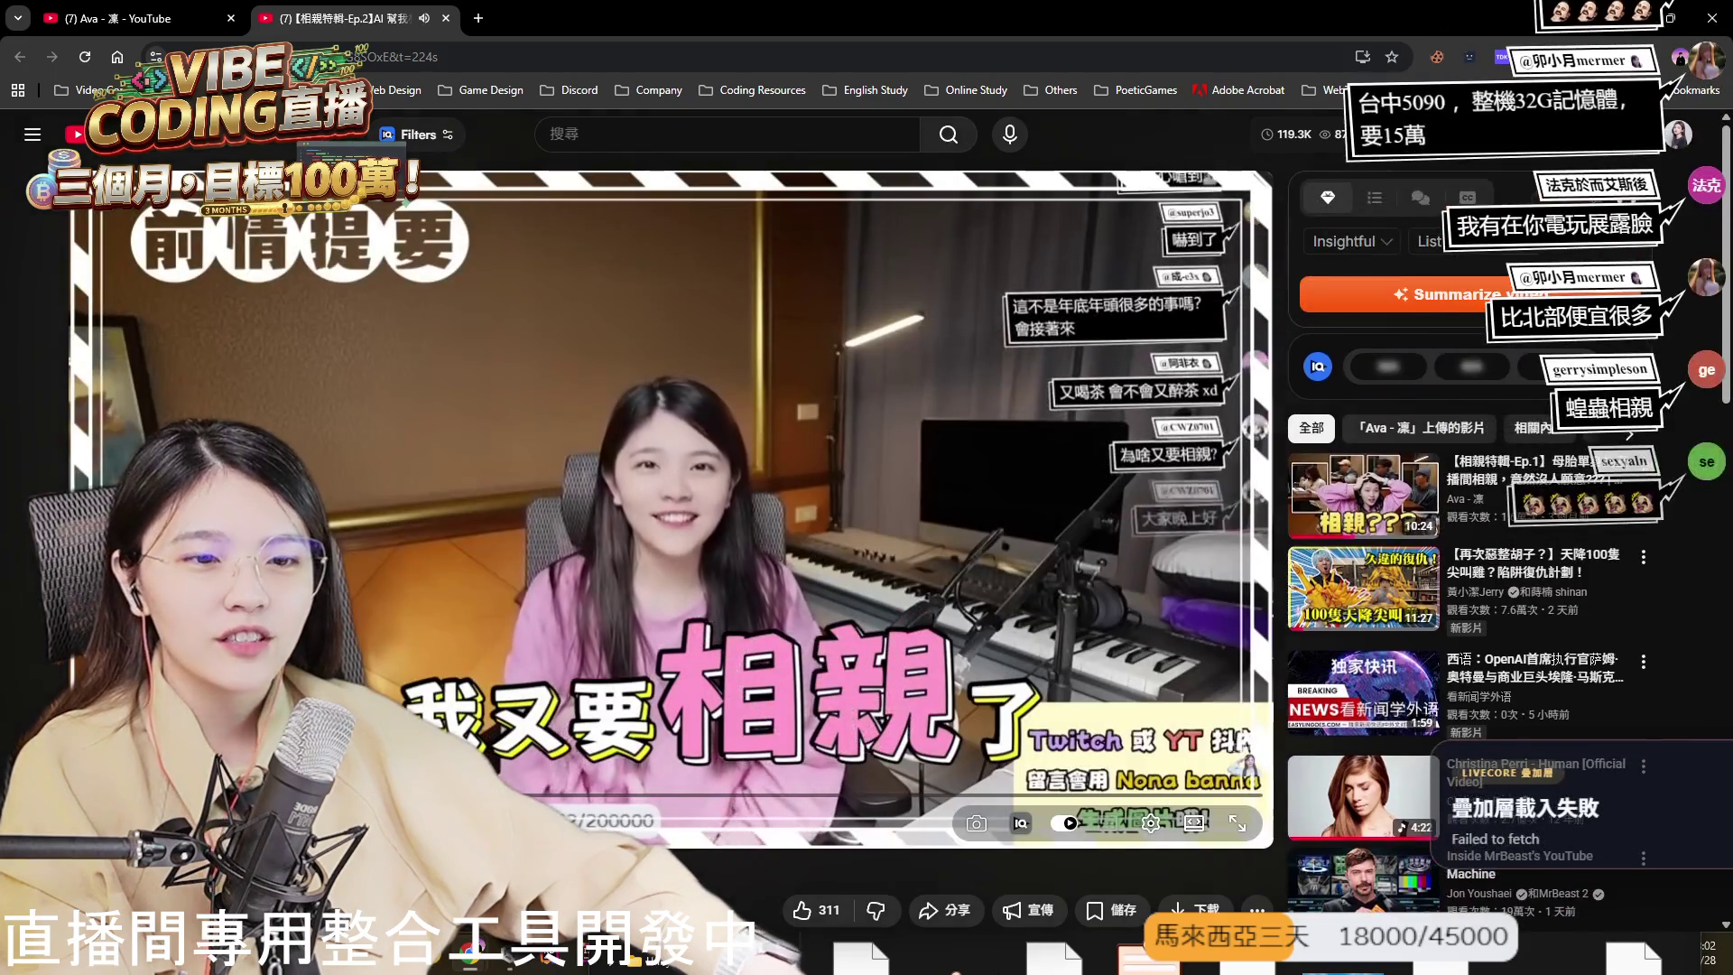
pyautogui.click(231, 18)
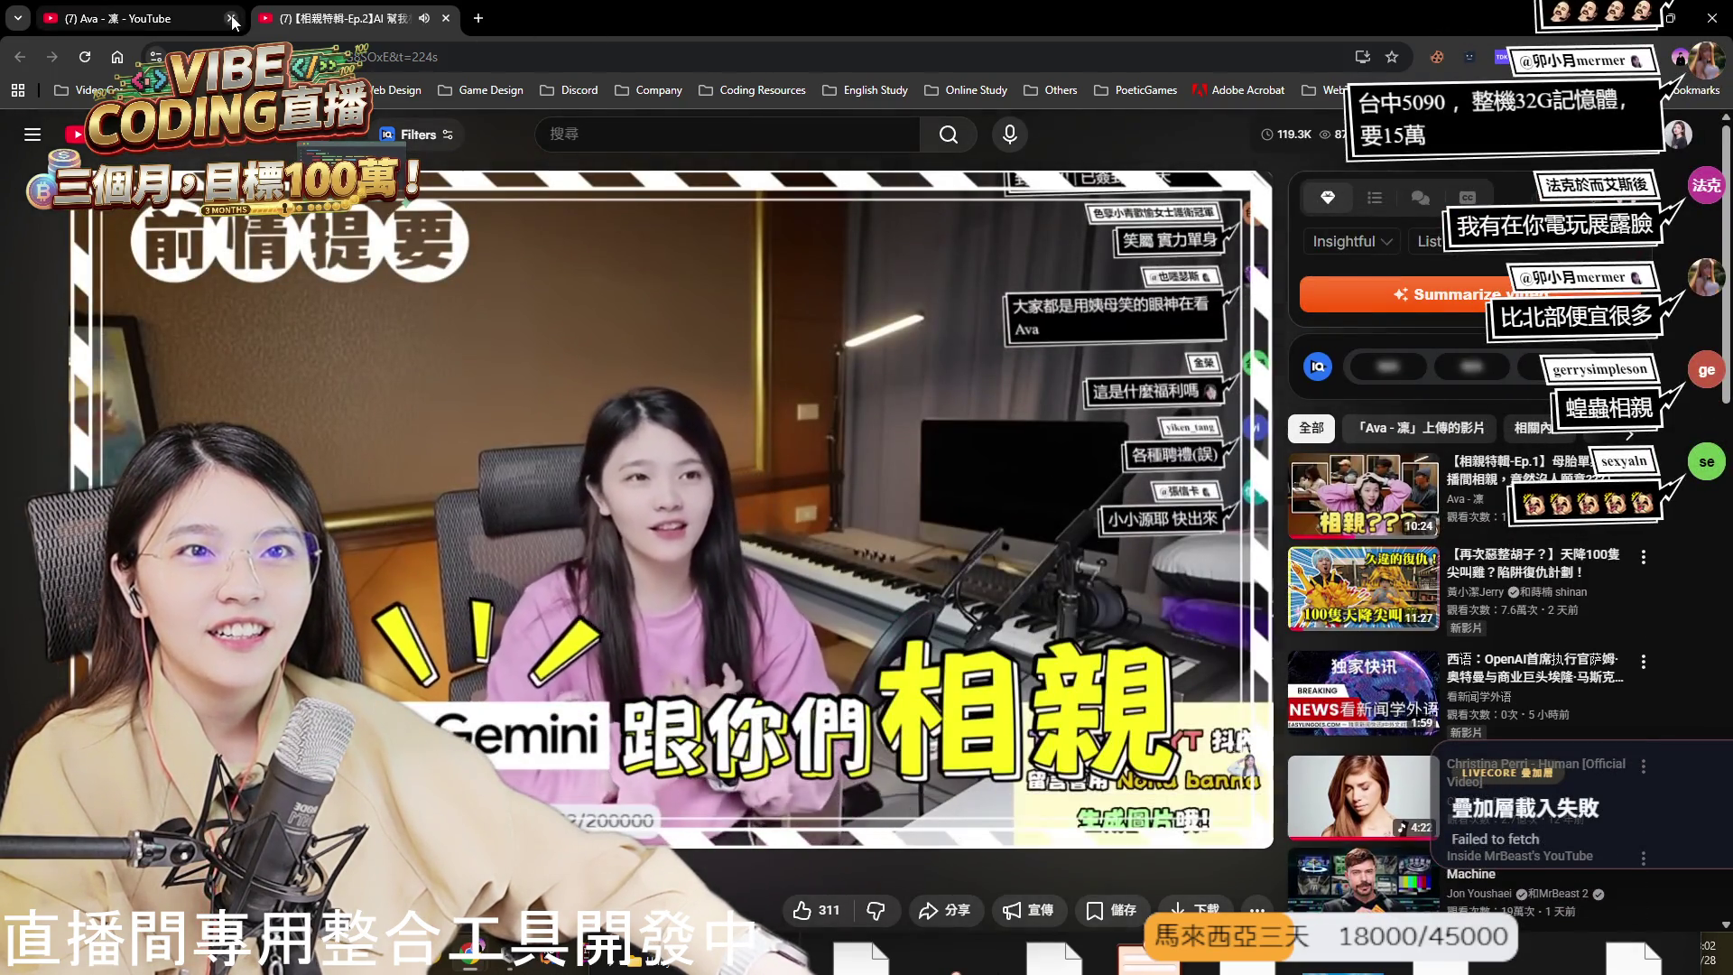
pyautogui.moveTo(623, 18)
pyautogui.mouseDown()
pyautogui.moveTo(643, 46)
pyautogui.moveTo(1065, 23)
pyautogui.mouseUp()
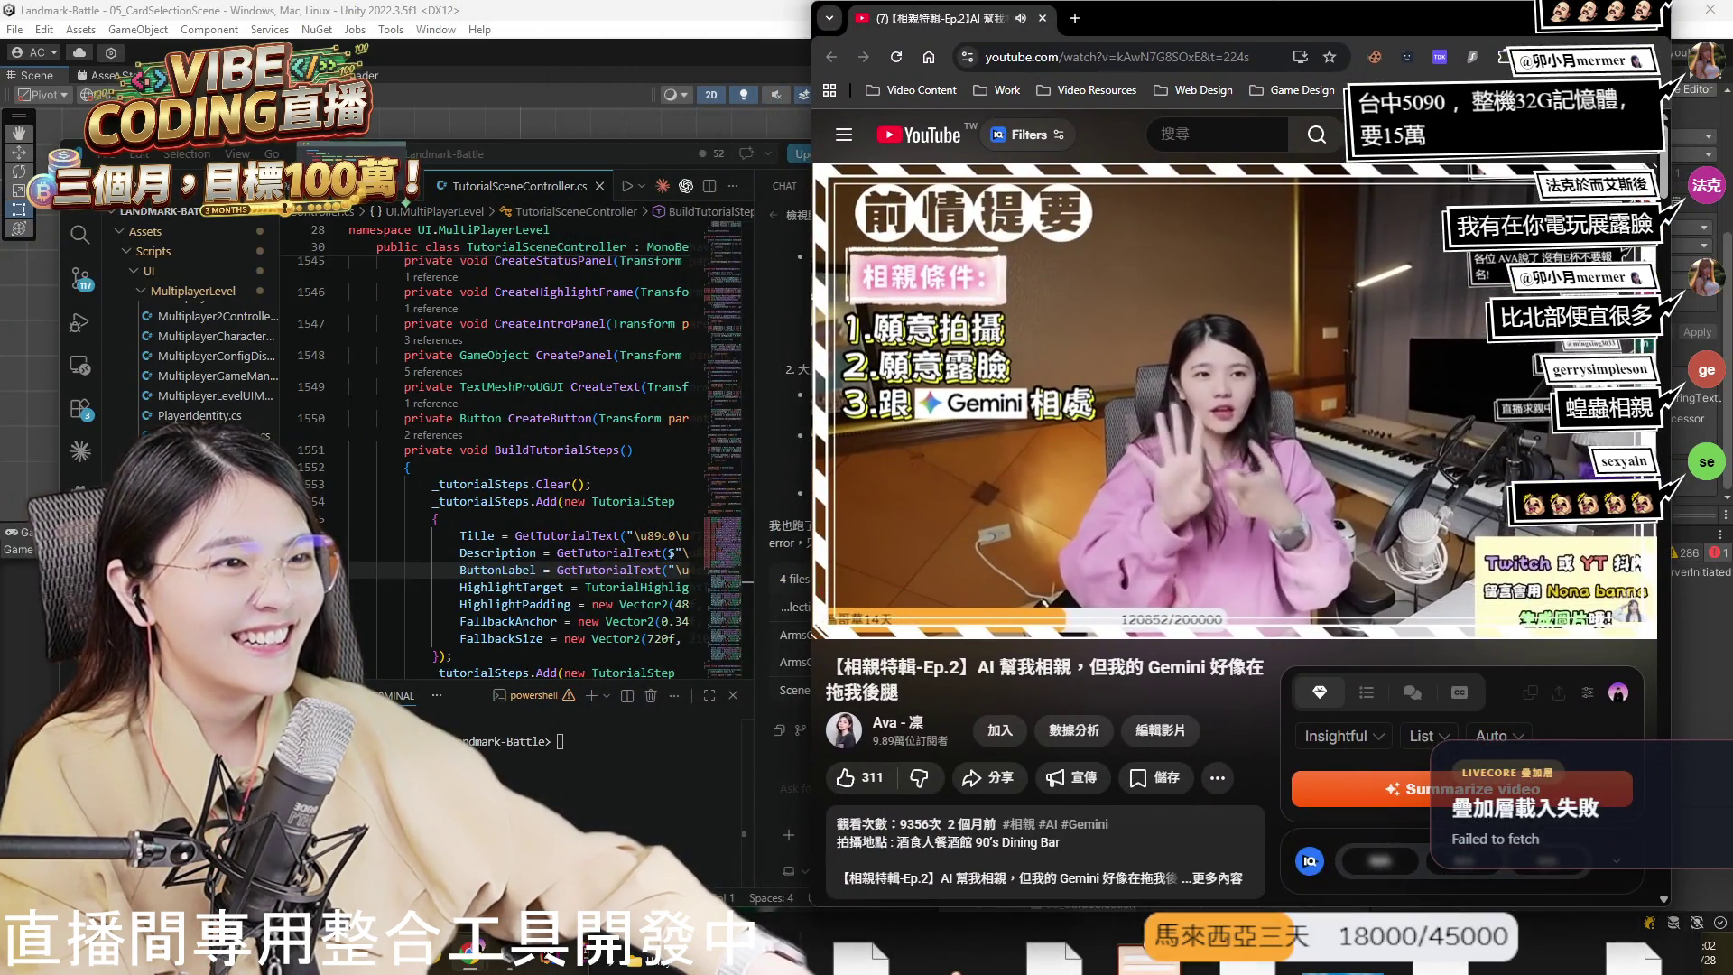
pyautogui.moveTo(1267, 14); pyautogui.dragTo(1069, 14)
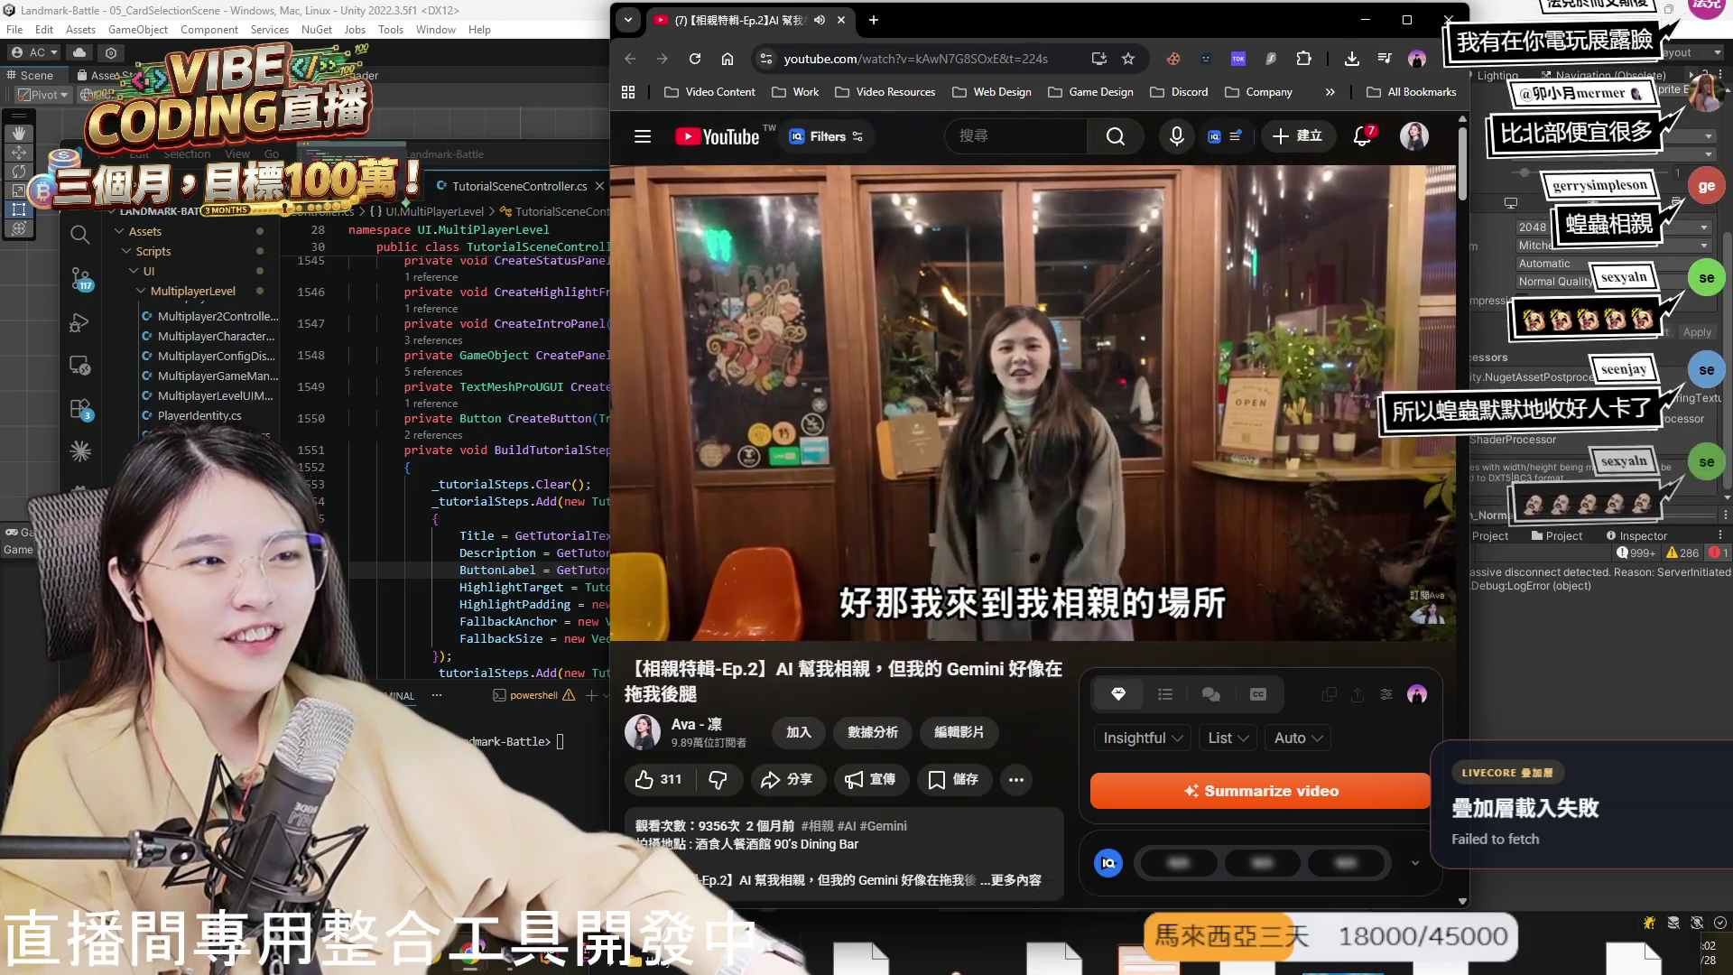
# - Skip the Ep.2 episode ahead to about the 10:00 mark
pyautogui.hotkey('alt', 'Tab')
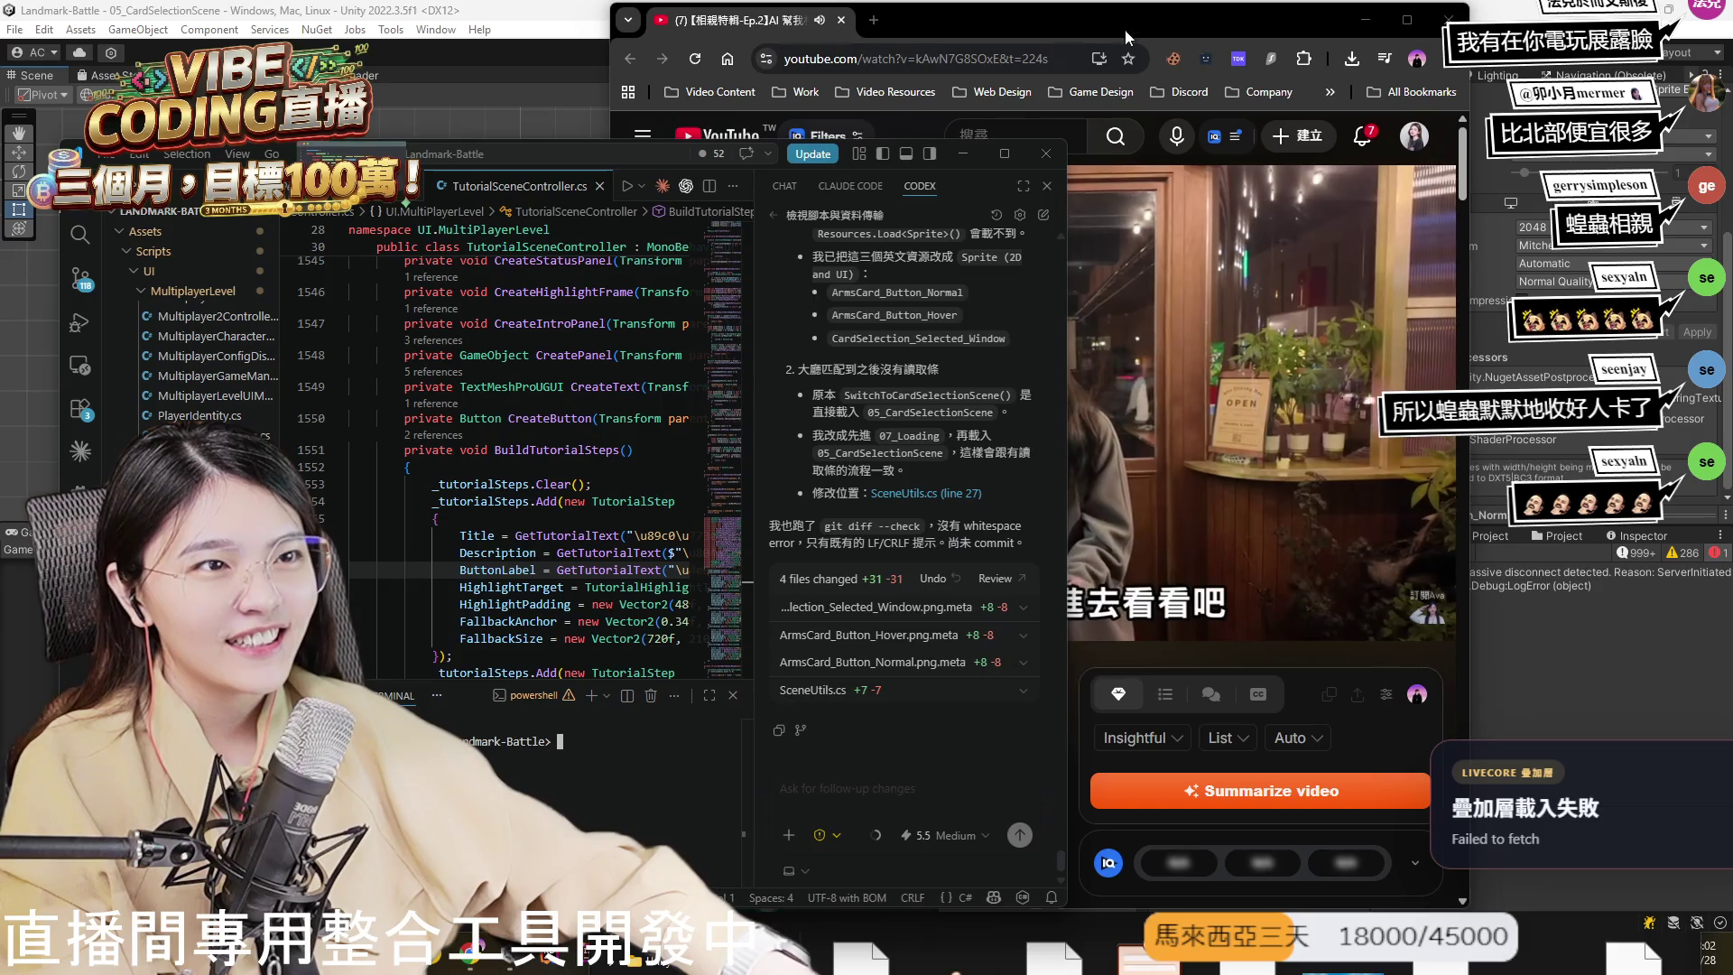
pyautogui.click(1125, 25)
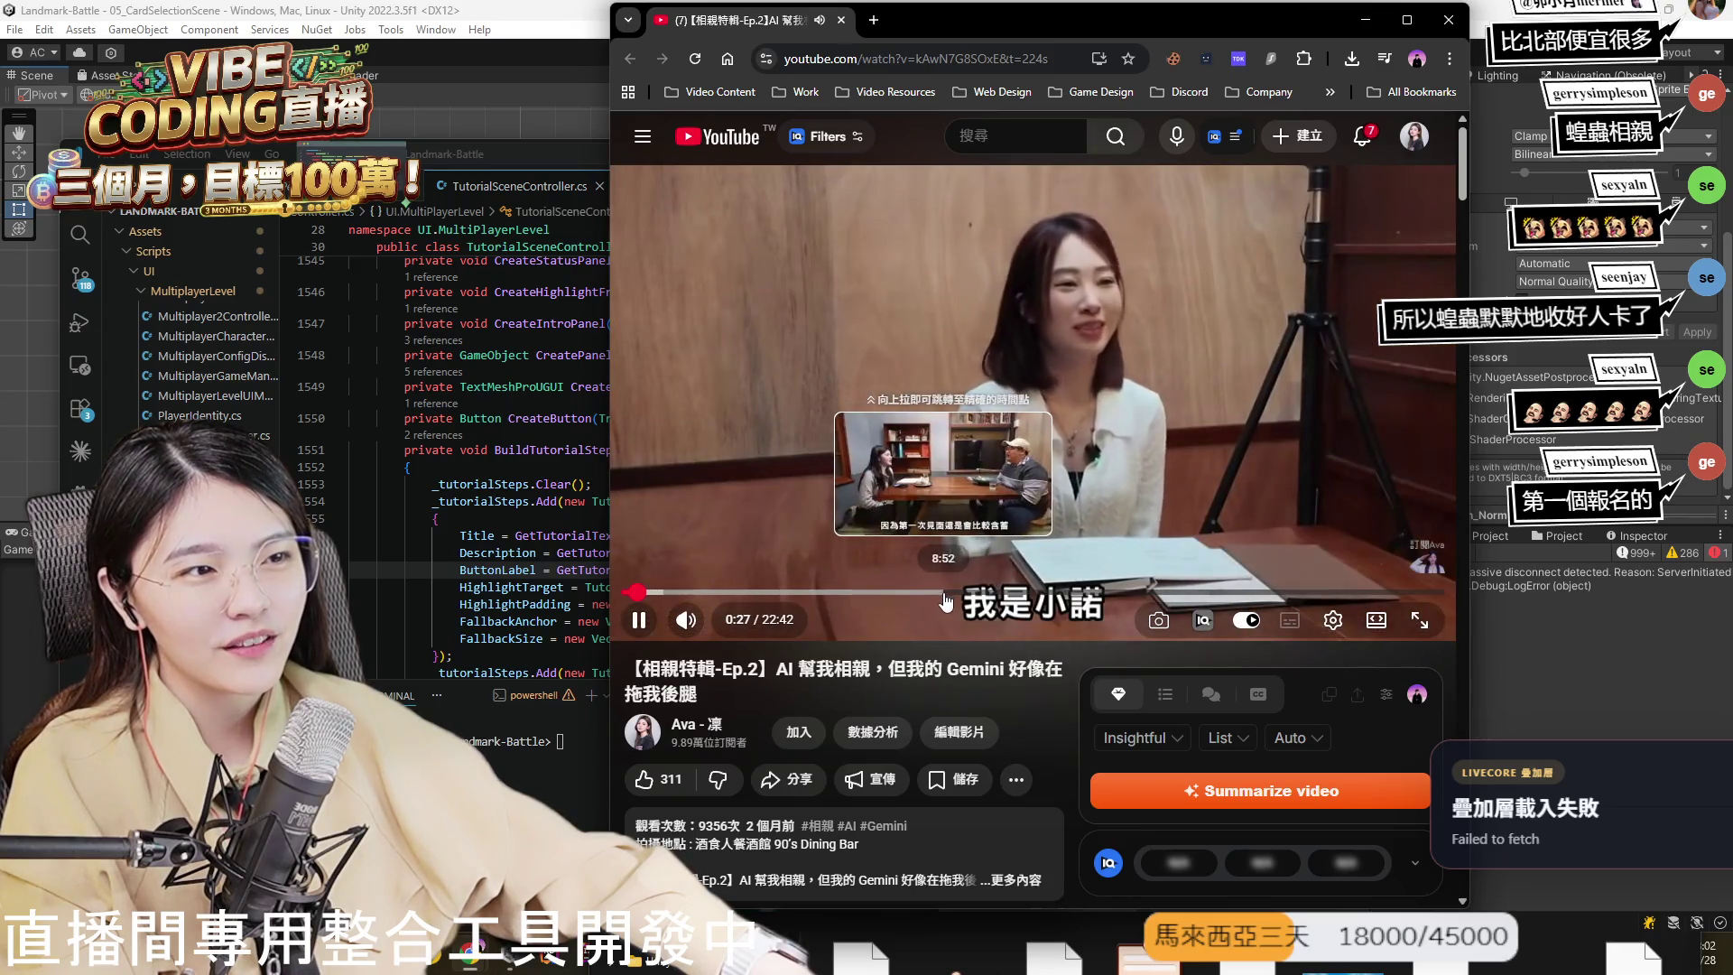
pyautogui.click(989, 593)
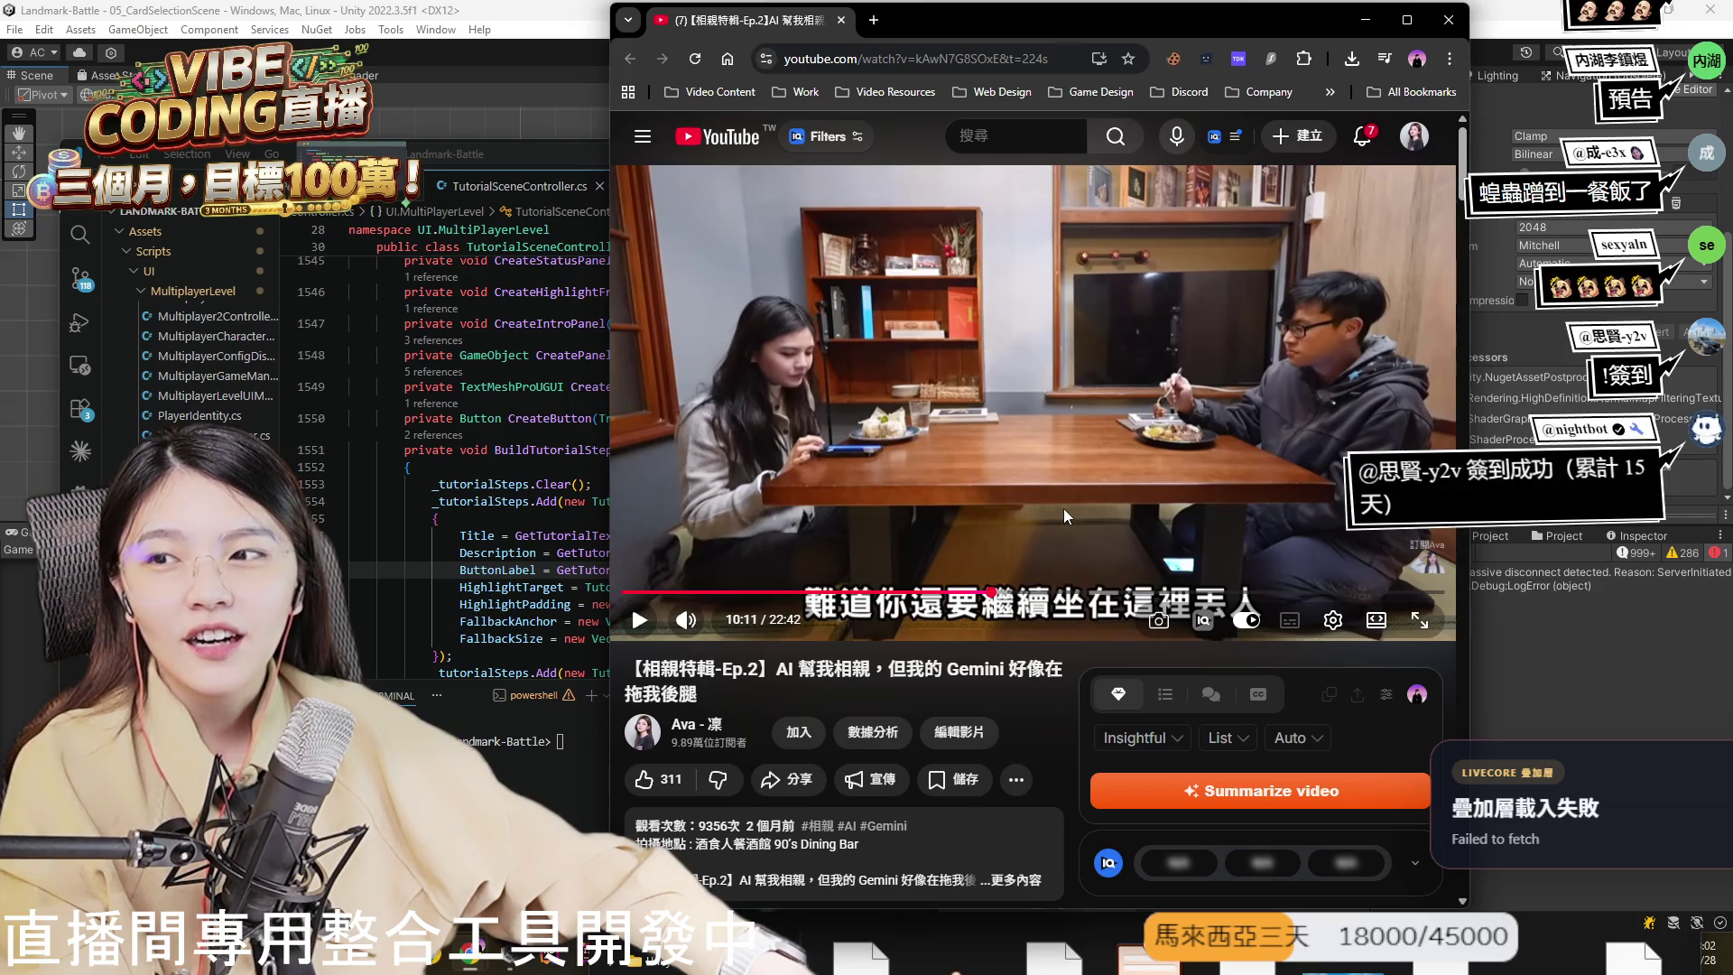
# - Watch the episode briefly, then minimize Chrome and bring the Unity editor forward
pyautogui.click(1166, 441)
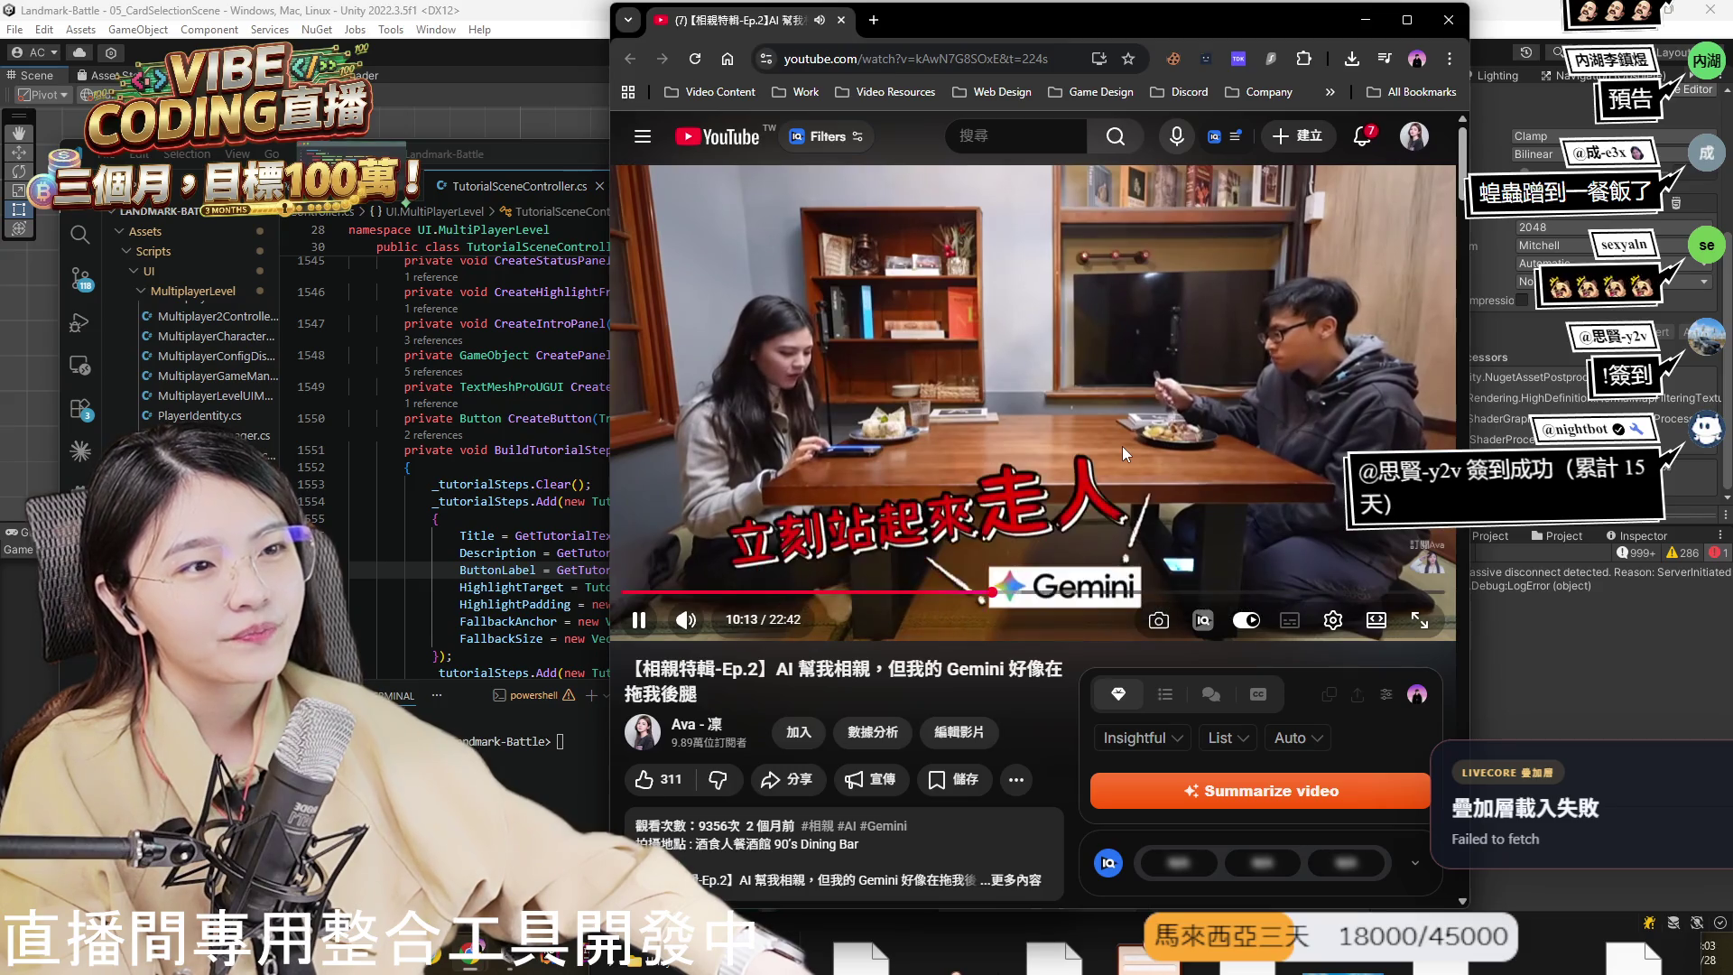
pyautogui.click(1122, 446)
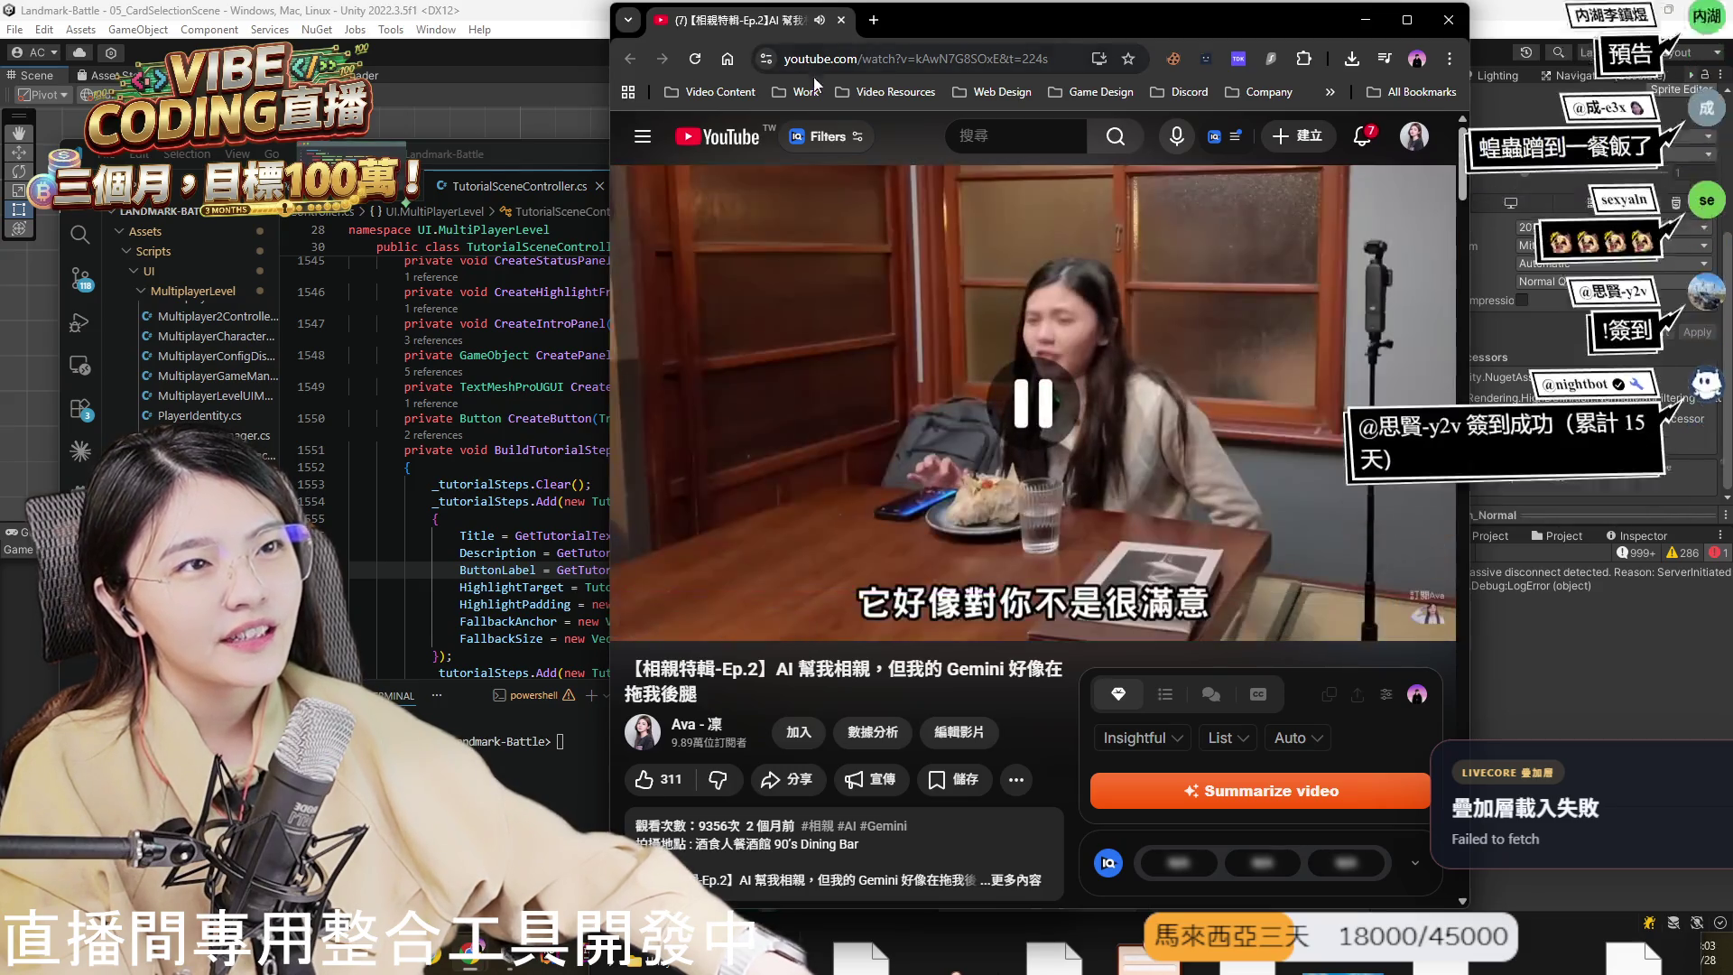
pyautogui.click(885, 245)
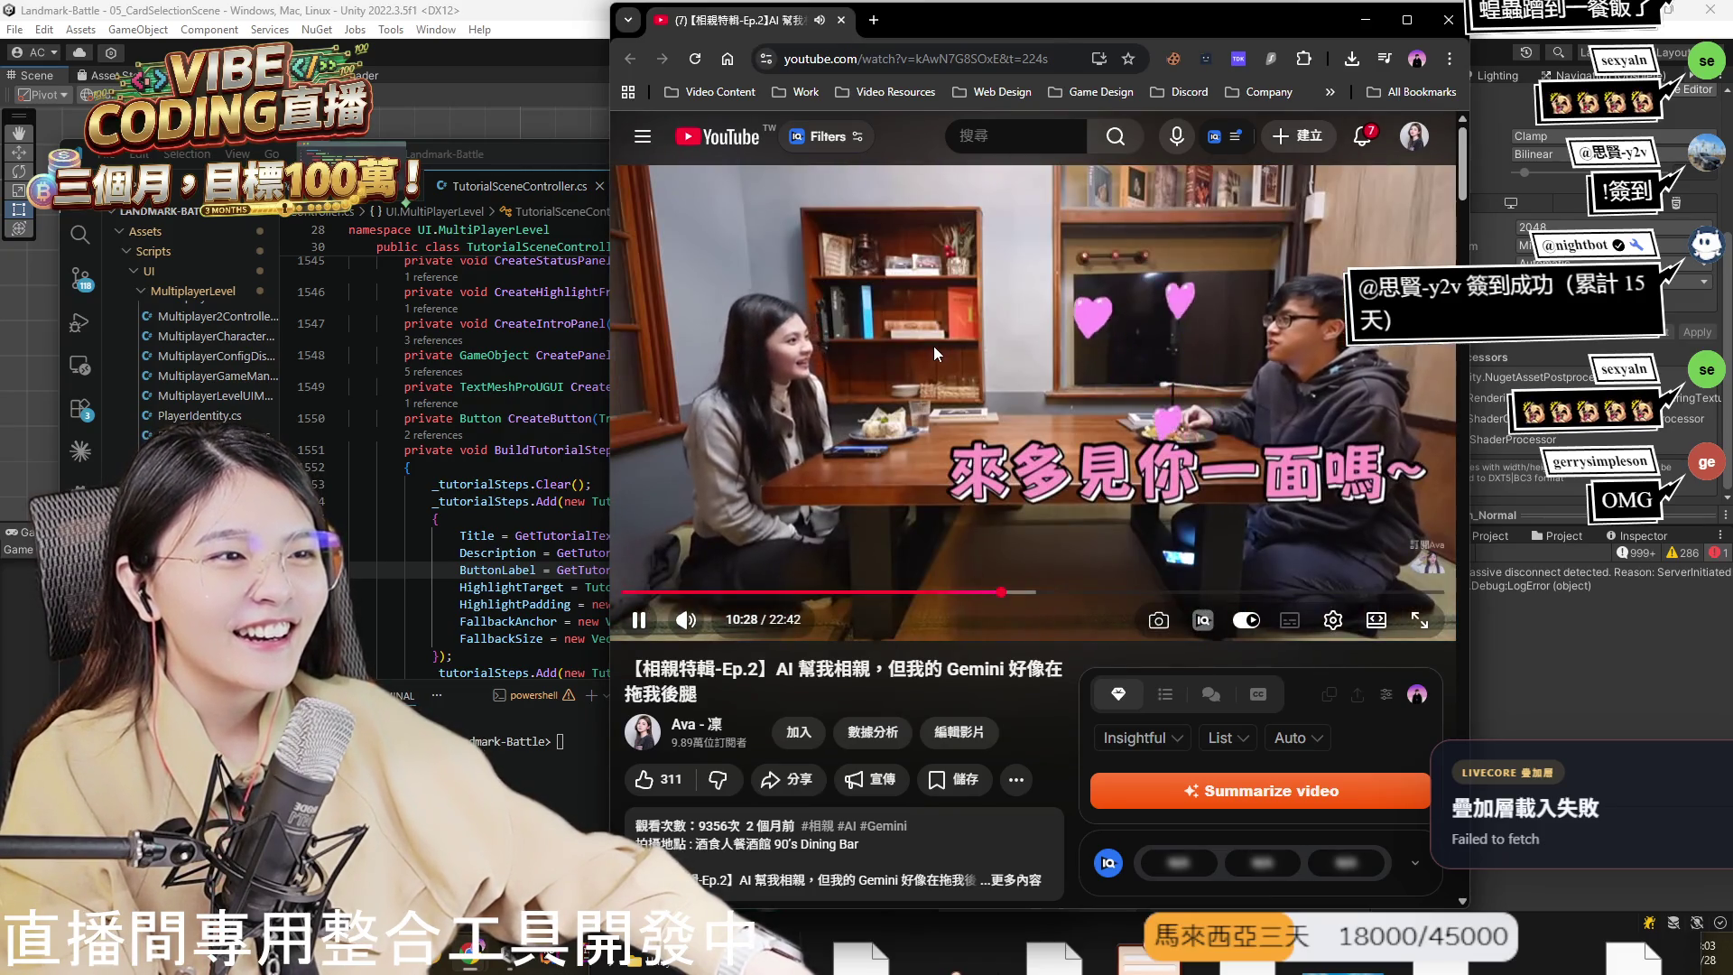
pyautogui.click(928, 337)
pyautogui.press('super+Down')
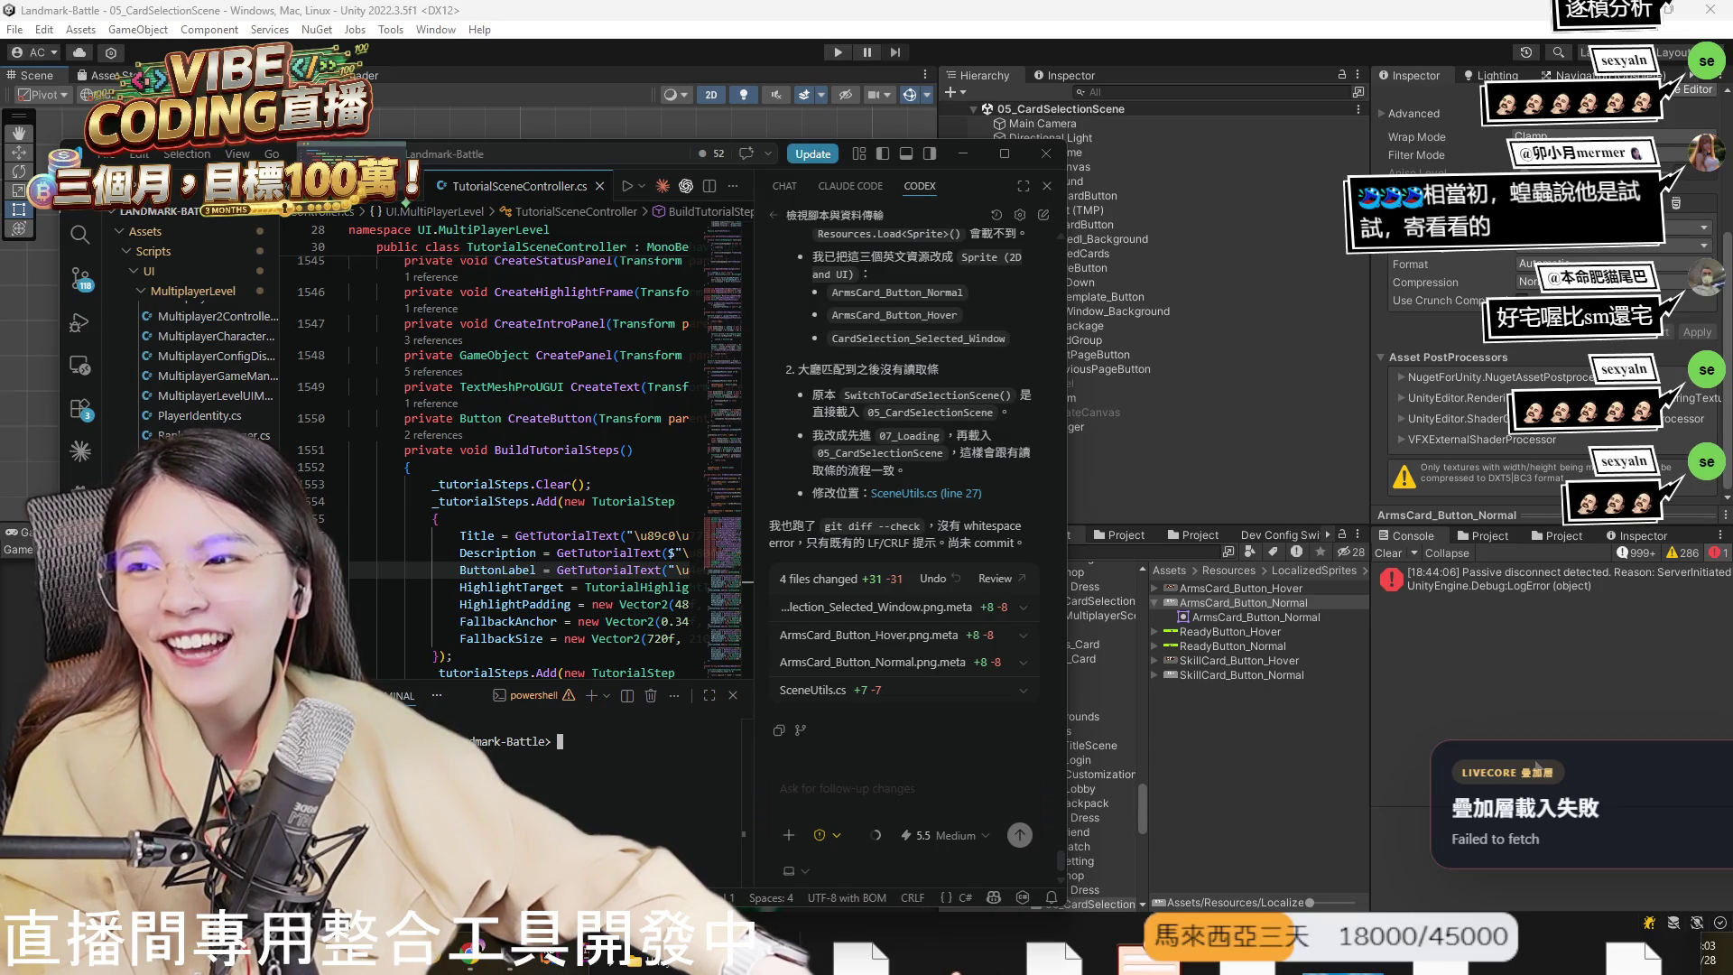
pyautogui.click(1537, 766)
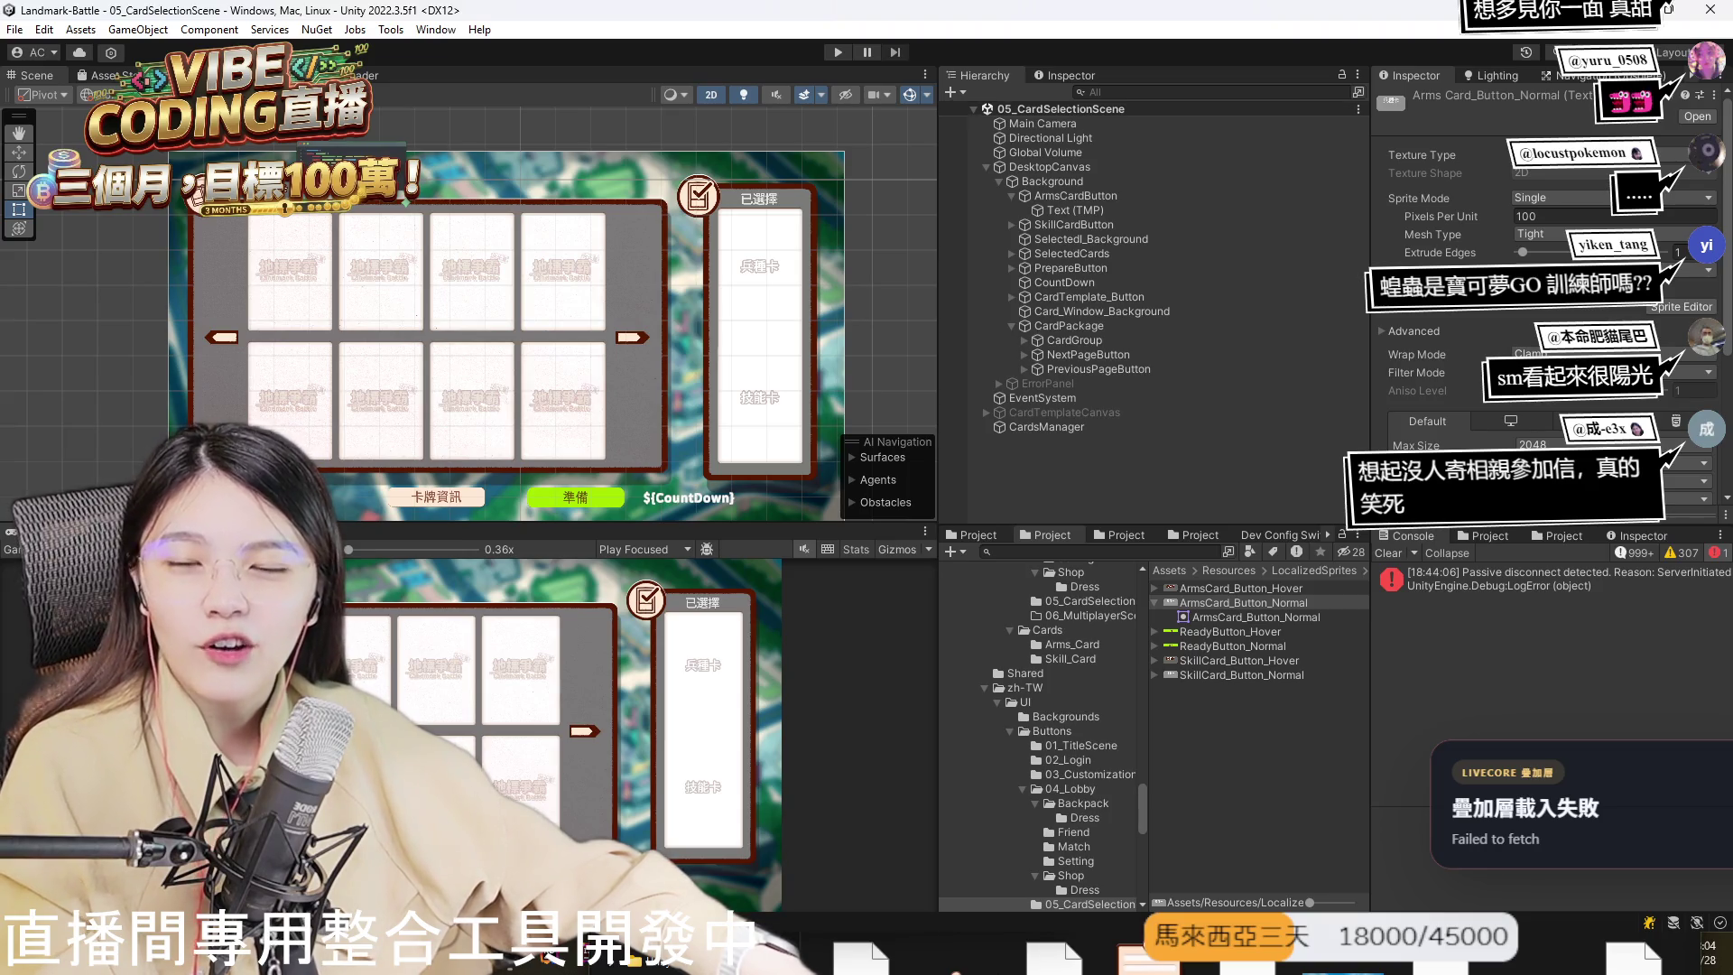
# - Clear the Console, open 01_TitleScene from Assets > Scenes, and enter Play mode
pyautogui.click(1385, 554)
pyautogui.click(983, 534)
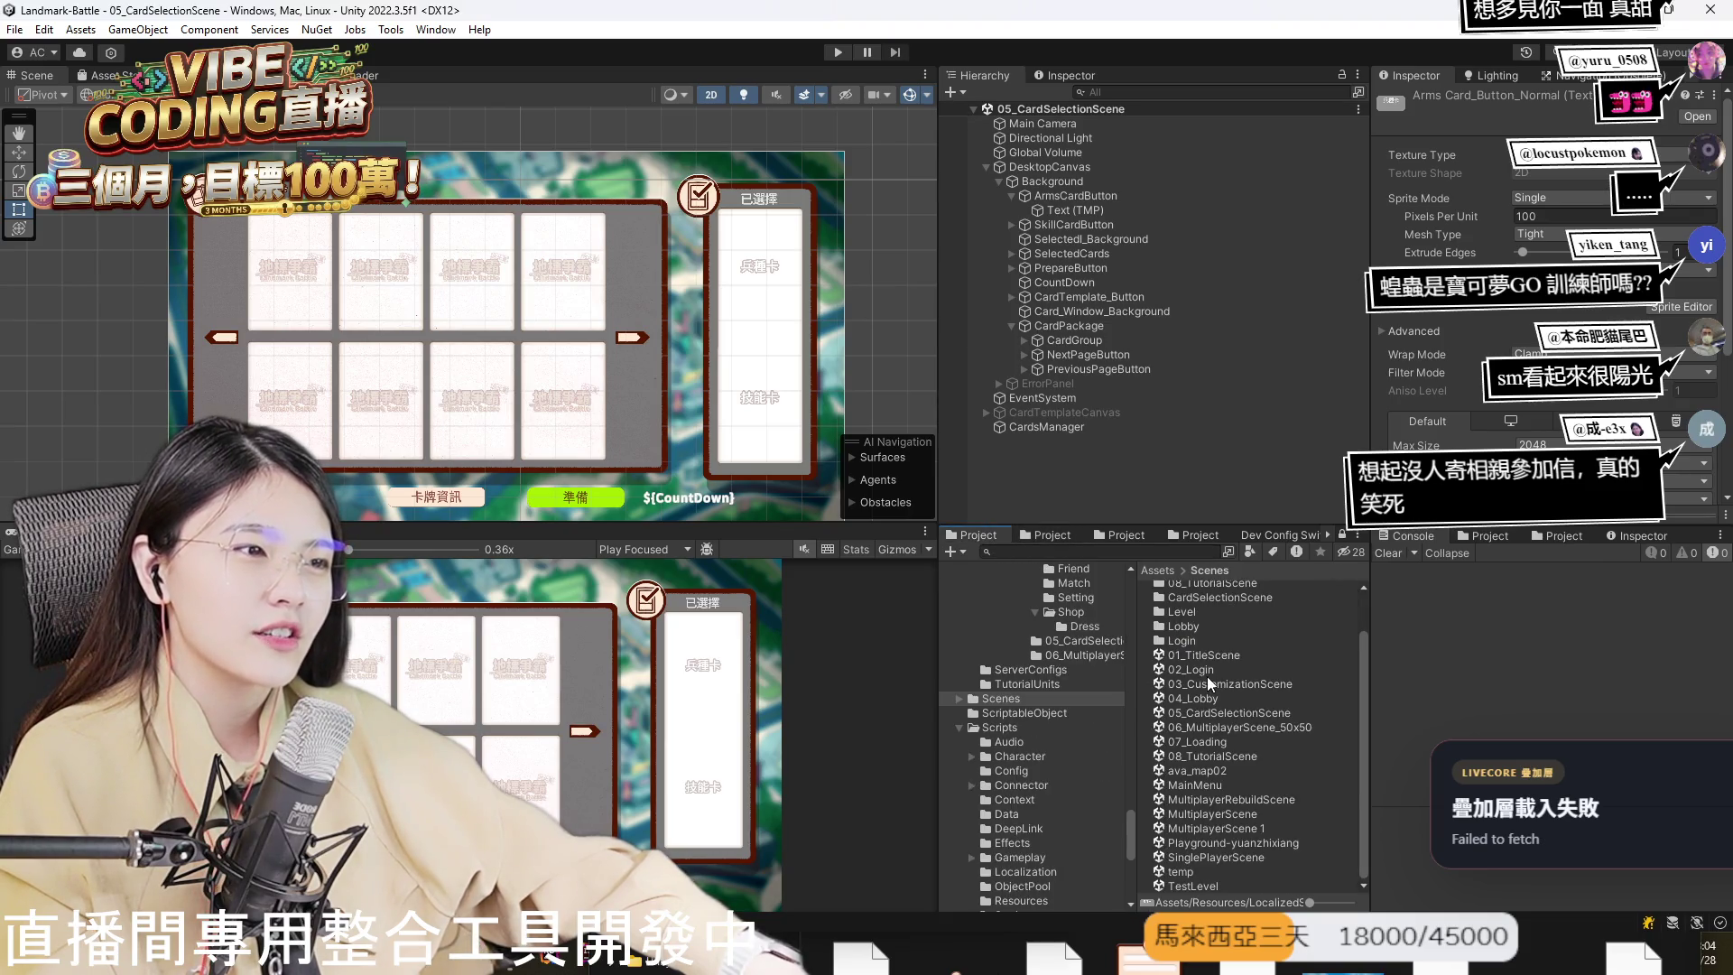
pyautogui.doubleClick(1201, 656)
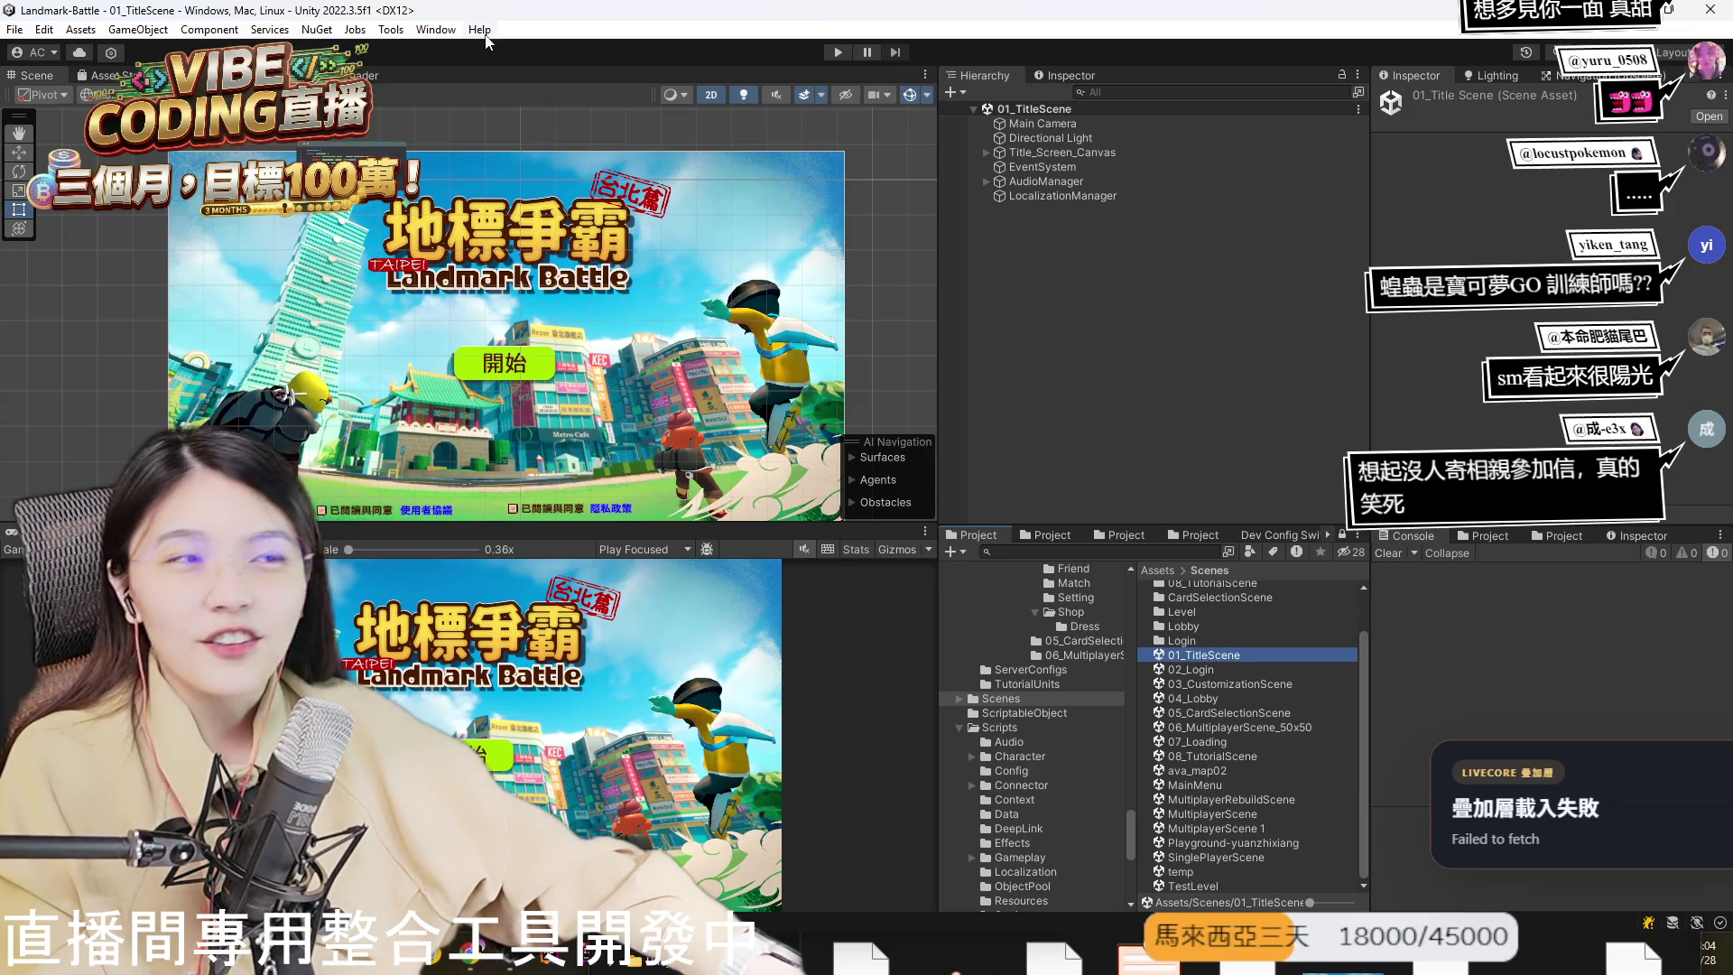
pyautogui.click(831, 53)
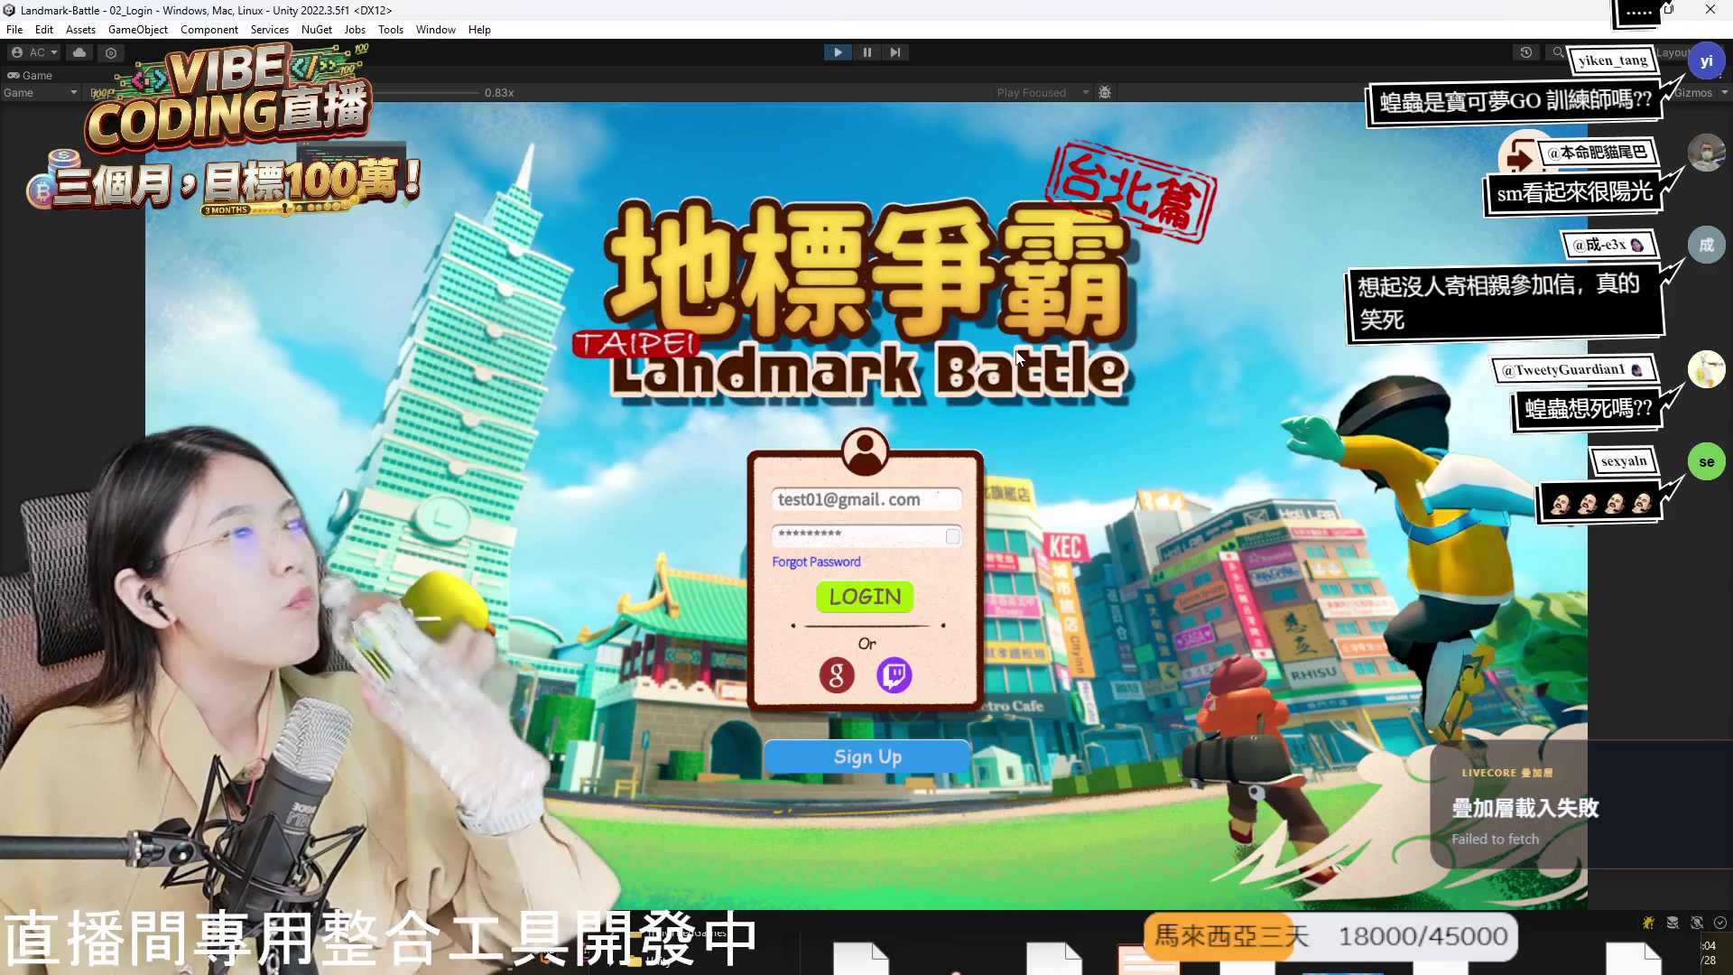
# - Submit LOGIN in the Game view, then scroll the standalone build's user agreement to its end
pyautogui.click(868, 591)
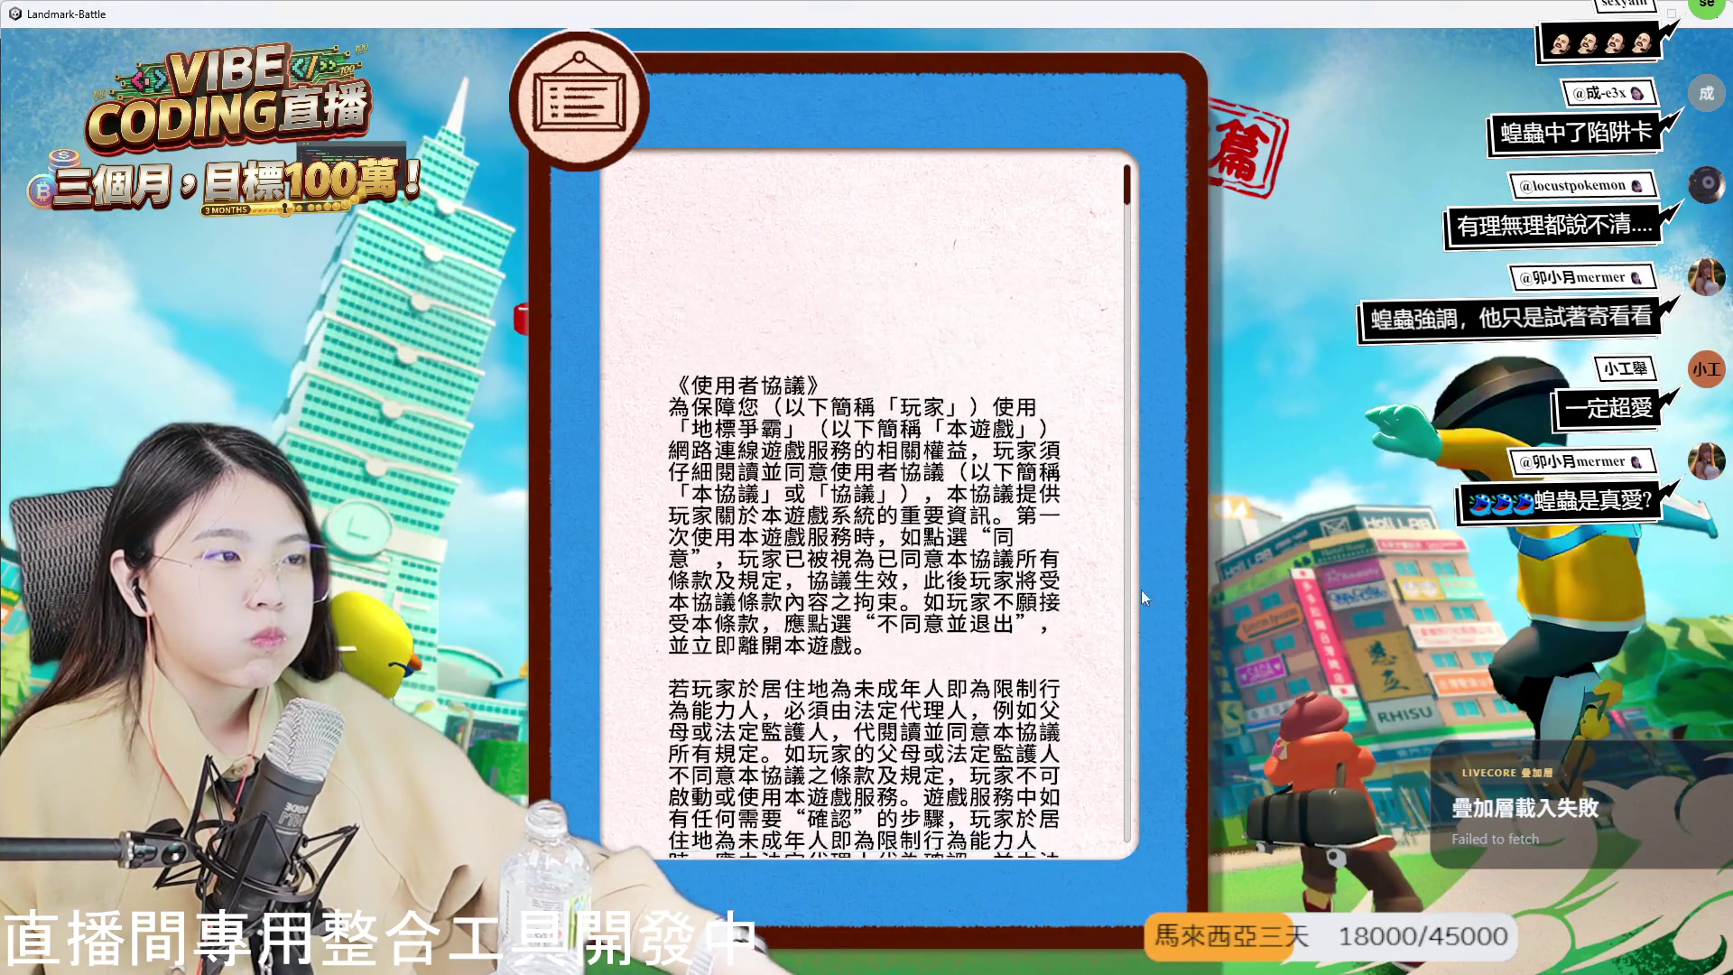
pyautogui.moveTo(1130, 206); pyautogui.dragTo(1116, 864)
# - Confirm the user agreement and choose 開始 to start the game
pyautogui.click(1032, 798)
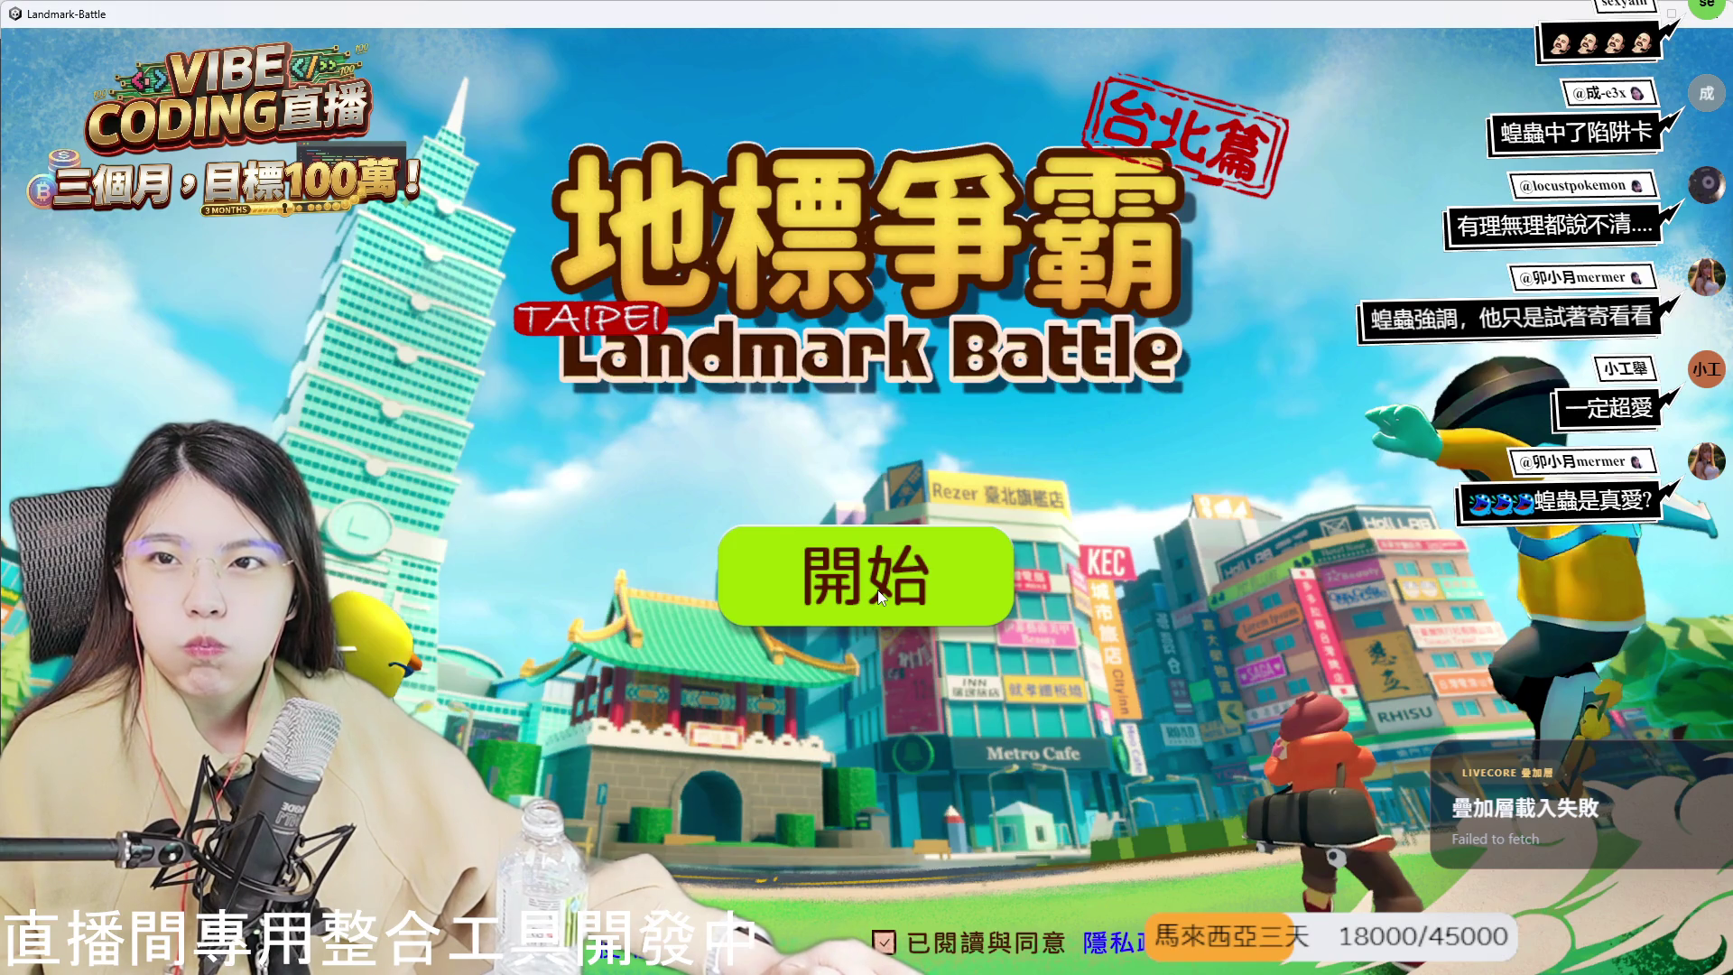
pyautogui.click(877, 589)
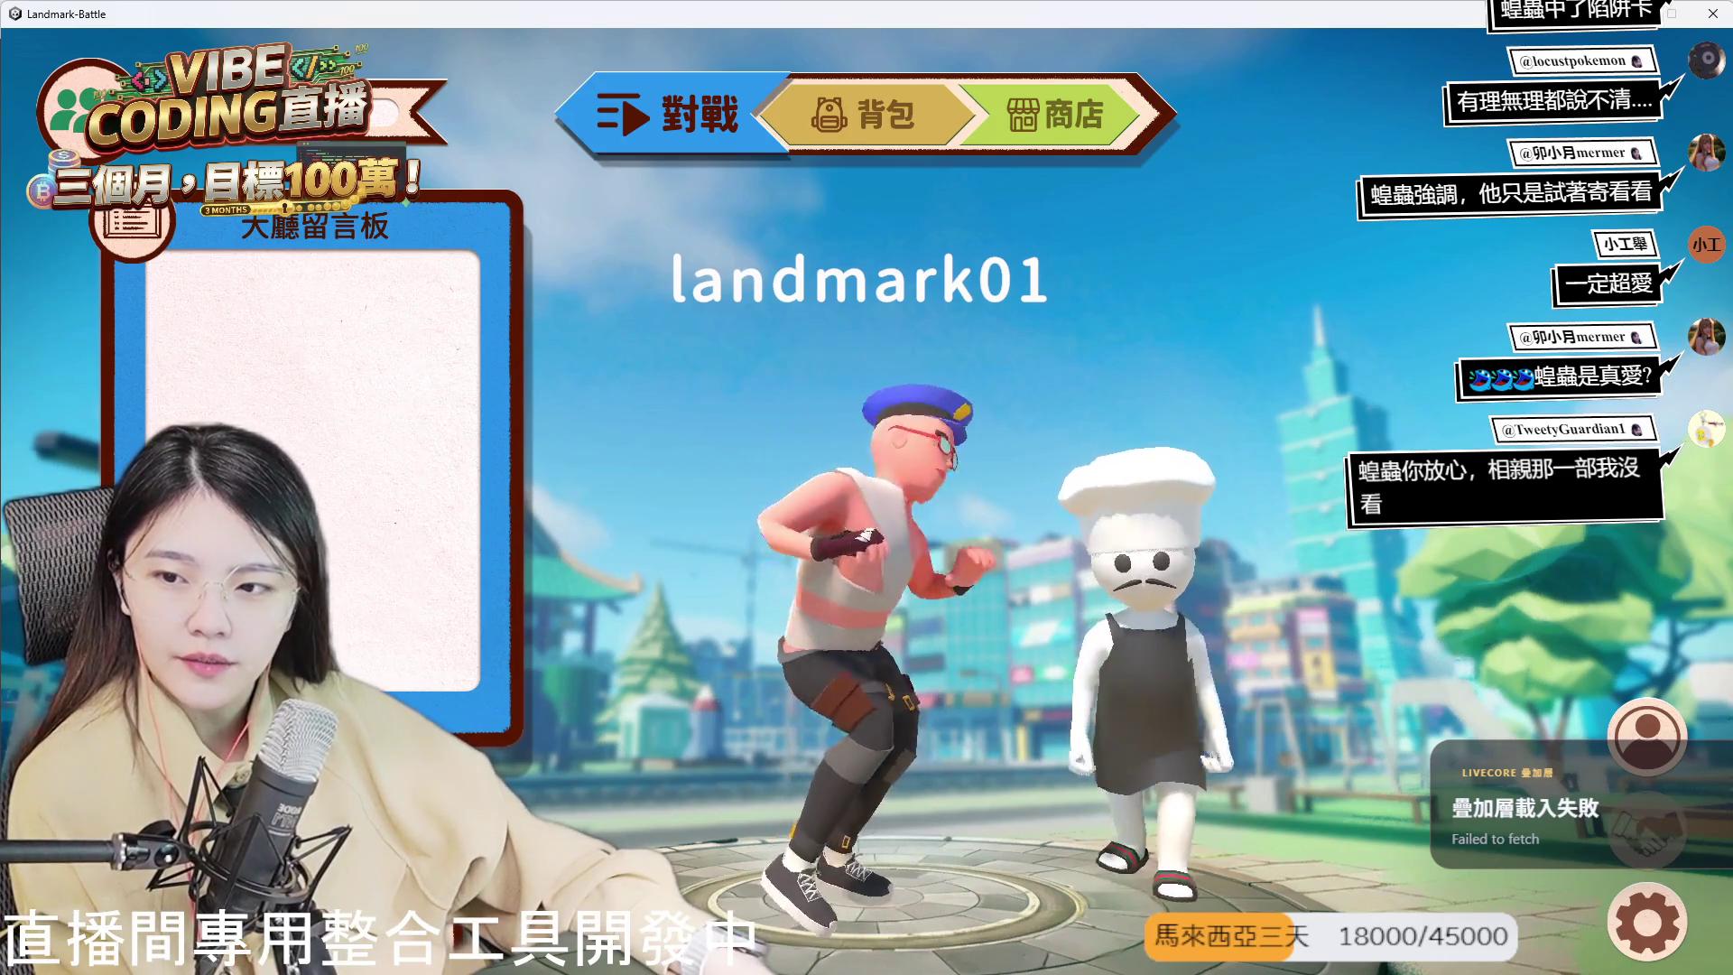
# - Switch to the Unity editor showing the running lobby in its Game view
pyautogui.hotkey('alt', 'Tab')
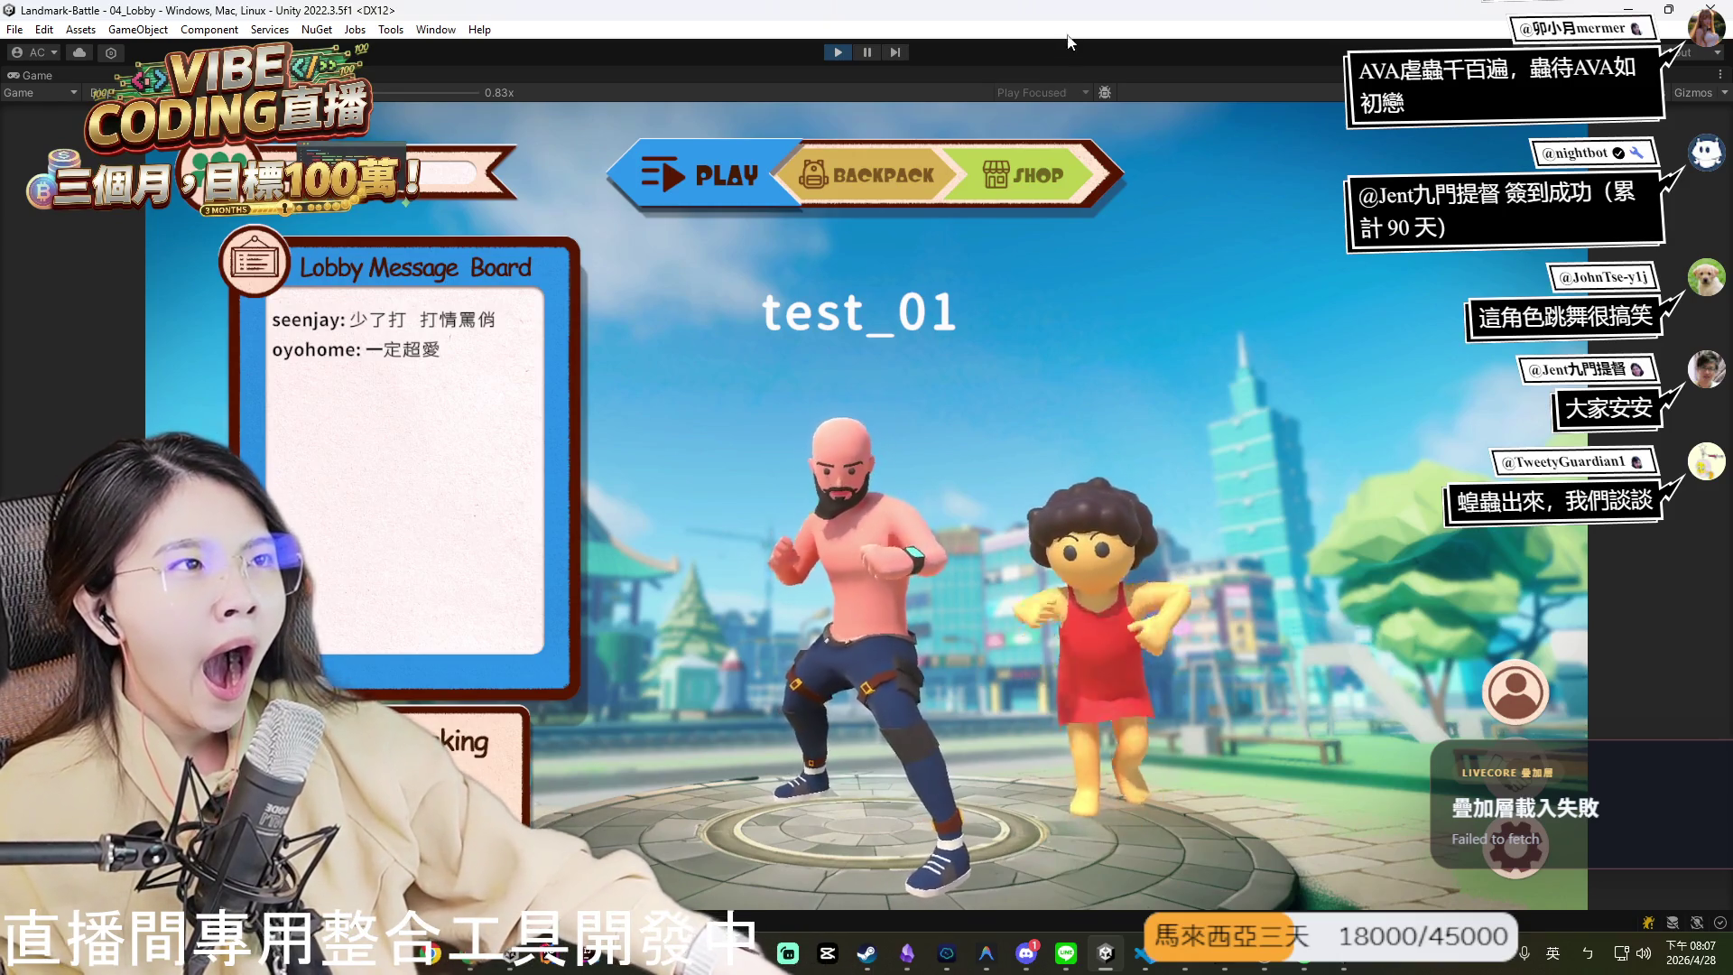
# - Restore the Unity editor to a smaller window so the standalone game shows behind it
pyautogui.press('super+Down')
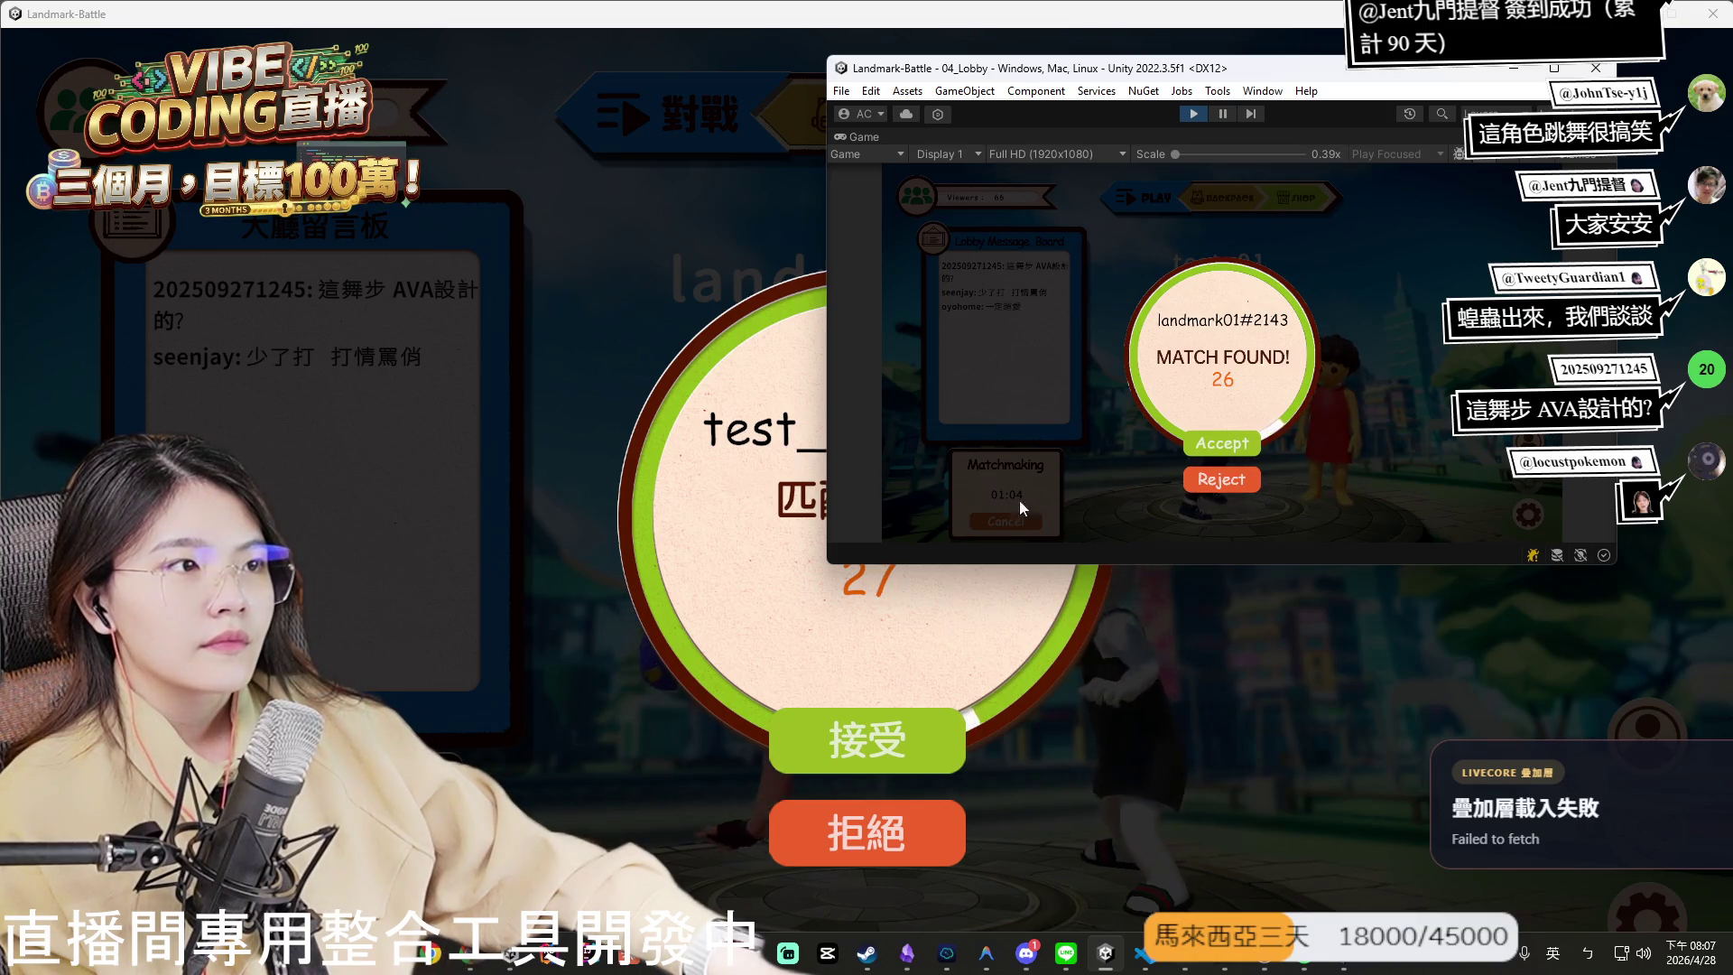
# - Accept the found match in the editor client and bring the standalone game back in front
pyautogui.moveTo(1257, 75); pyautogui.dragTo(1350, 75)
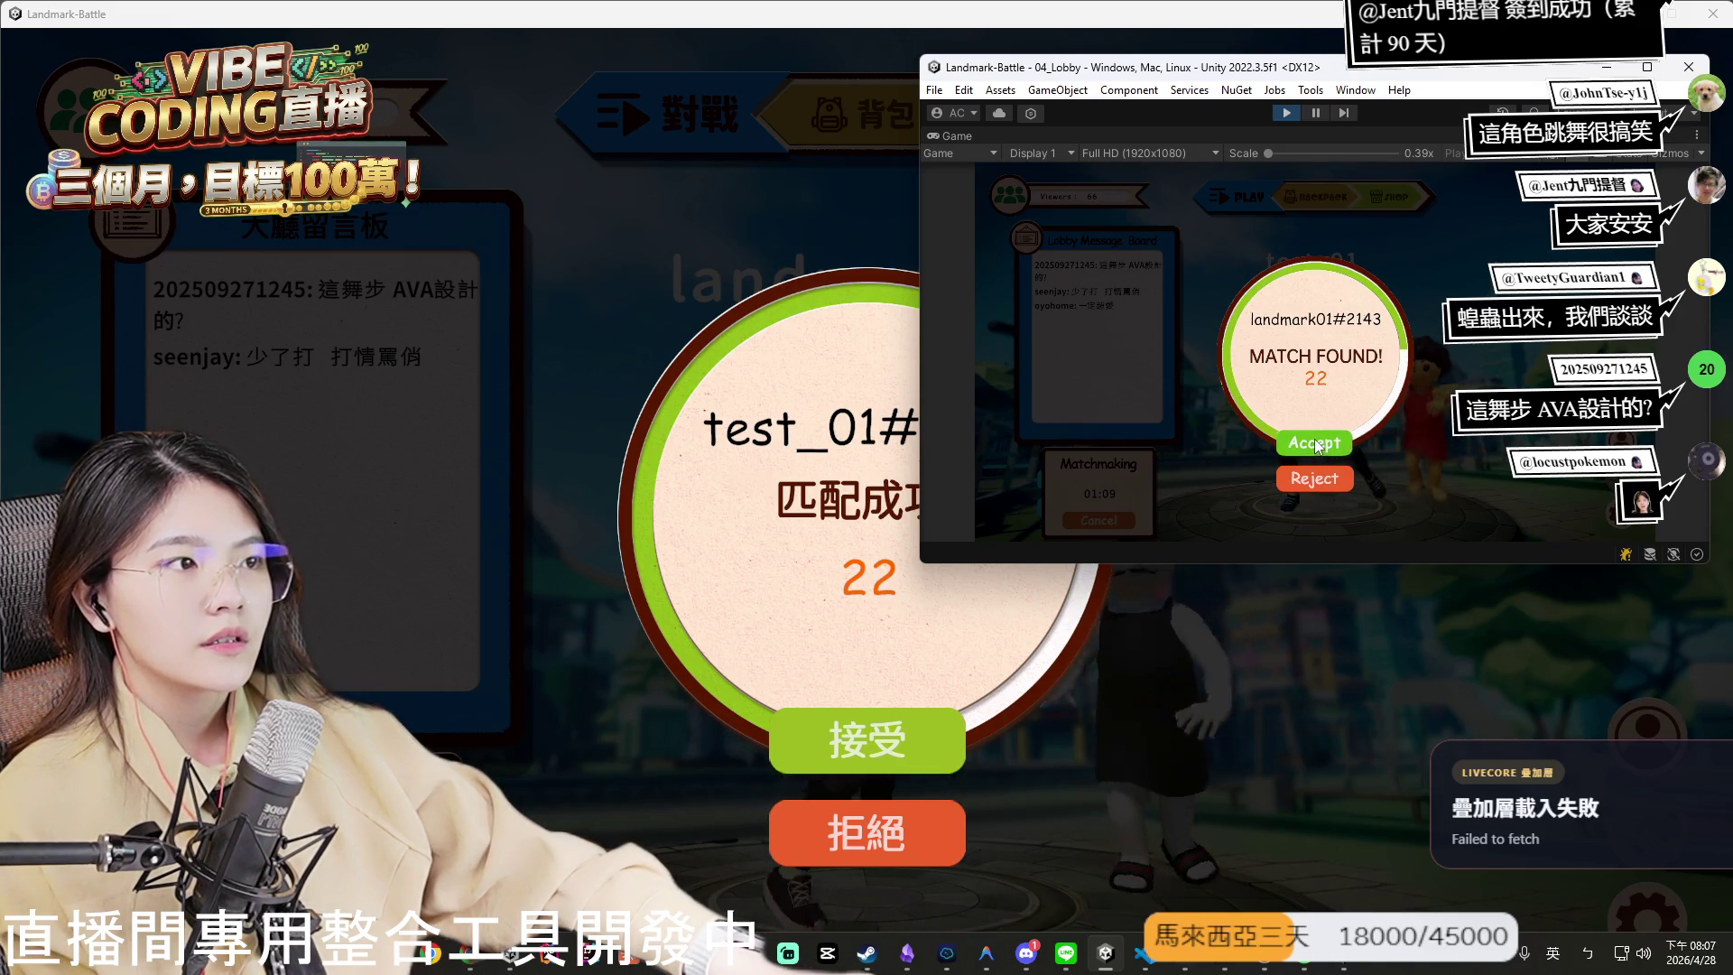
pyautogui.click(889, 747)
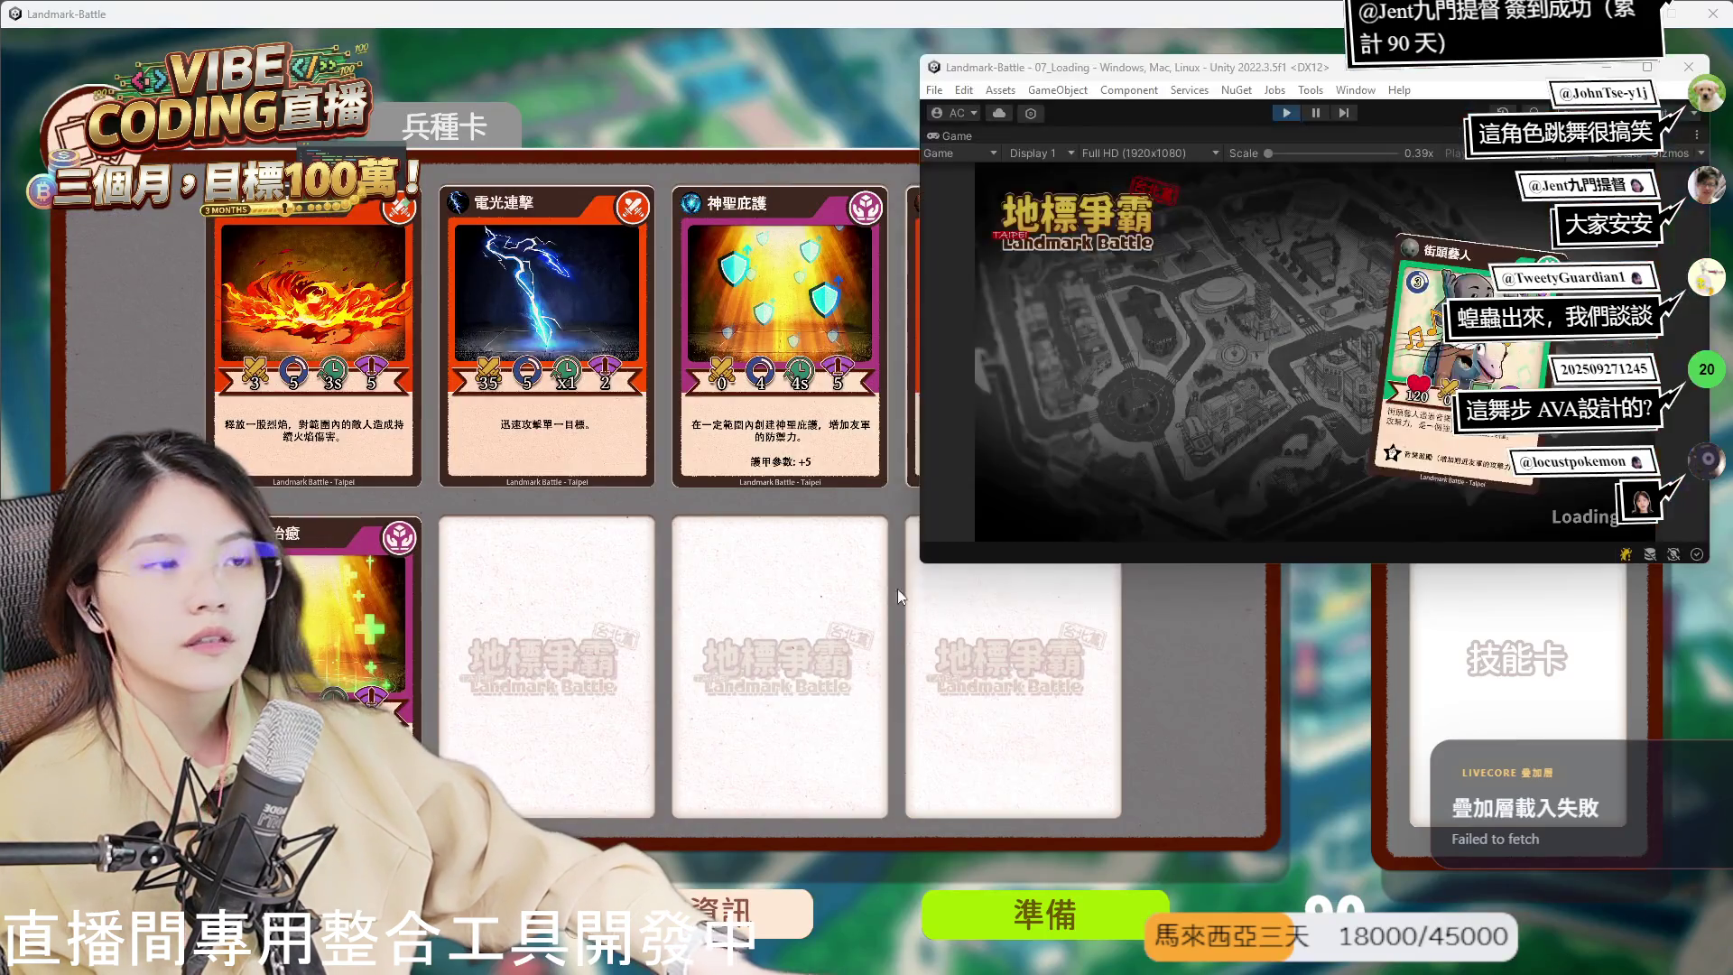
pyautogui.click(880, 353)
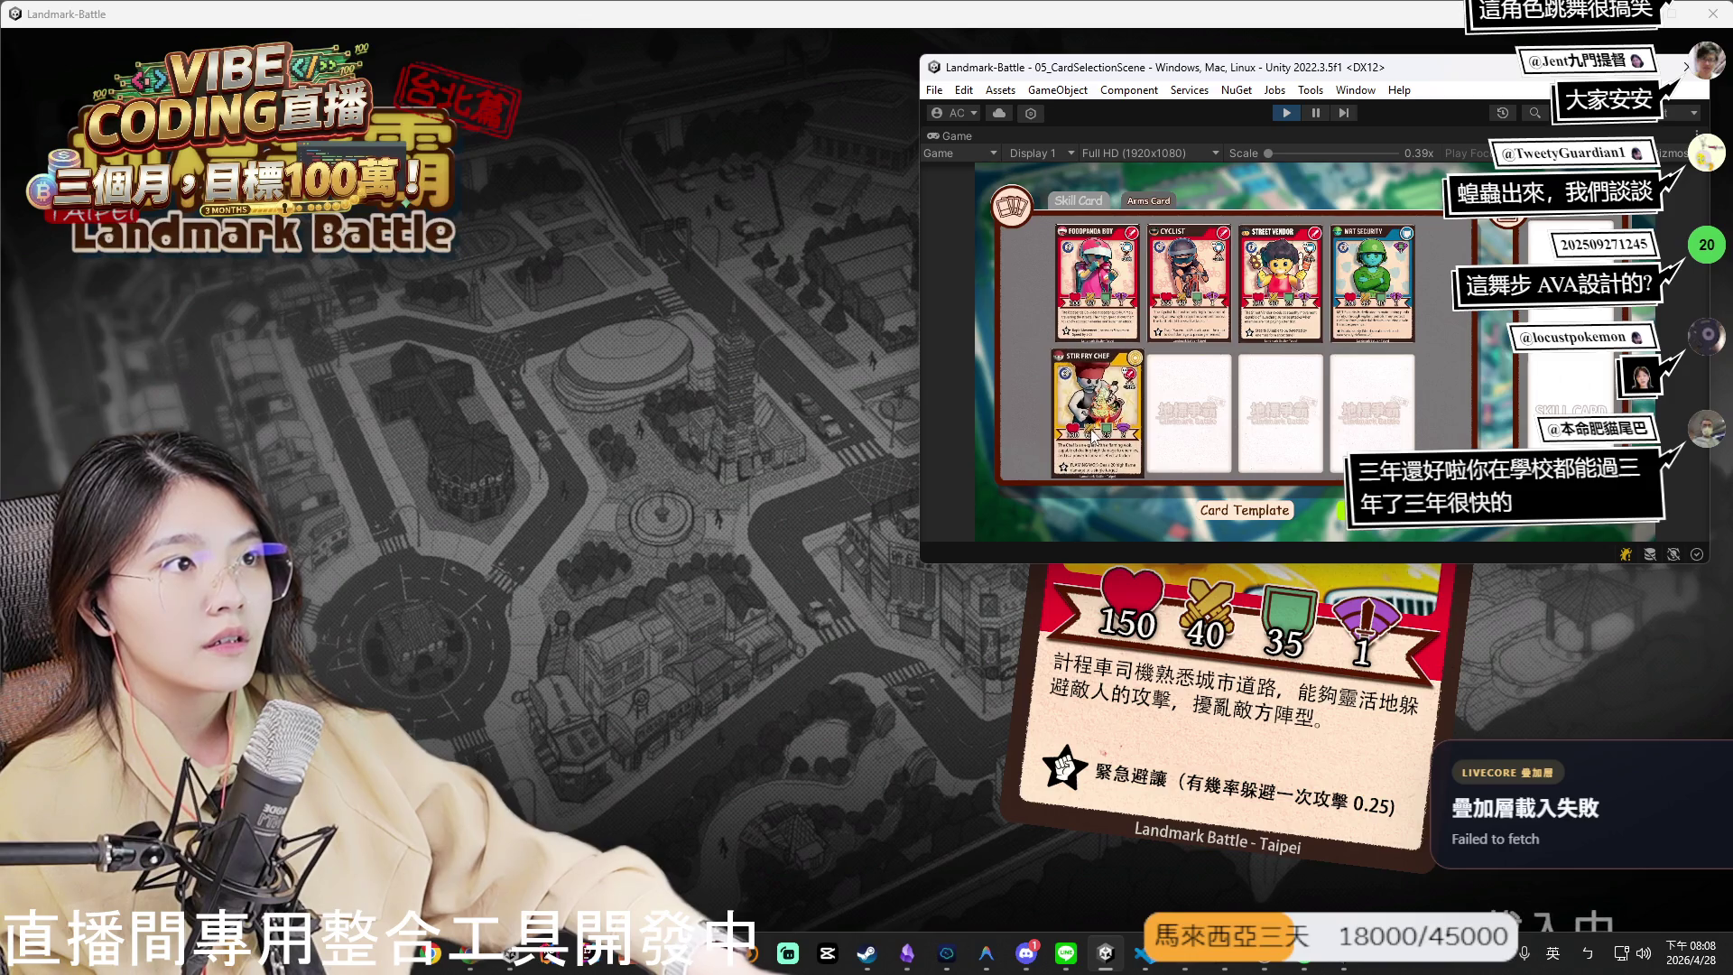
# - Browse the Skill Card tab, compare with the arms cards, and return to skill cards
pyautogui.click(1077, 200)
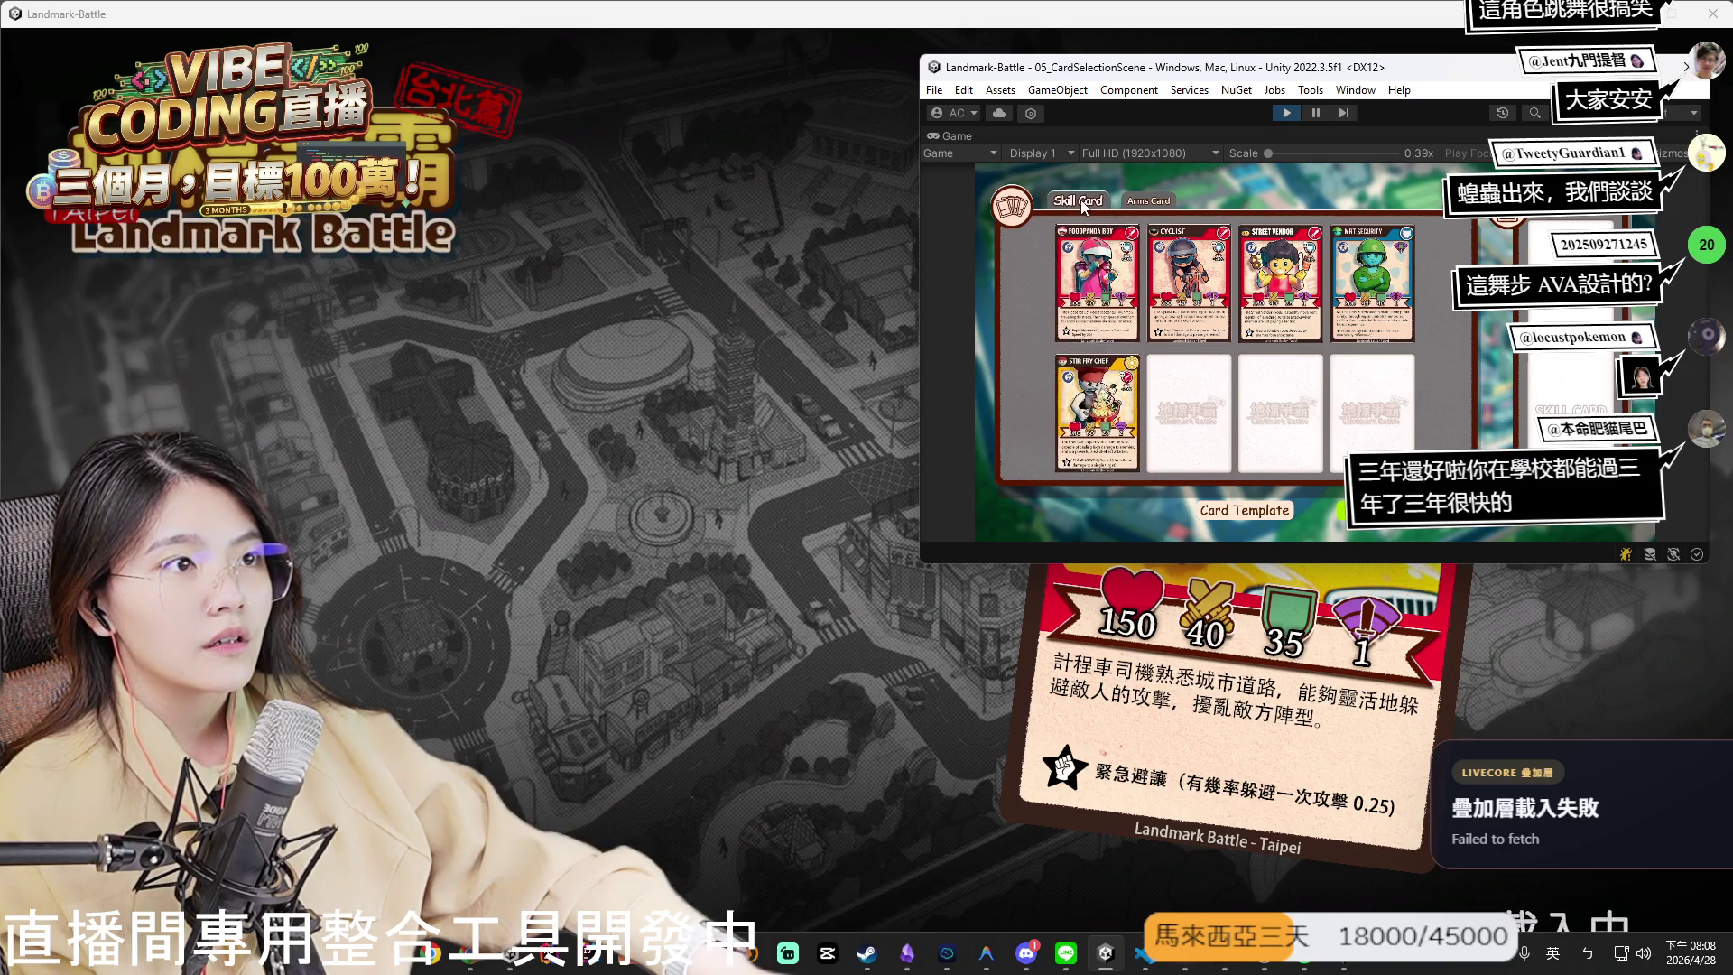
pyautogui.click(1151, 205)
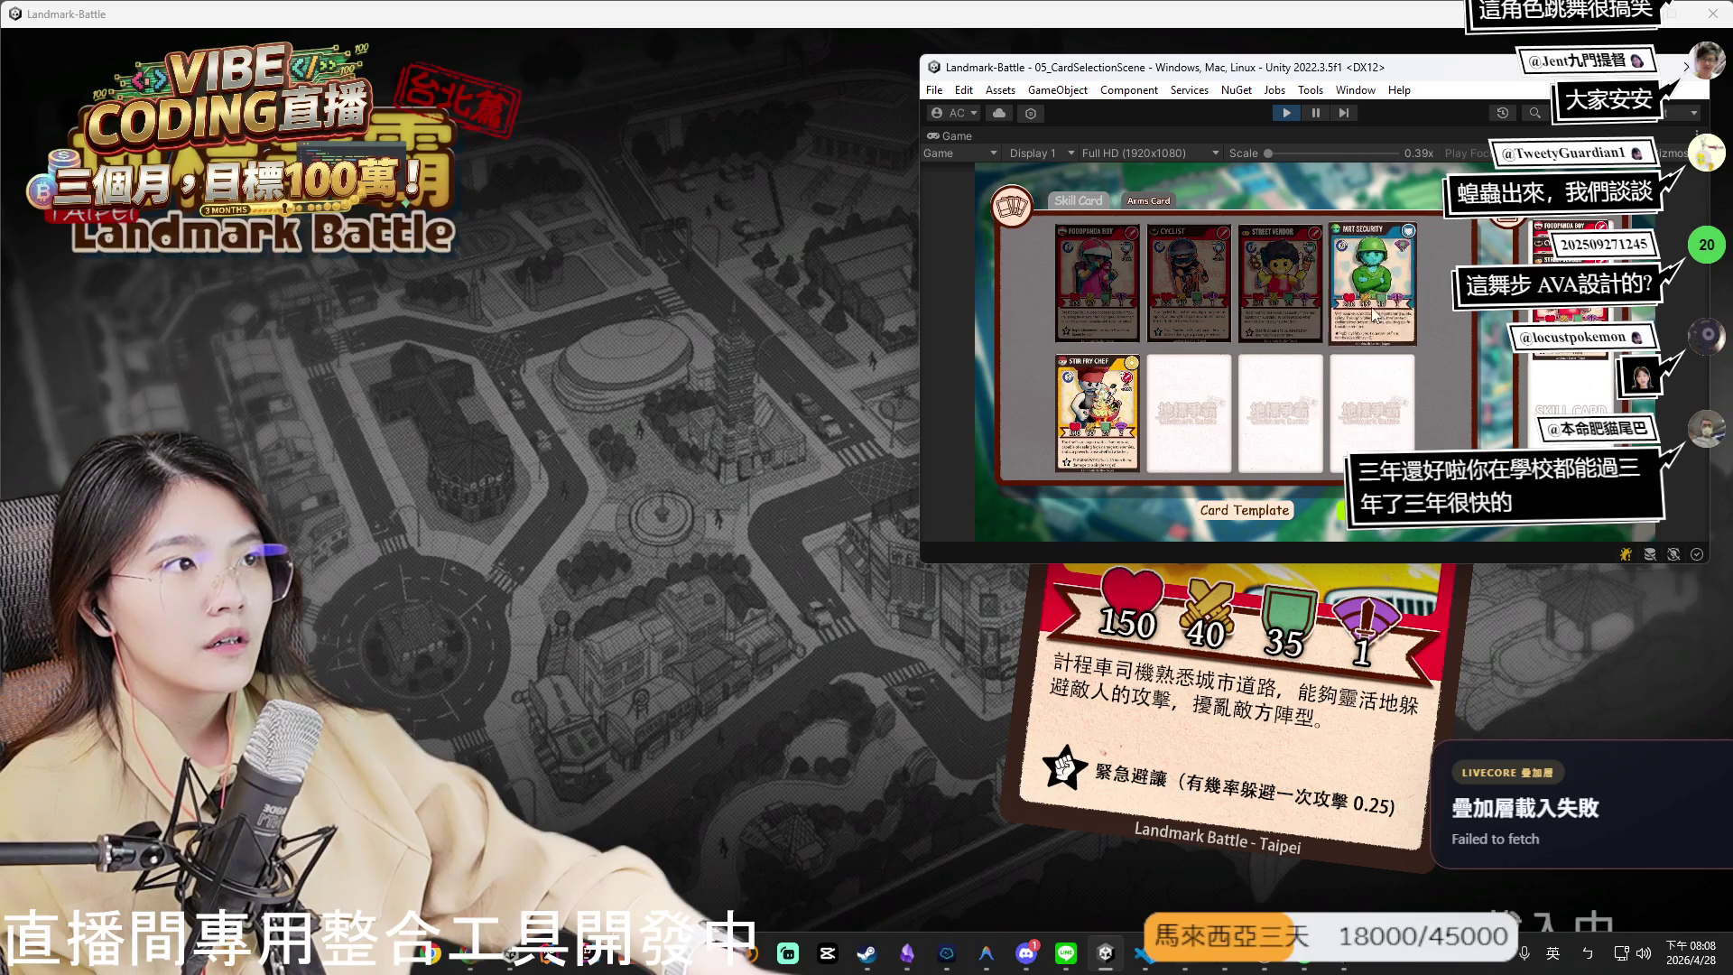
pyautogui.click(1078, 199)
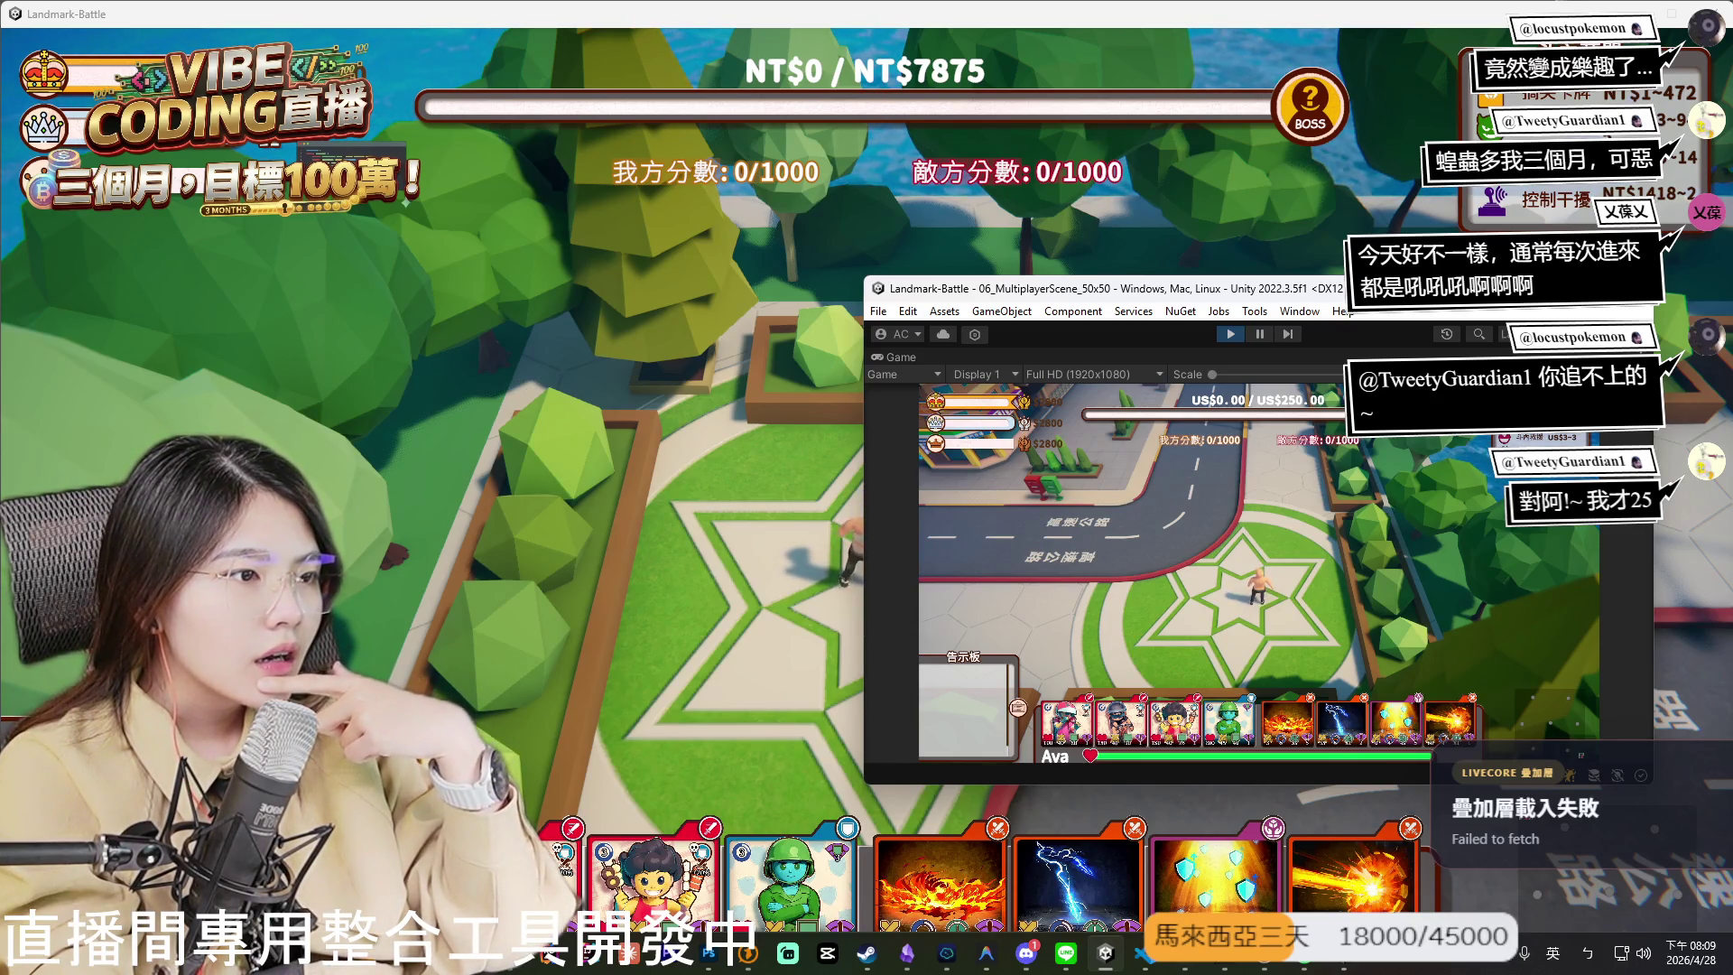
# - Restore Unity's full editor layout from the maximized Game view of 06_MultiplayerScene_50x50
pyautogui.moveTo(1243, 290)
pyautogui.mouseDown()
pyautogui.moveTo(1243, 251)
pyautogui.moveTo(1038, 256)
pyautogui.mouseUp()
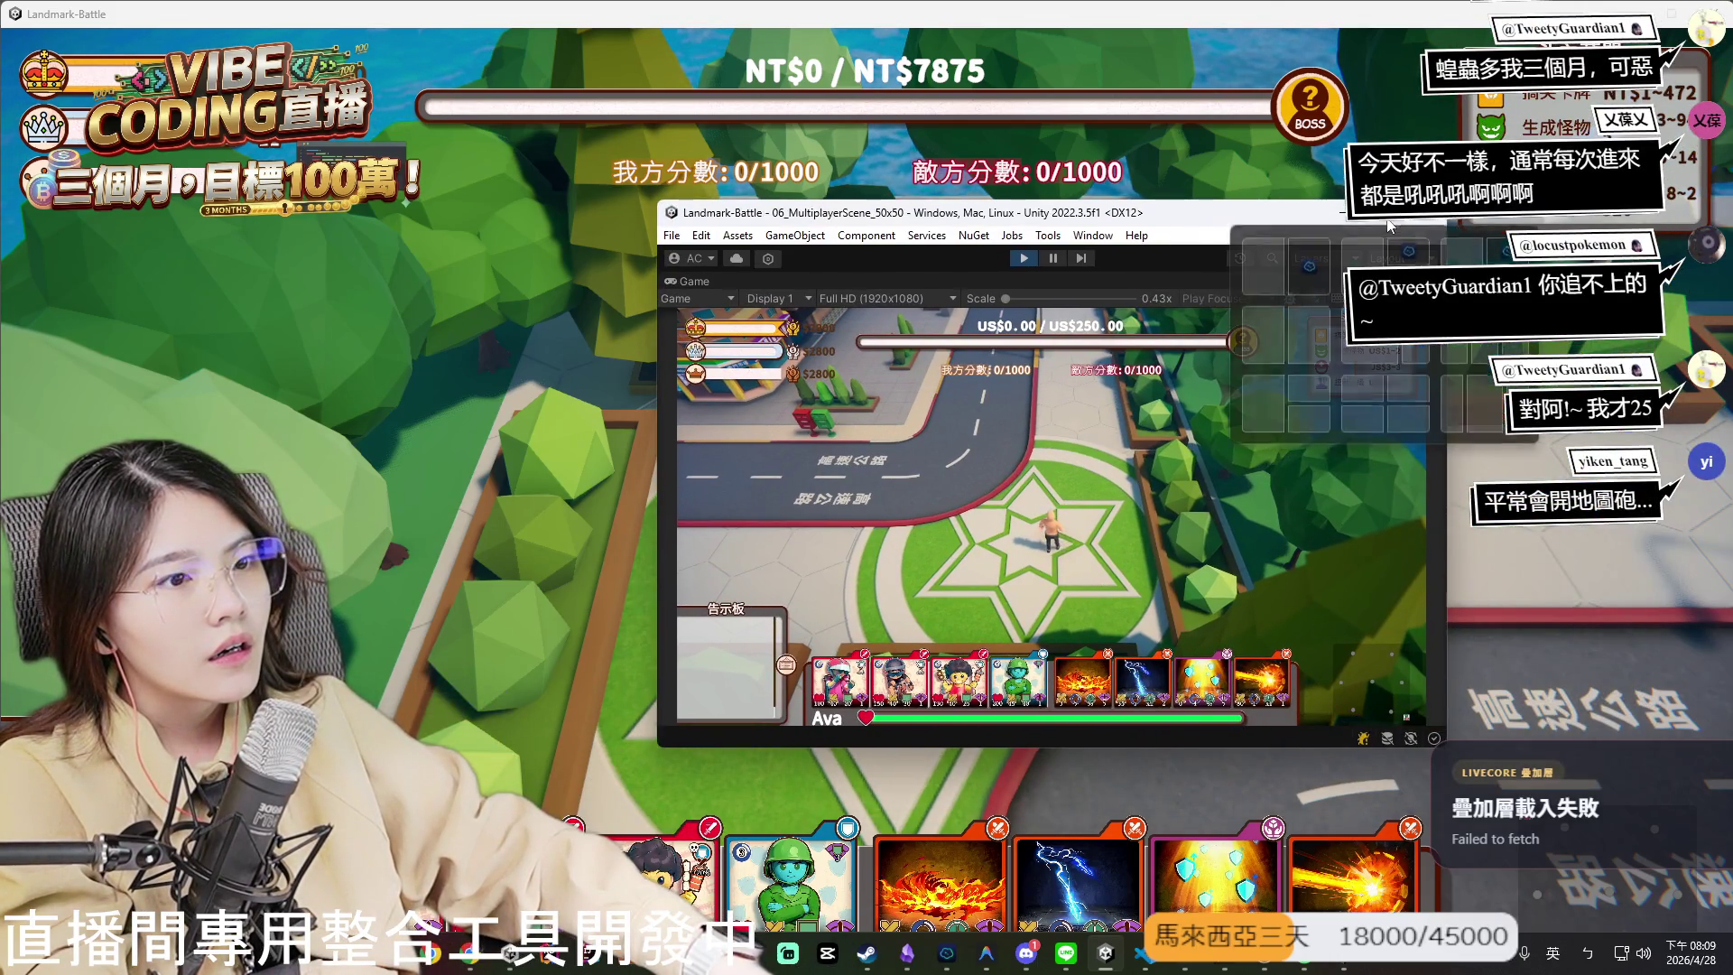
pyautogui.doubleClick(1038, 257)
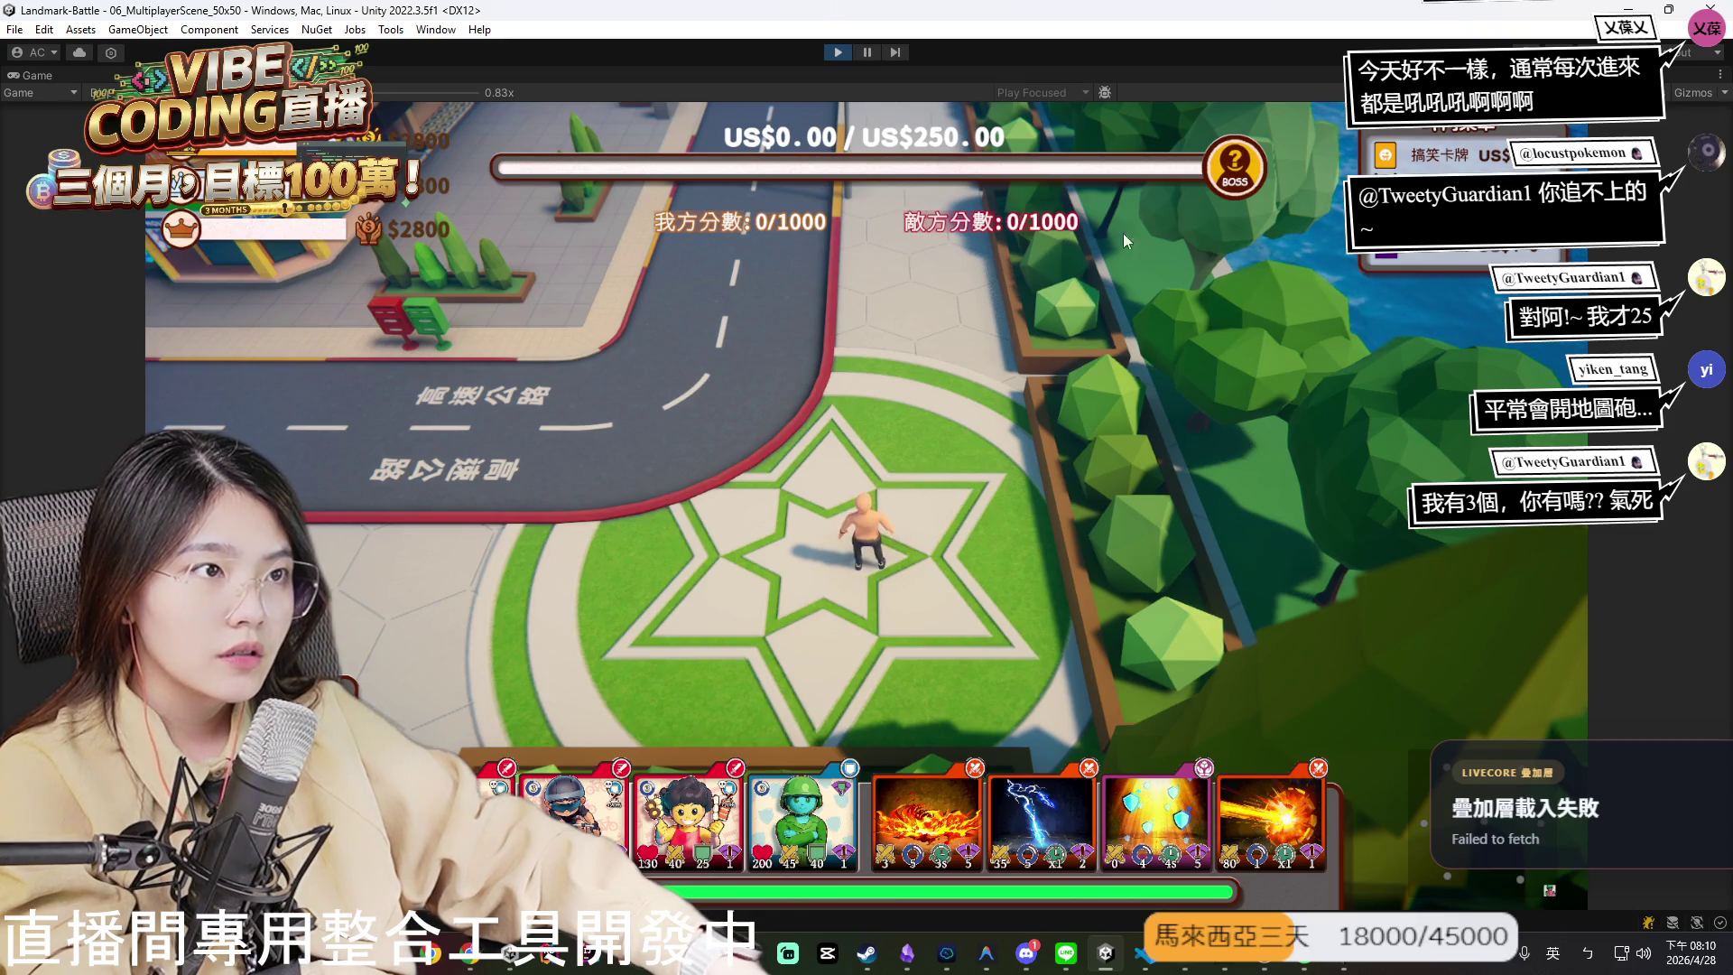
pyautogui.doubleClick(49, 74)
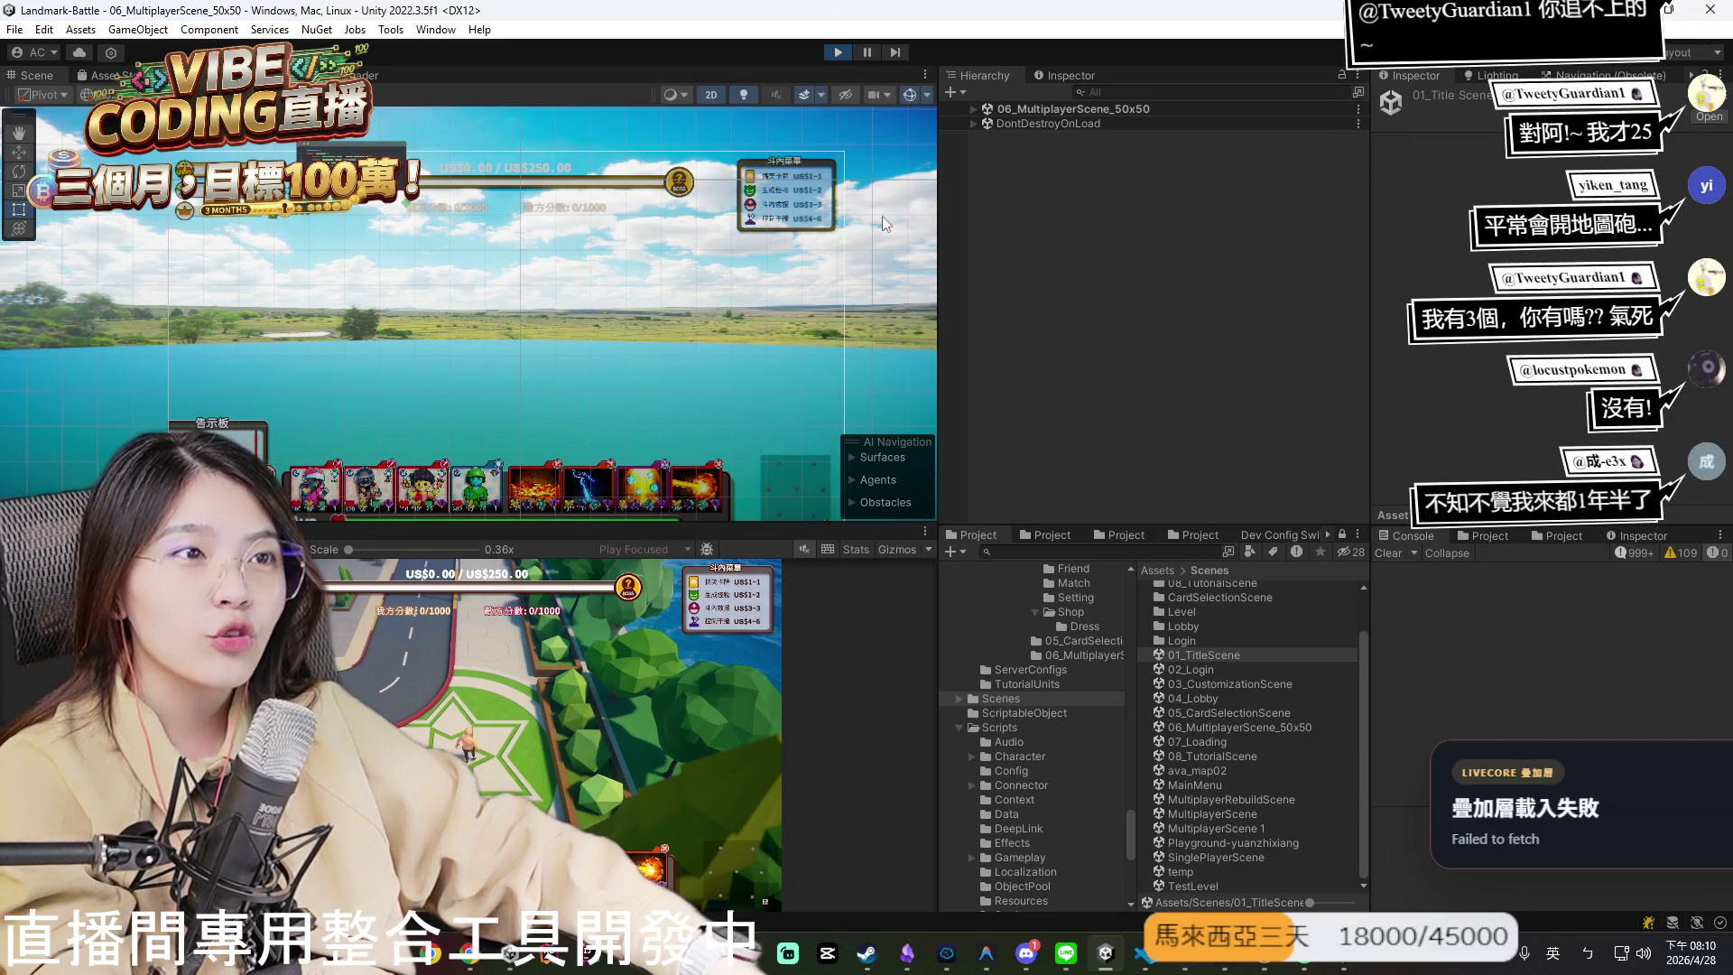
# - Select DonateMenu_Image in the Scene view and zoom in on the four-tier donate panel
pyautogui.scroll(-1, 802, 204)
pyautogui.click(803, 204)
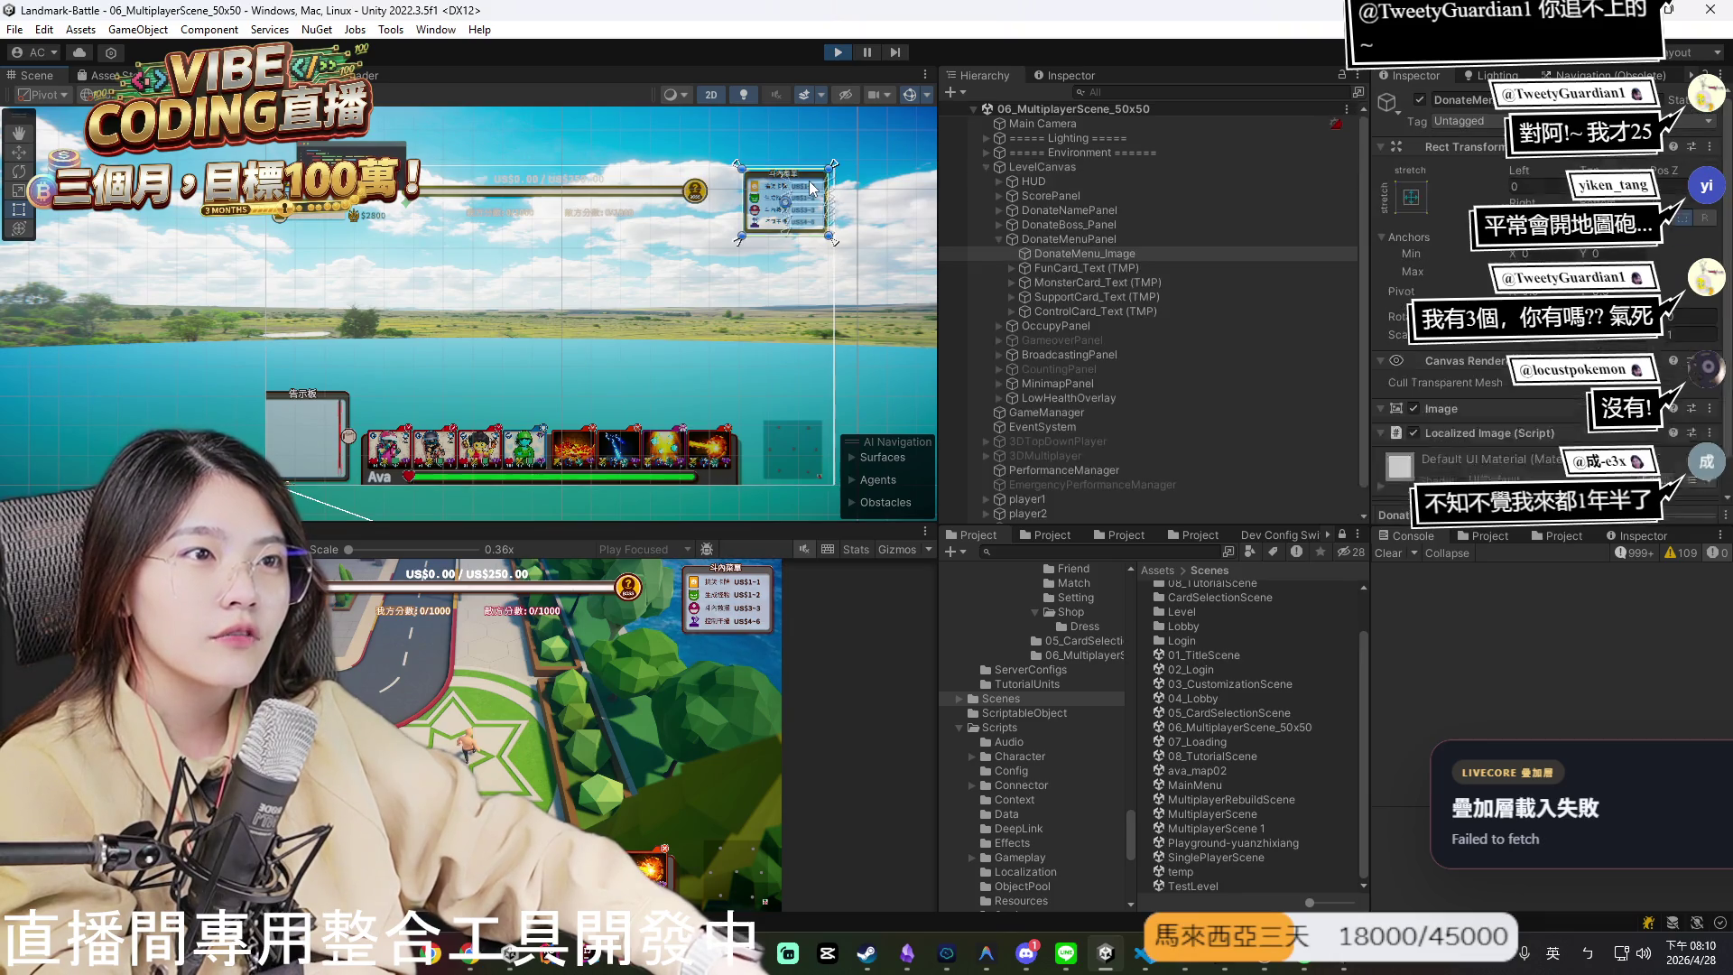
pyautogui.scroll(3, 804, 198)
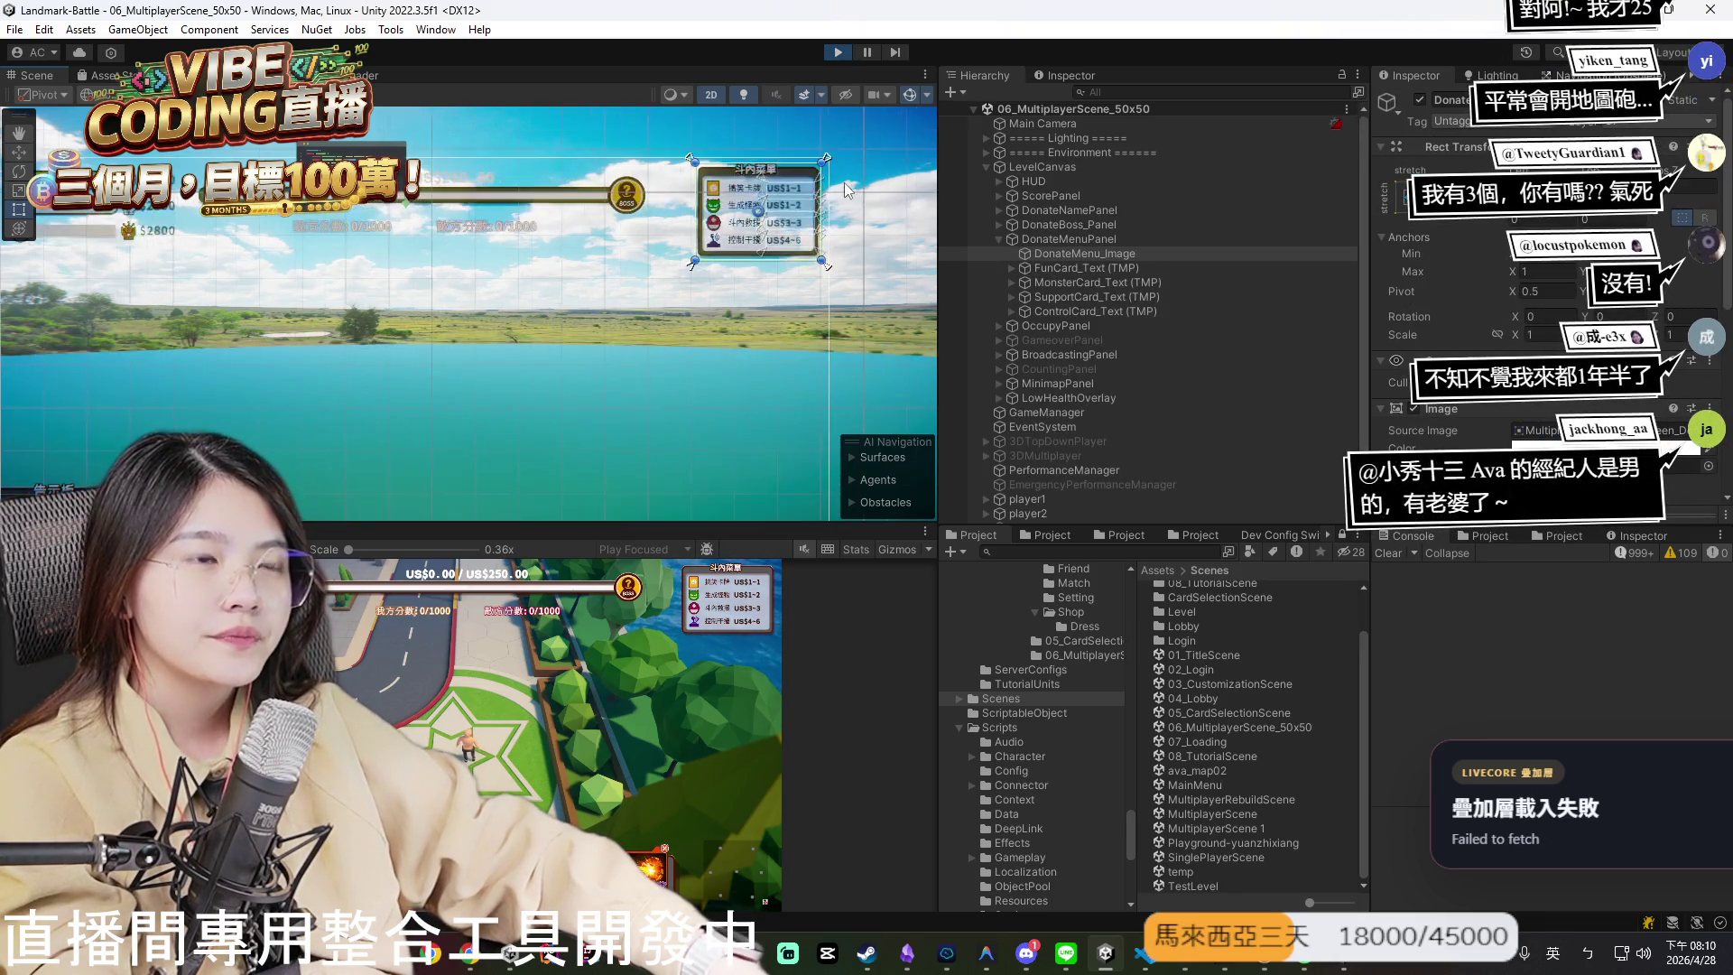
pyautogui.scroll(2, 796, 204)
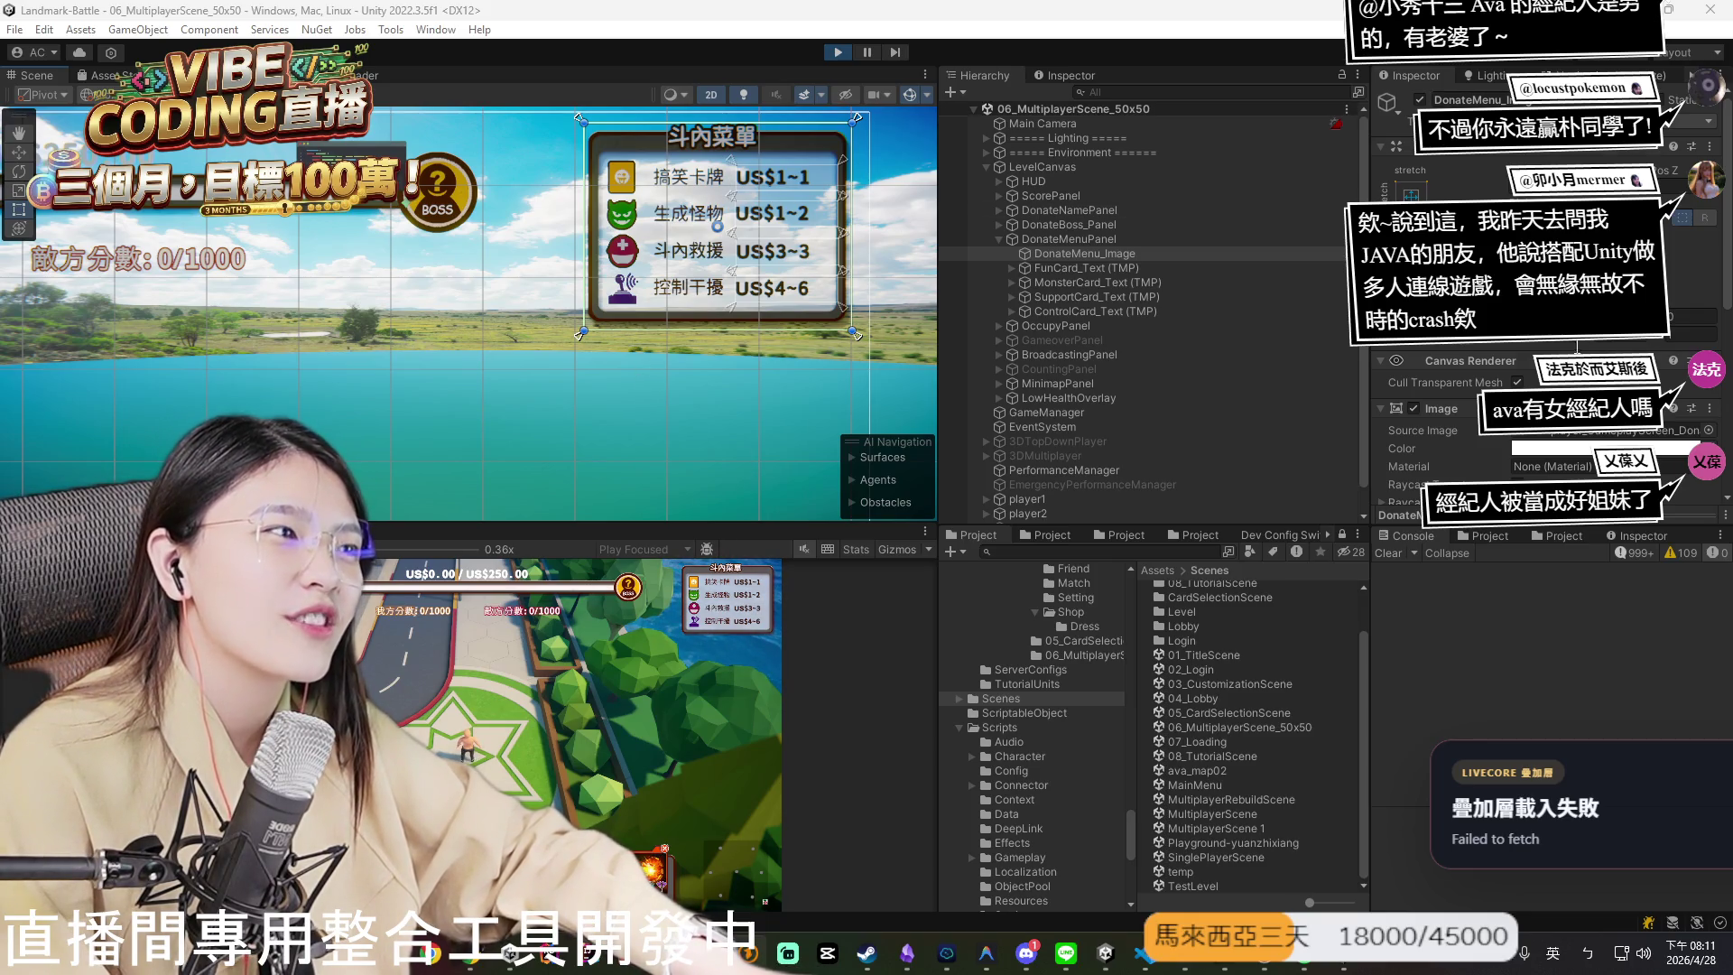
# - Ping the frame's Source Image sprite in Assets > Resources > LocalizedSprites and select the object's name
pyautogui.click(1585, 440)
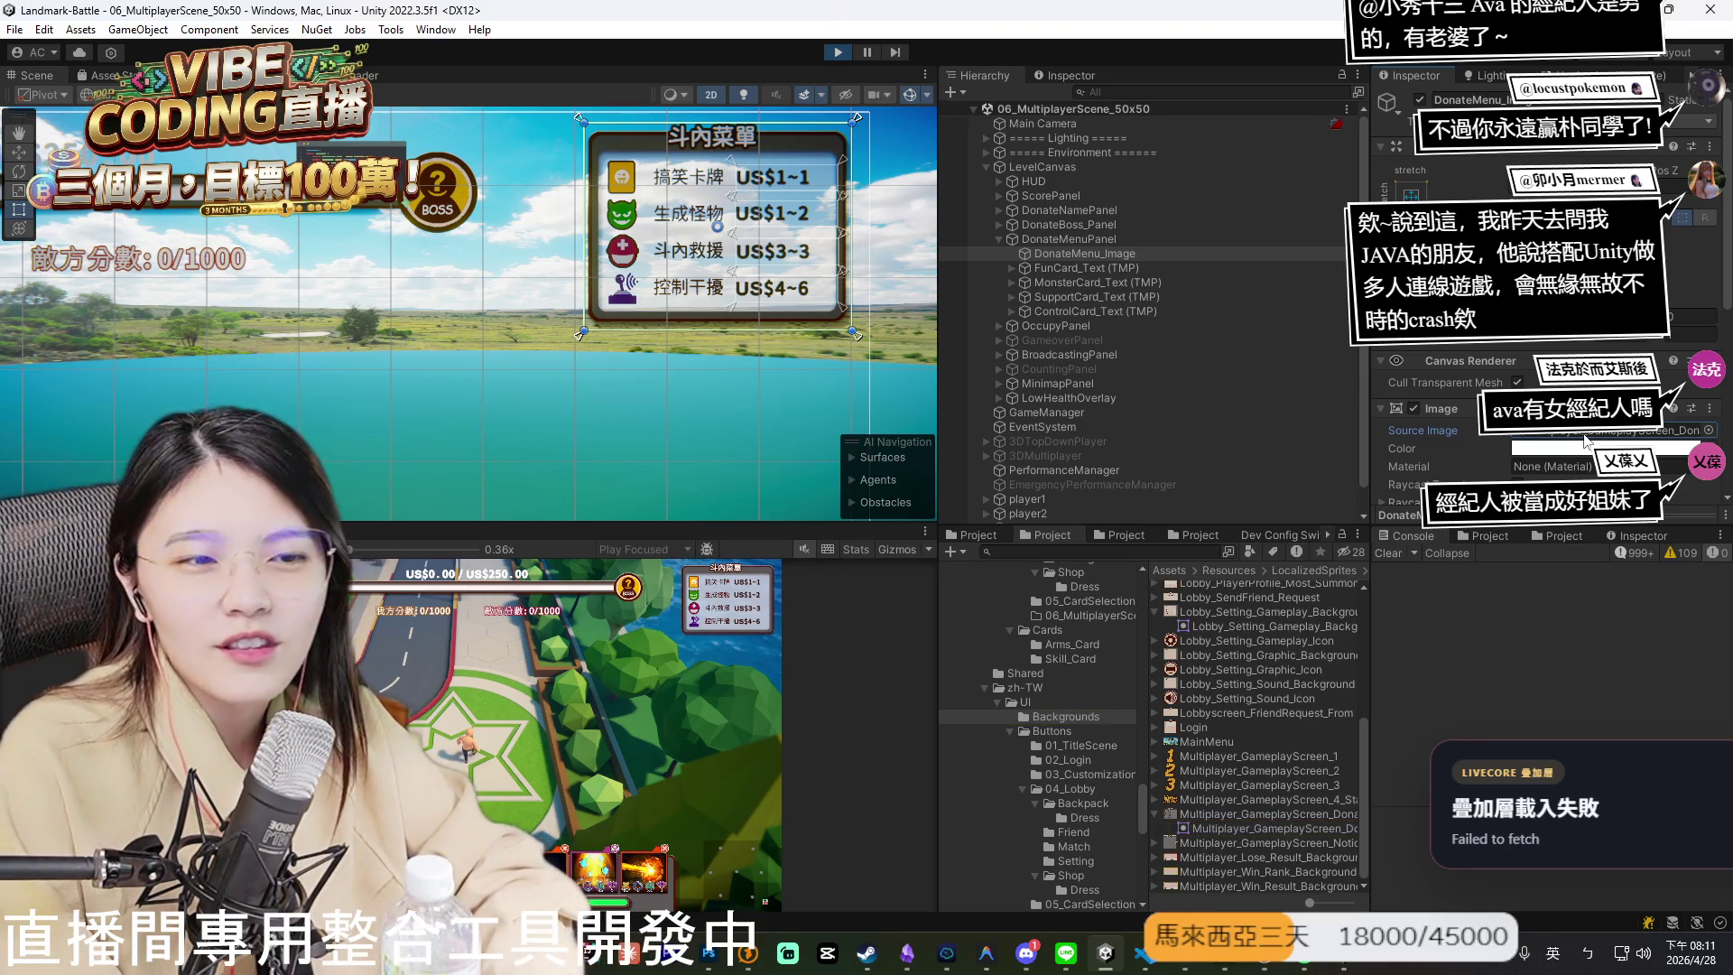
pyautogui.click(1534, 100)
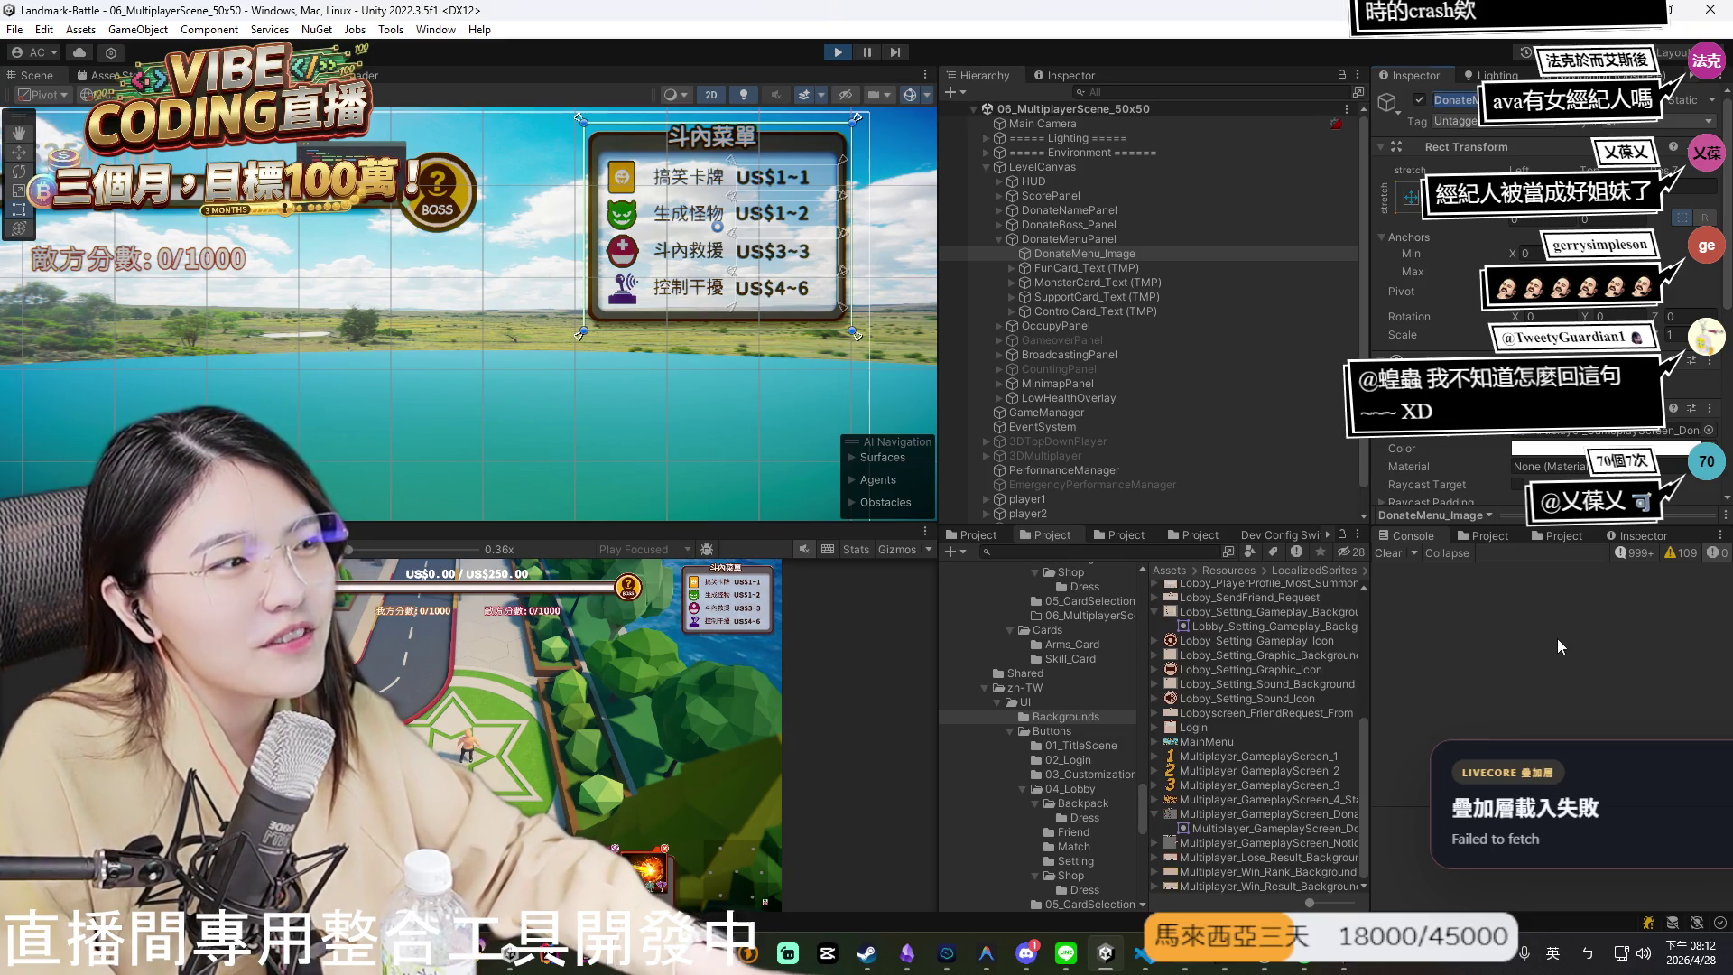
pyautogui.click(1526, 605)
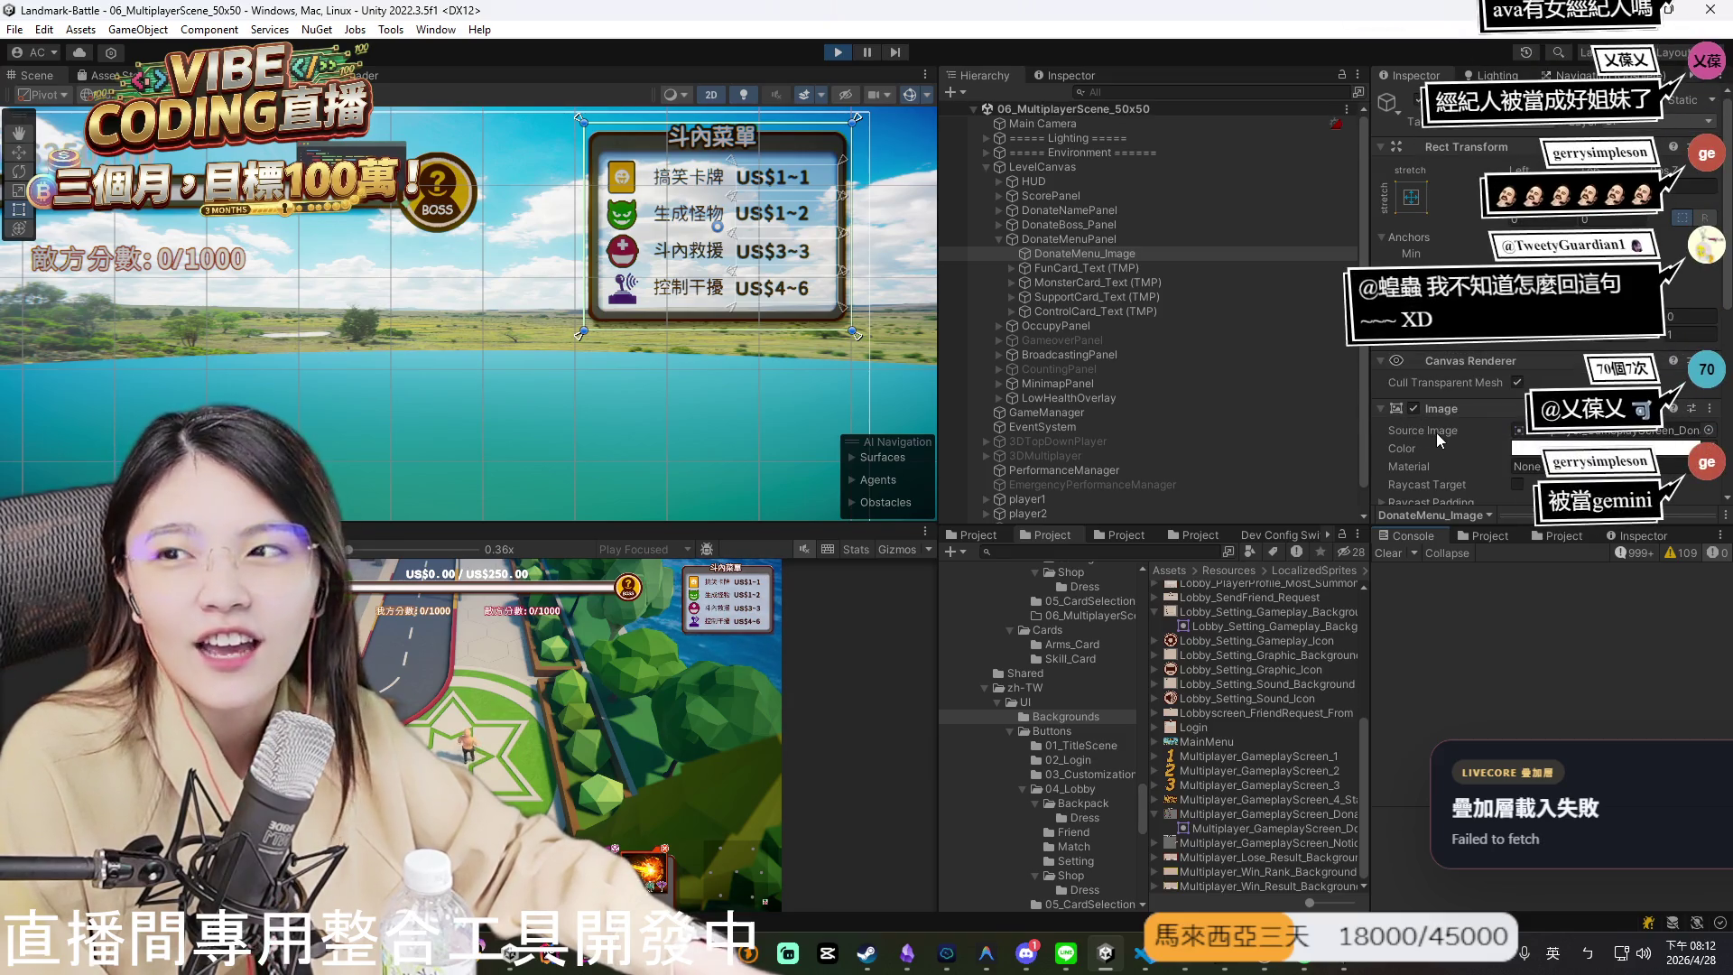
pyautogui.scroll(-3, 1480, 434)
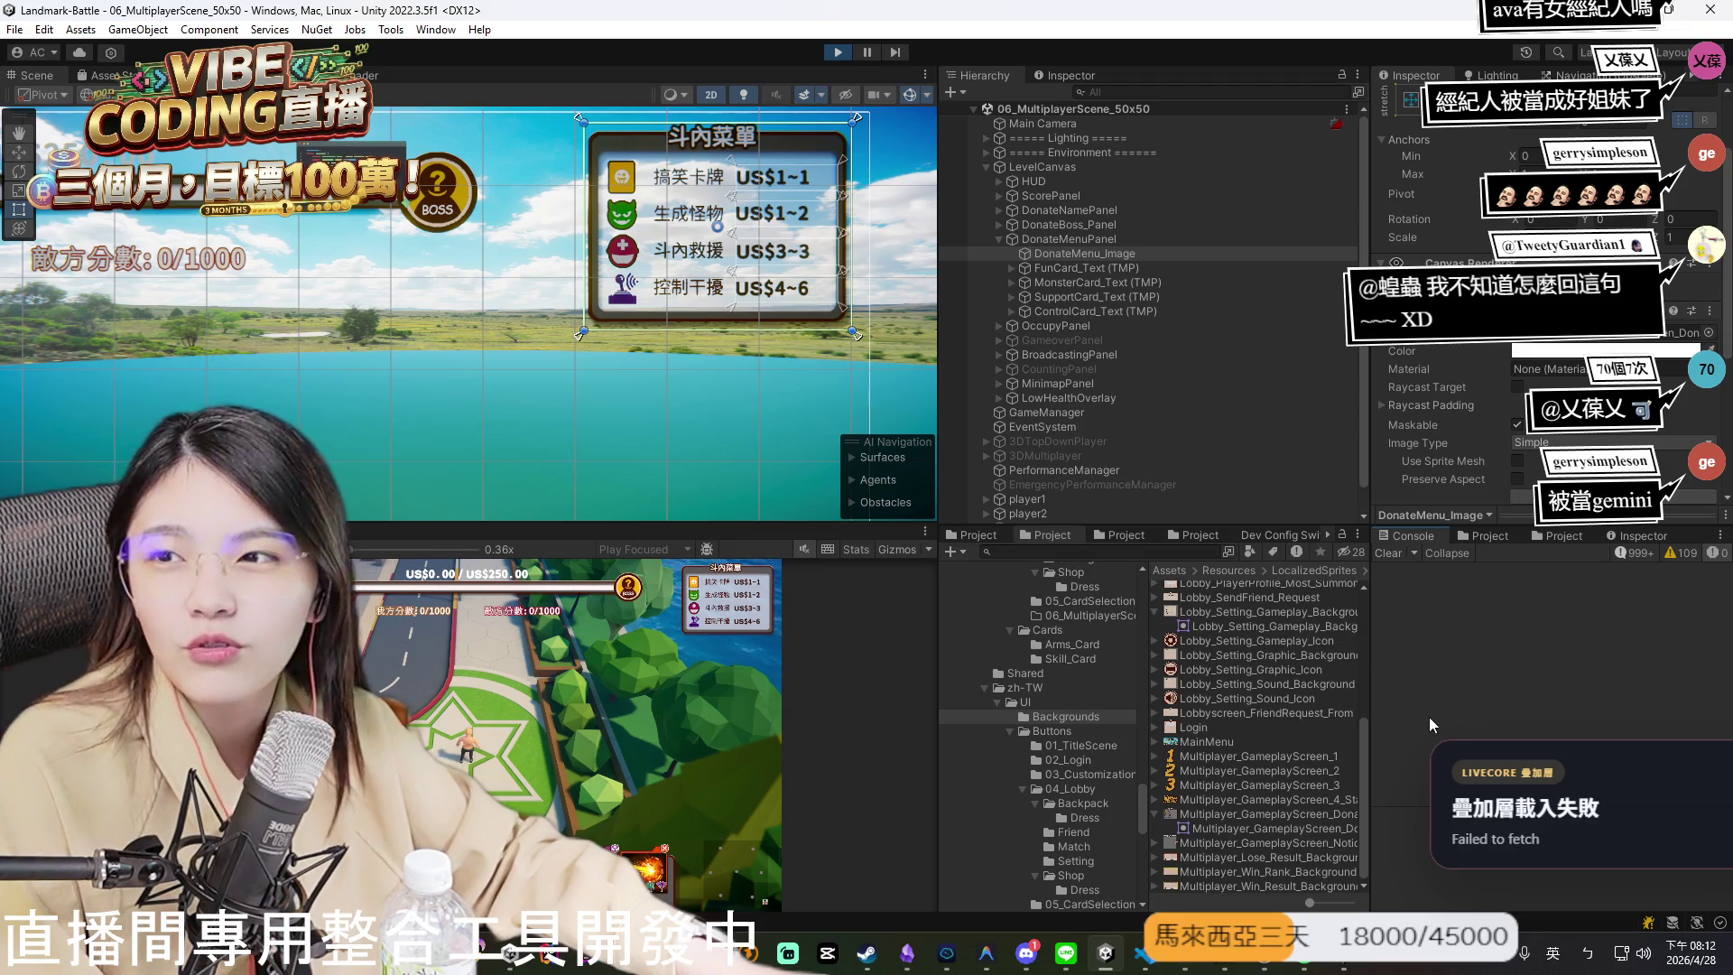
pyautogui.scroll(-2, 1513, 464)
pyautogui.scroll(-3, 1478, 486)
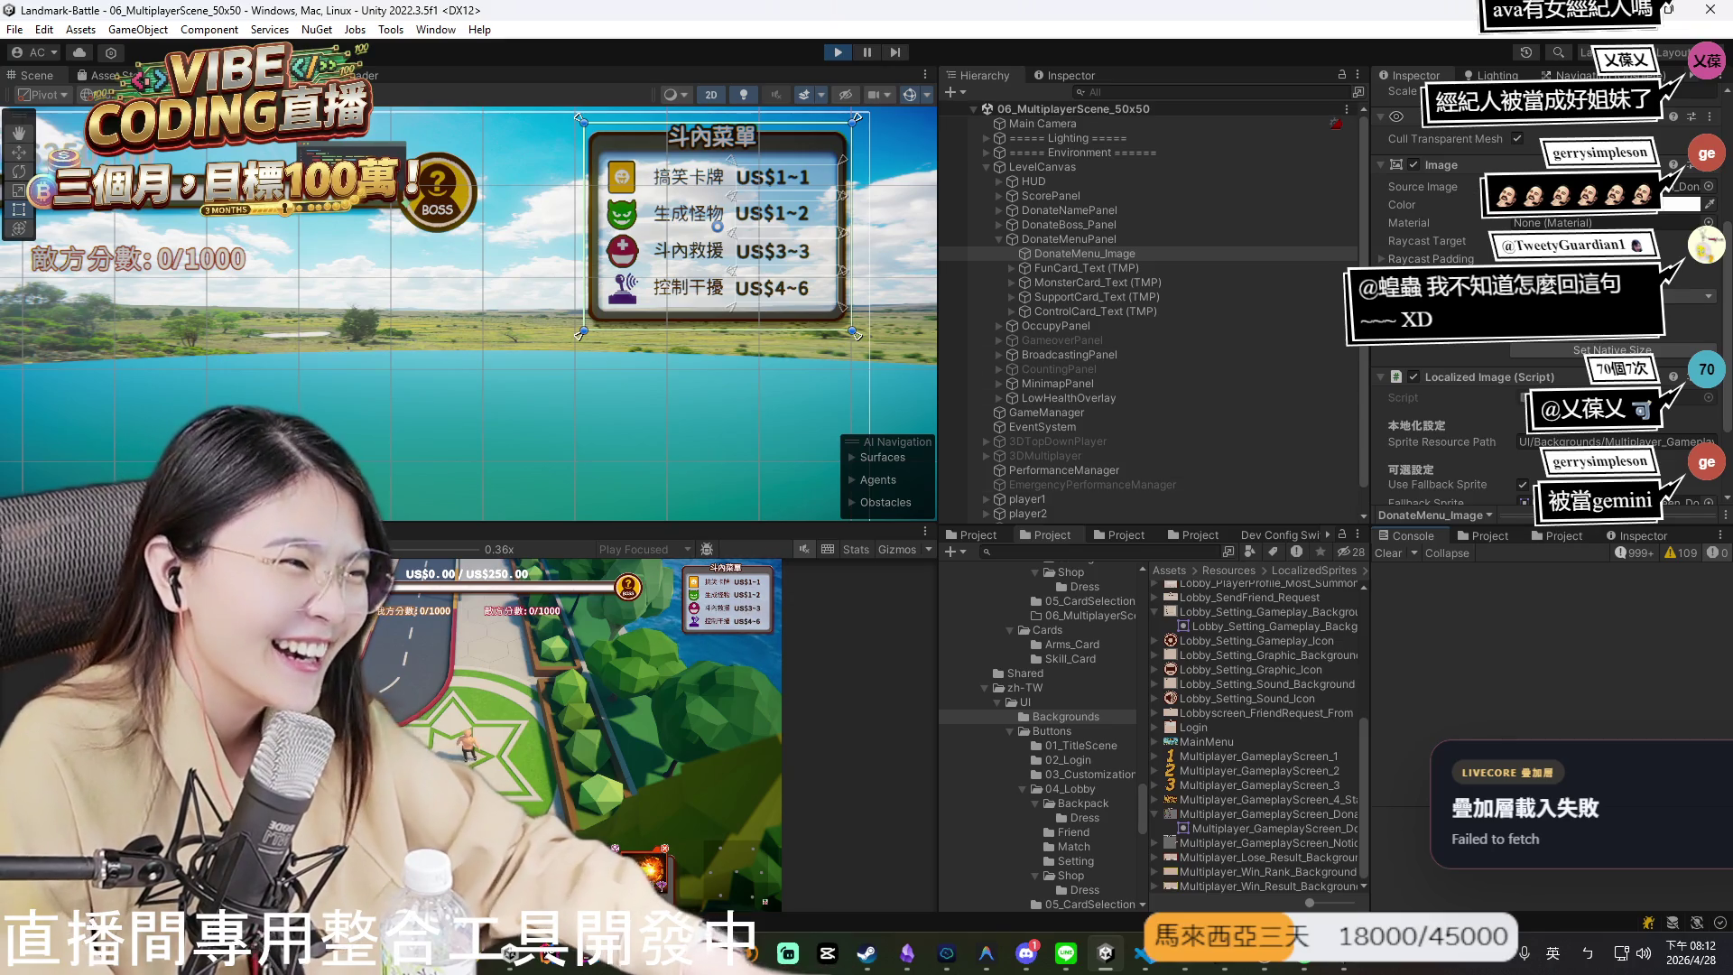
pyautogui.scroll(3, 1532, 455)
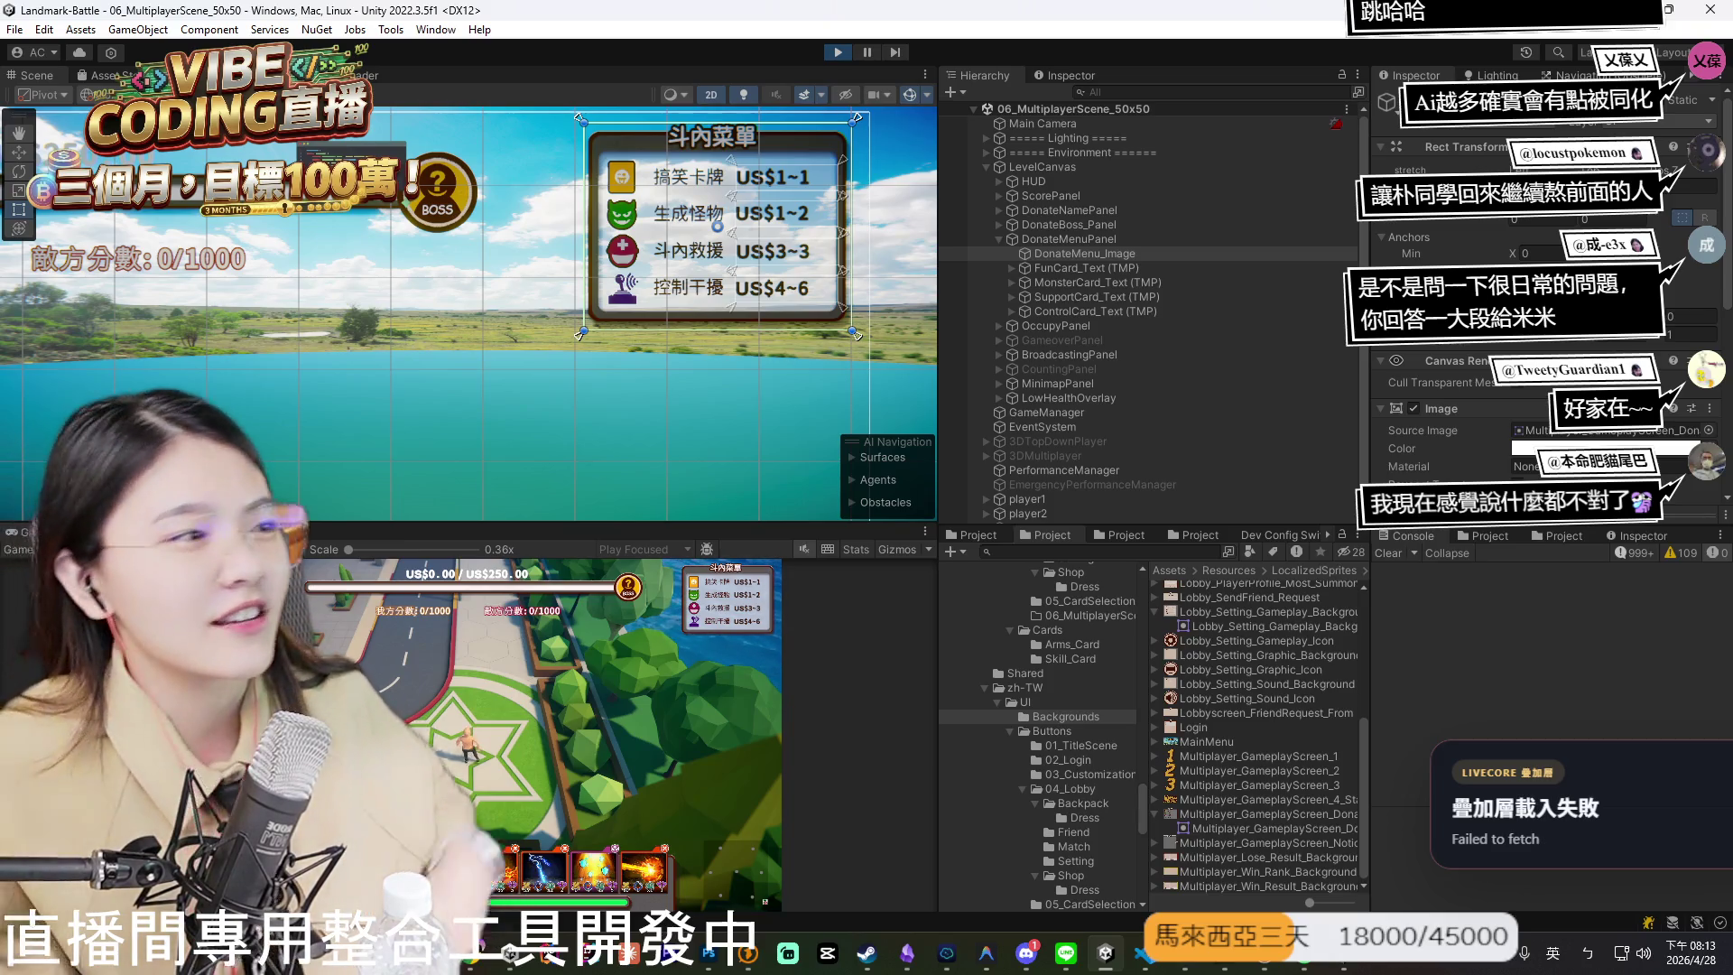
pyautogui.scroll(-5, 1482, 411)
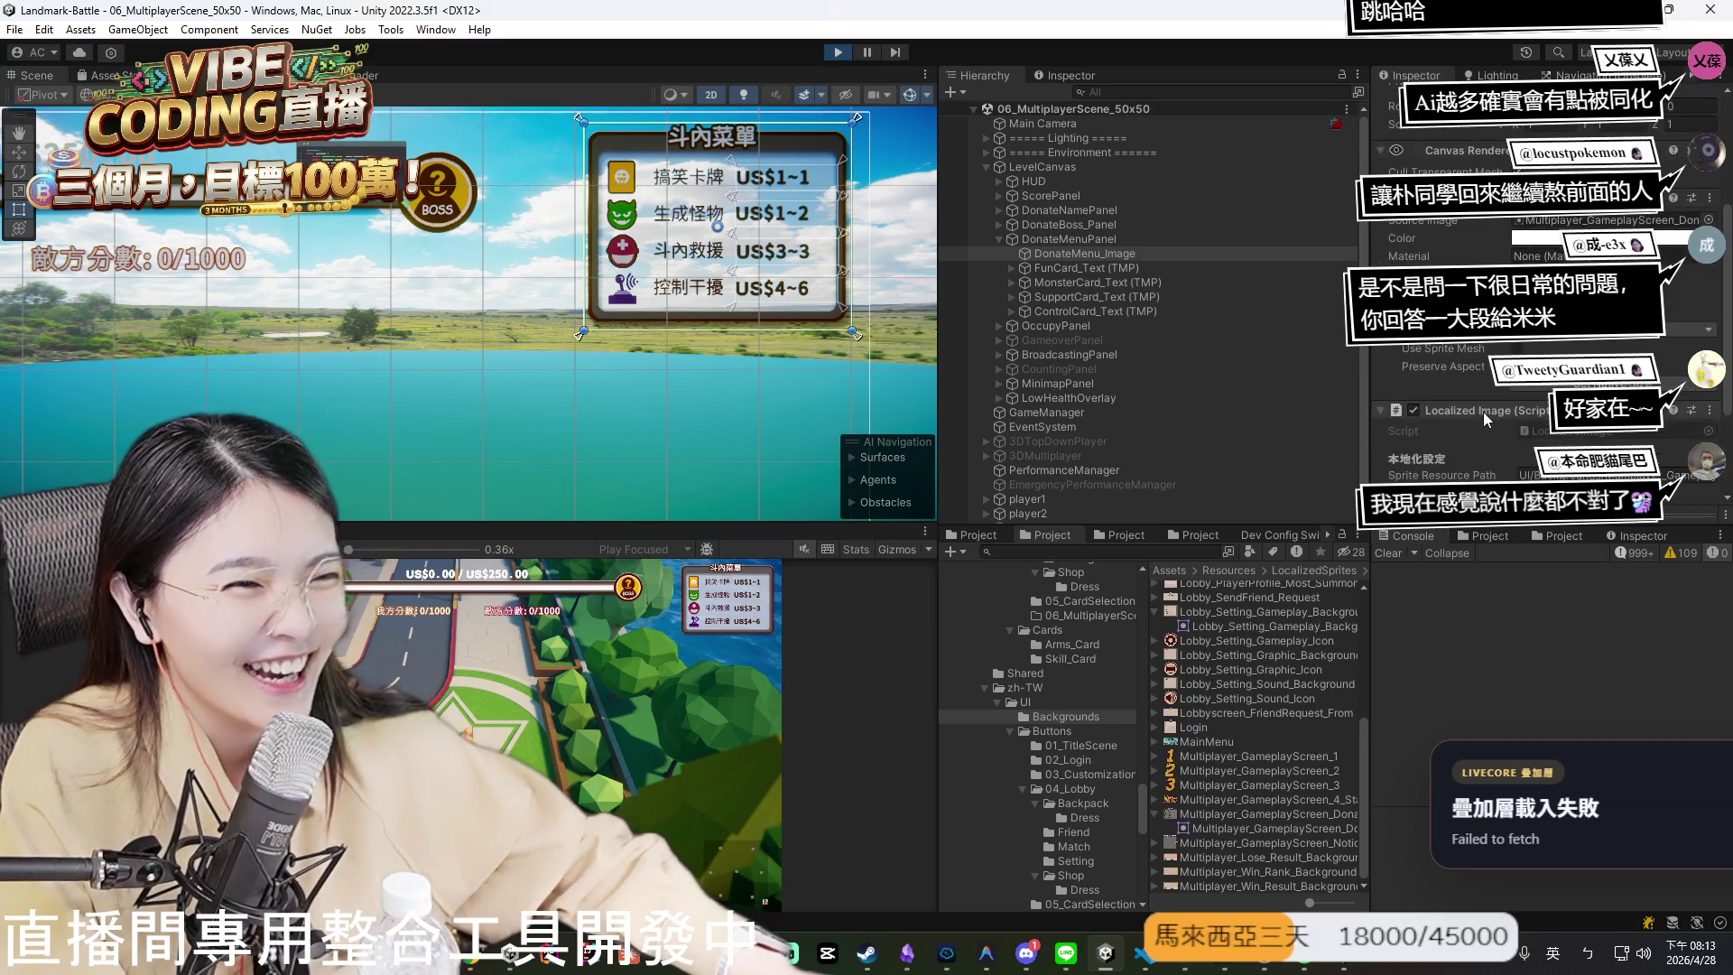
pyautogui.scroll(2, 1486, 429)
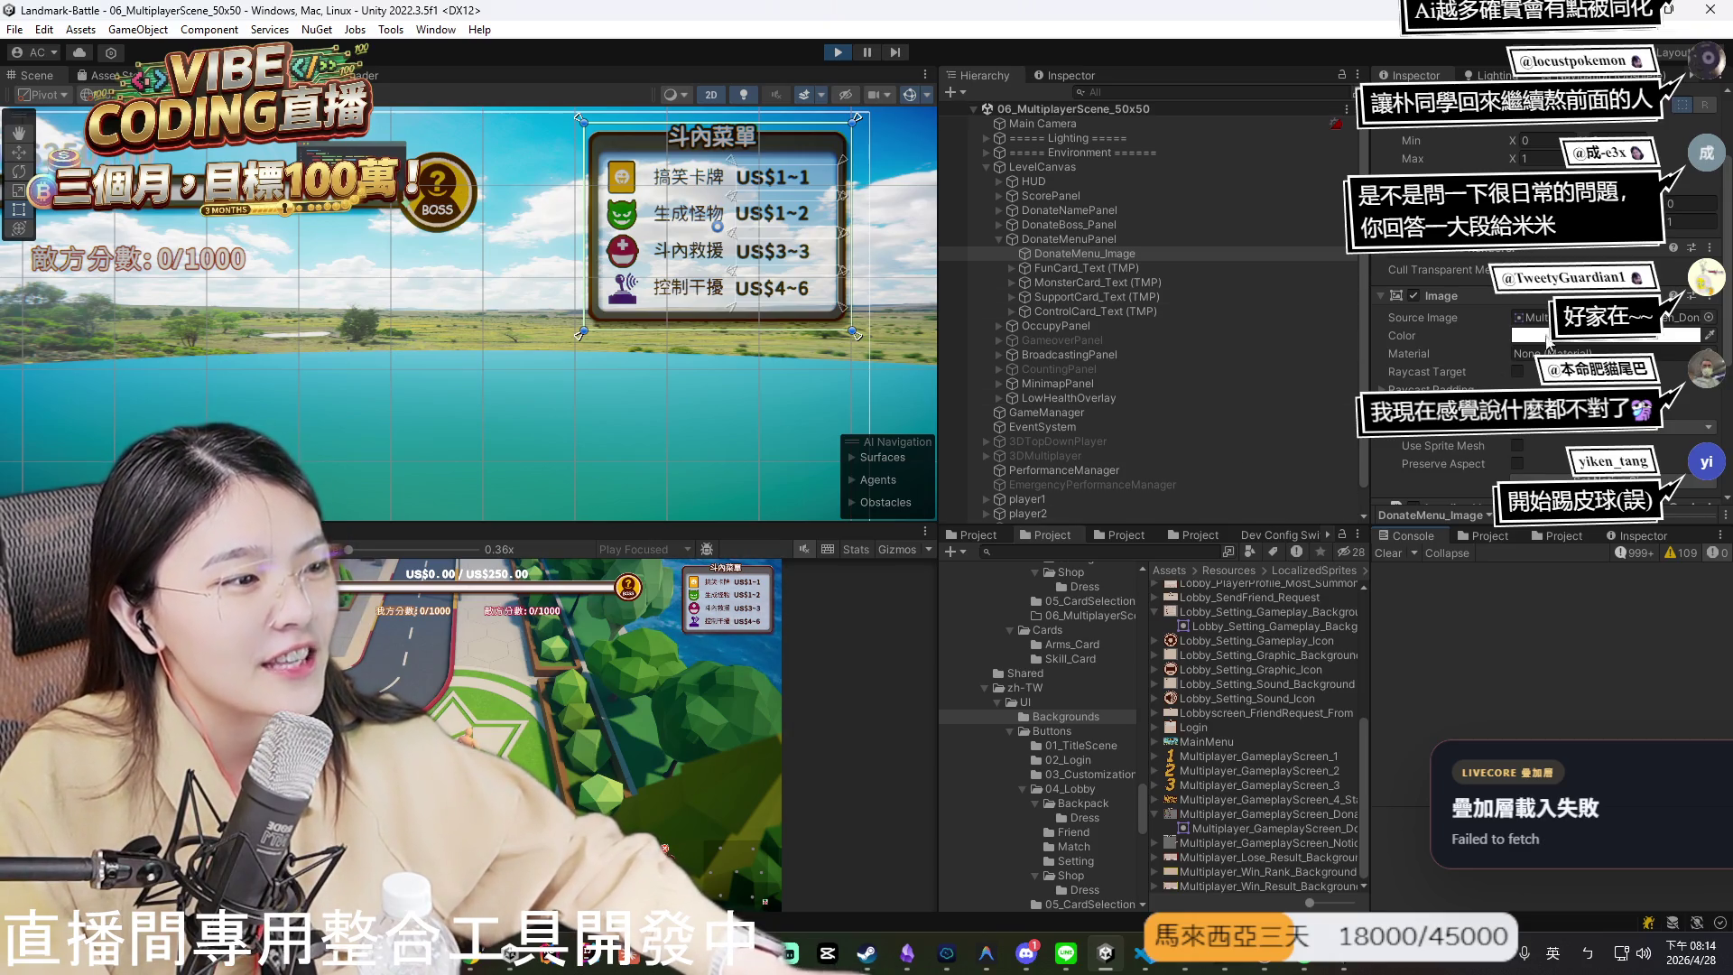
pyautogui.scroll(6, 1339, 697)
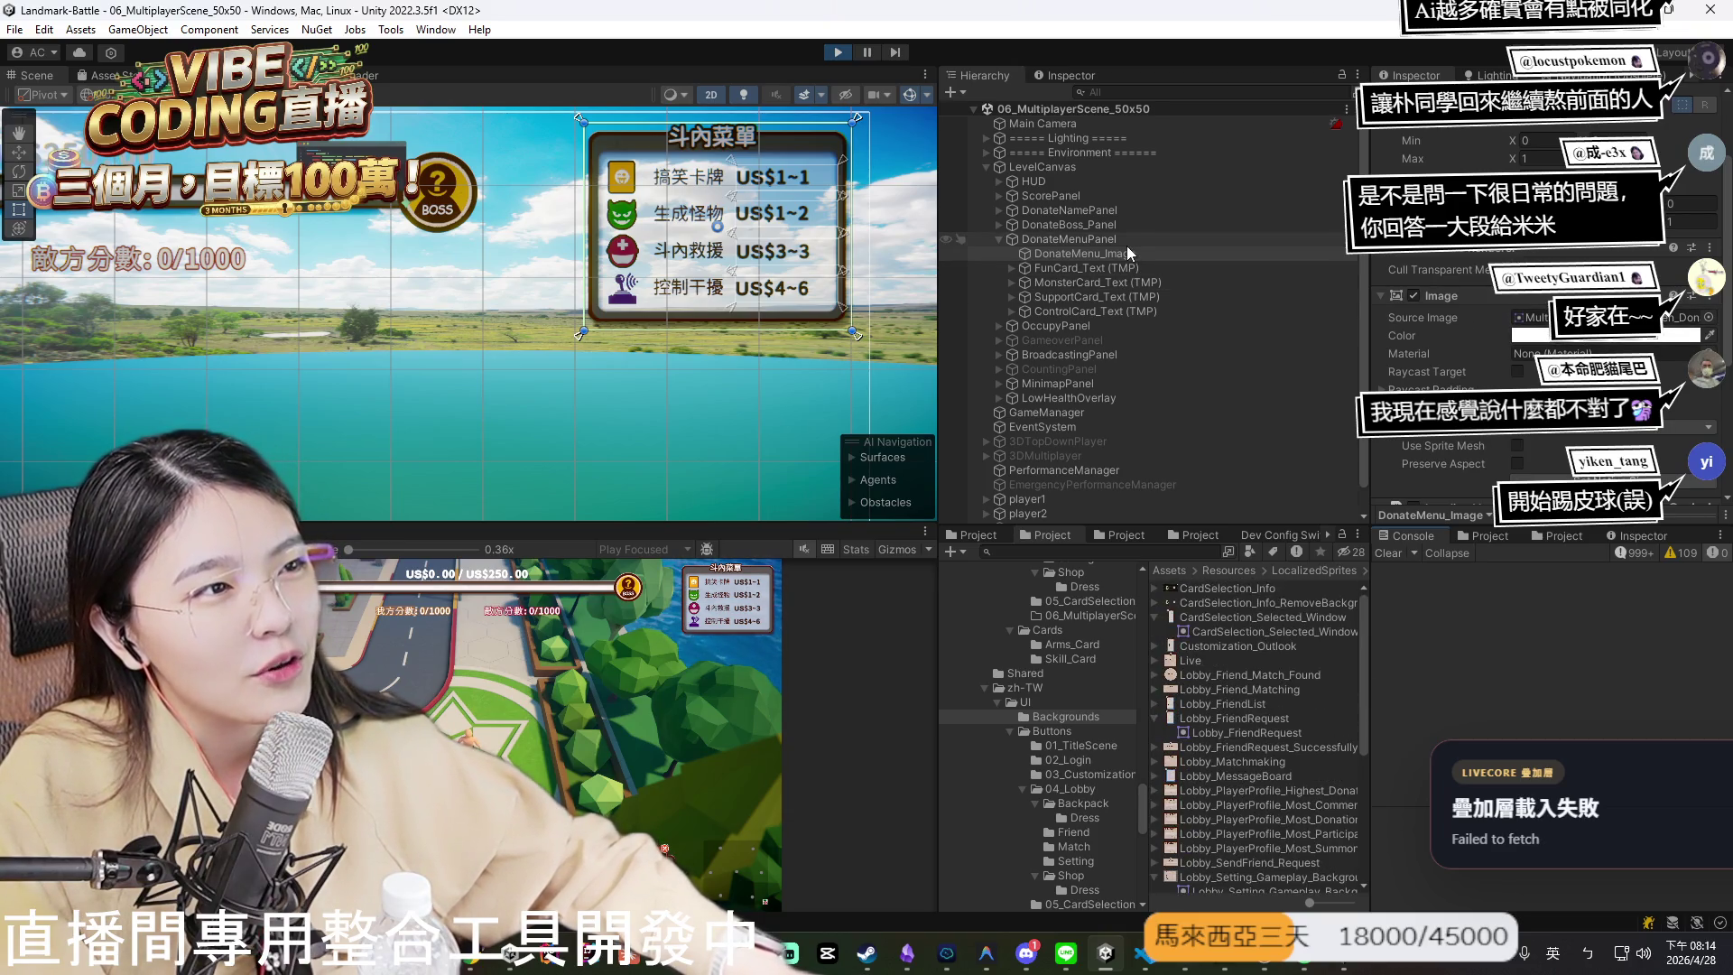
# - Glance at FunCard, reselect DonateMenu_Image, and zoom and recentre the donate panel
pyautogui.click(1140, 267)
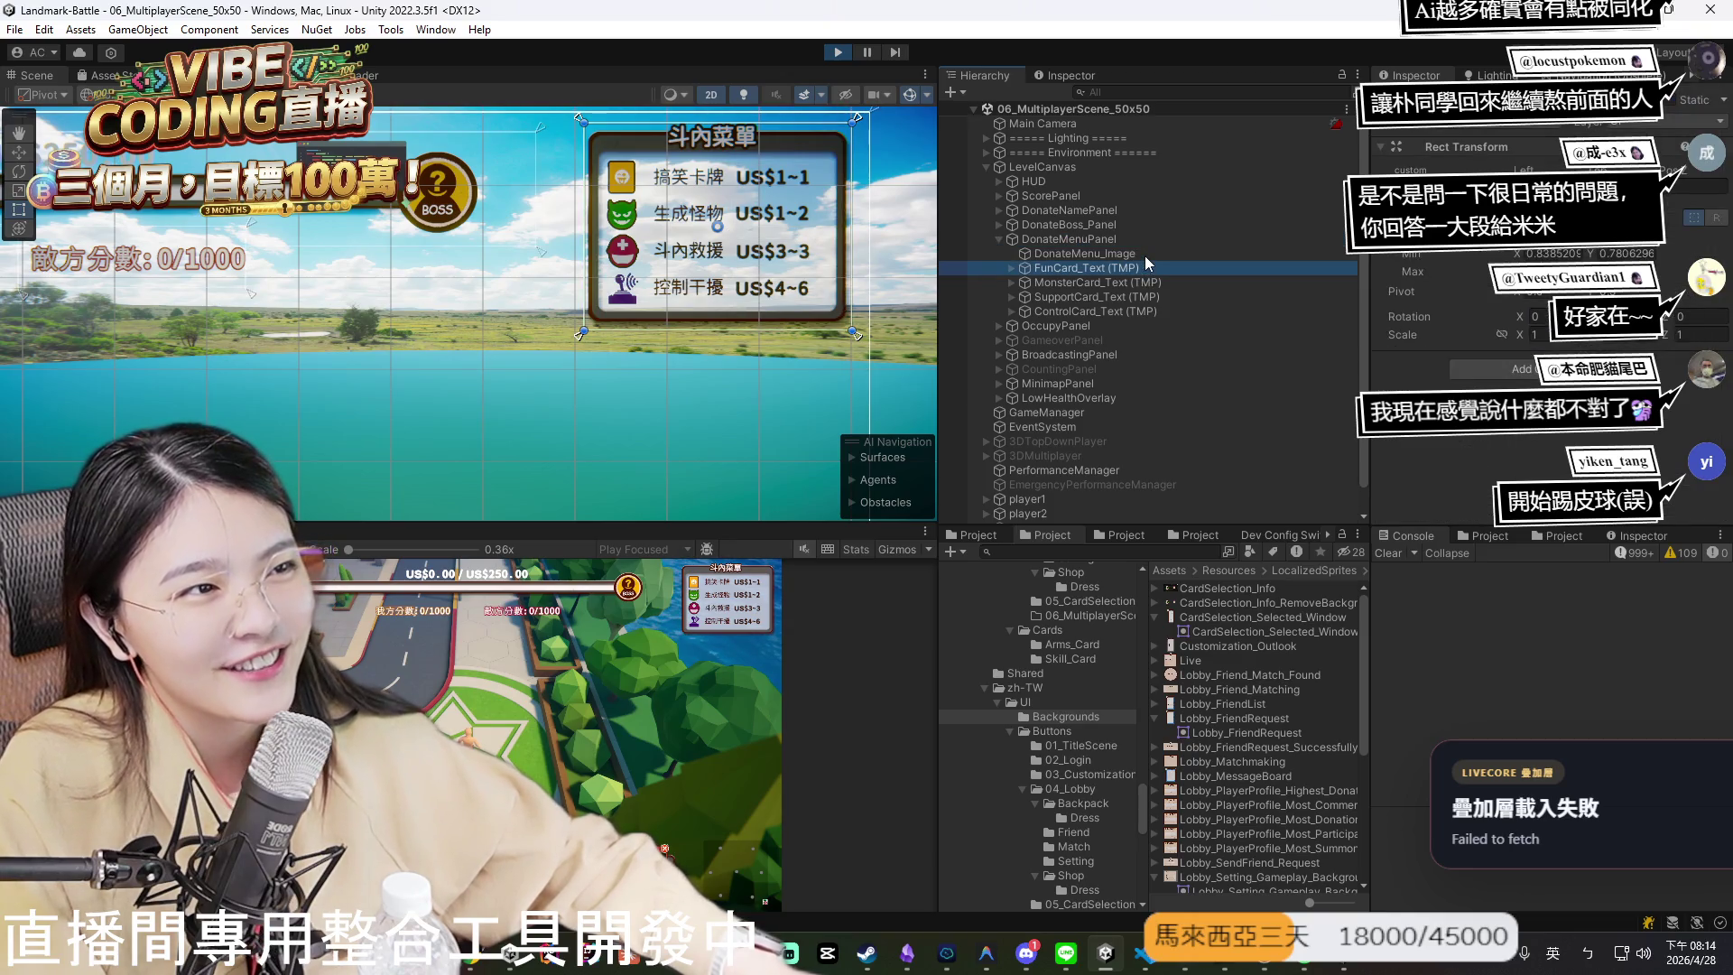
pyautogui.click(1144, 256)
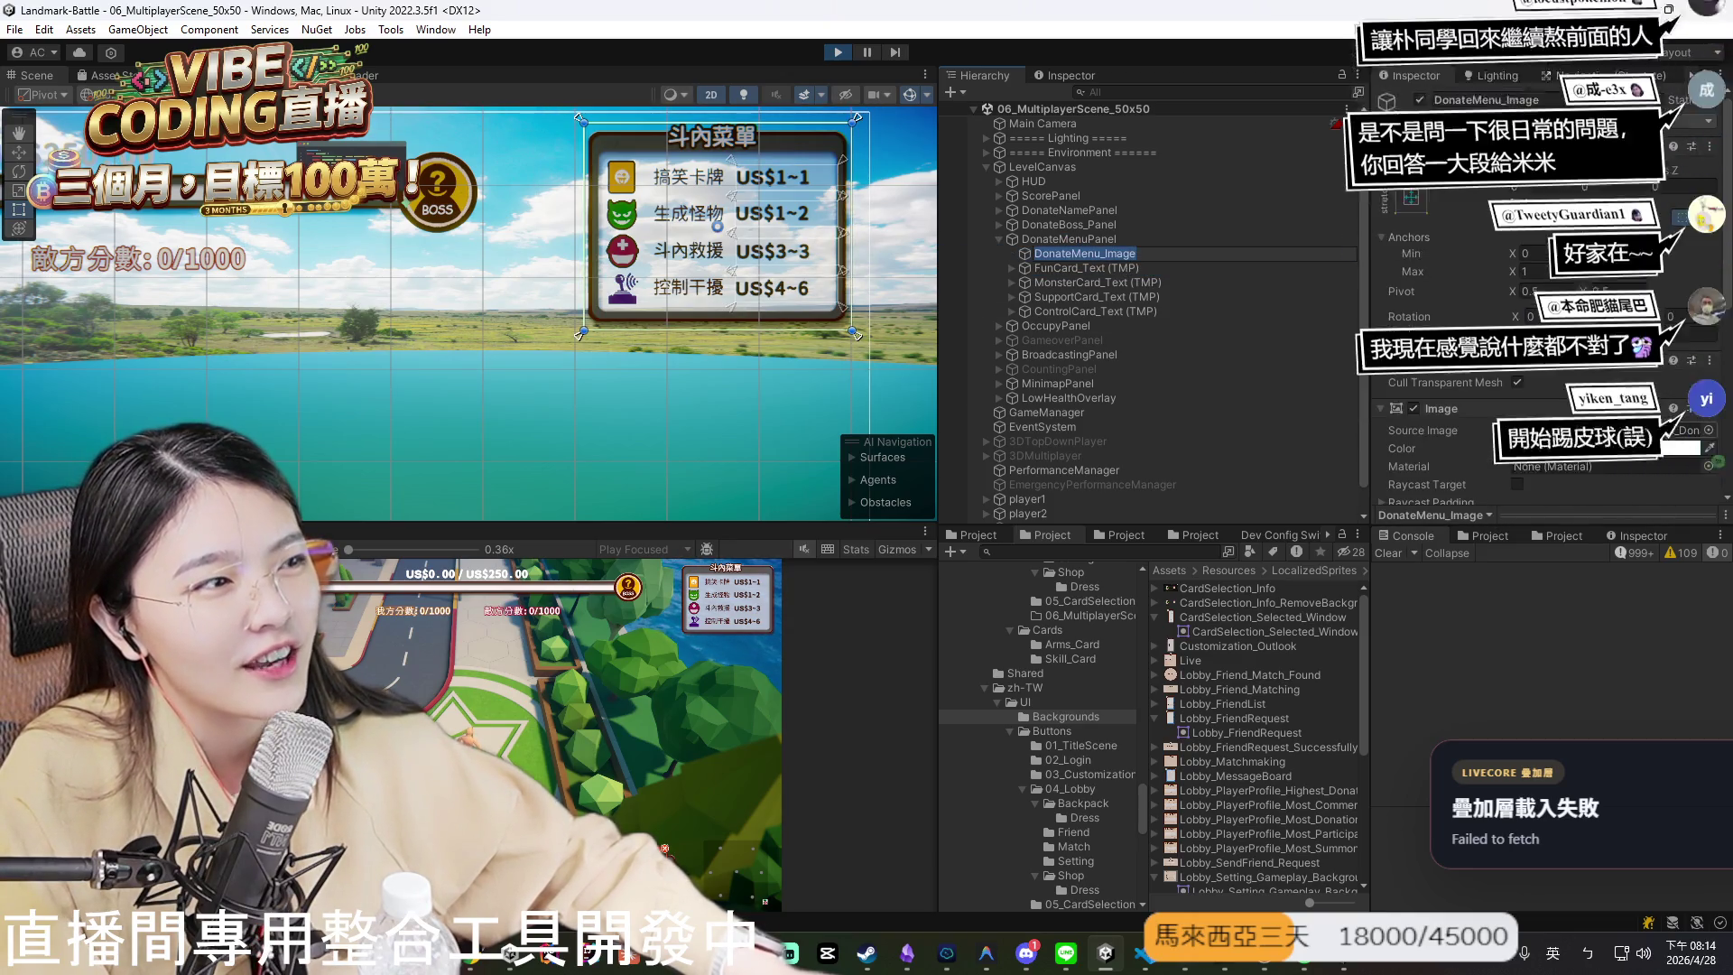
pyautogui.scroll(3, 685, 352)
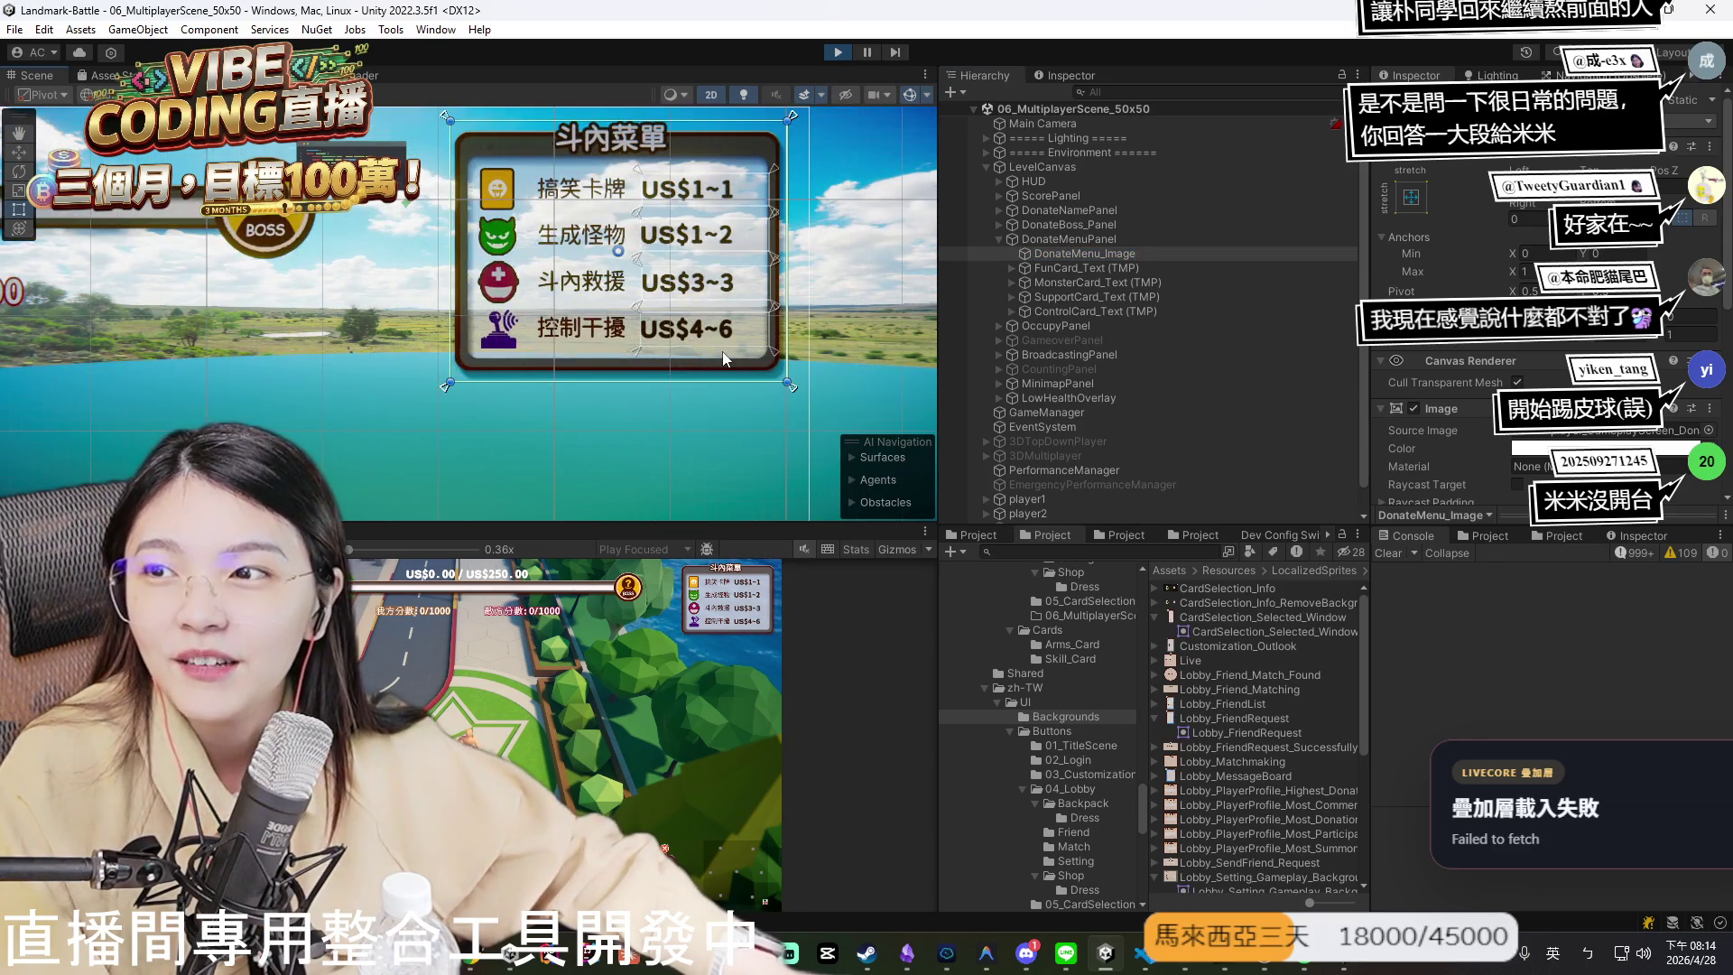
pyautogui.scroll(3, 619, 332)
pyautogui.moveTo(619, 332); pyautogui.dragTo(623, 373)
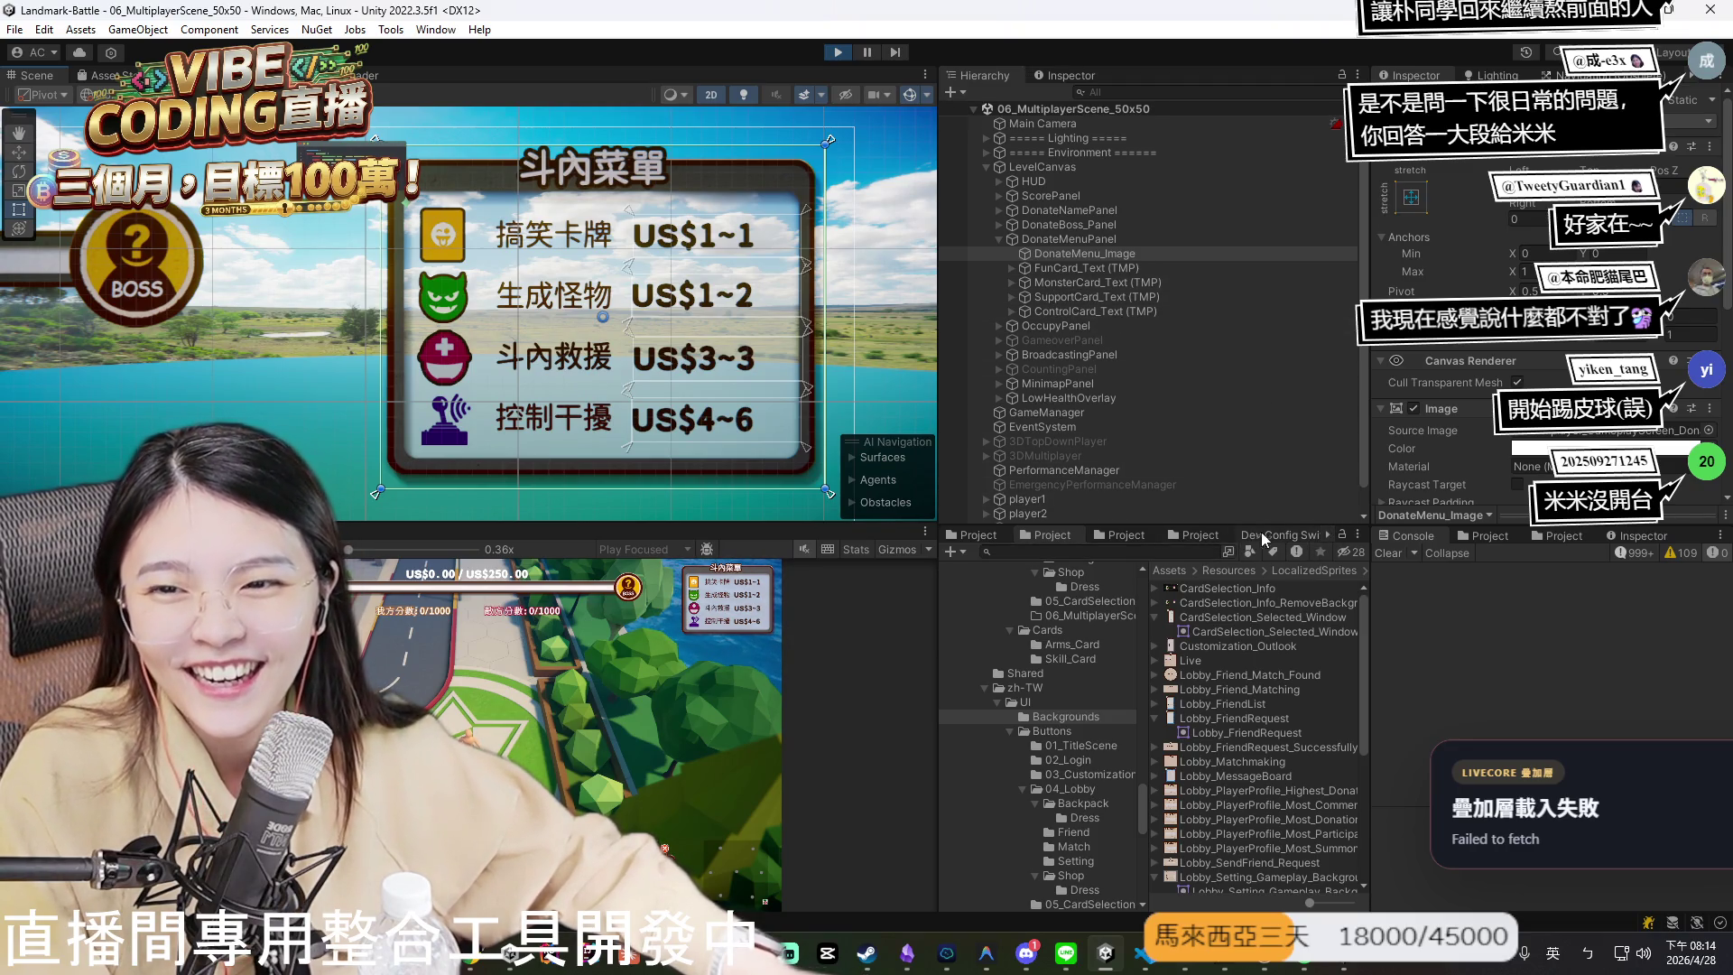
# - Locate the donate menu background sprite in the project and dismiss its context menu
pyautogui.click(1611, 433)
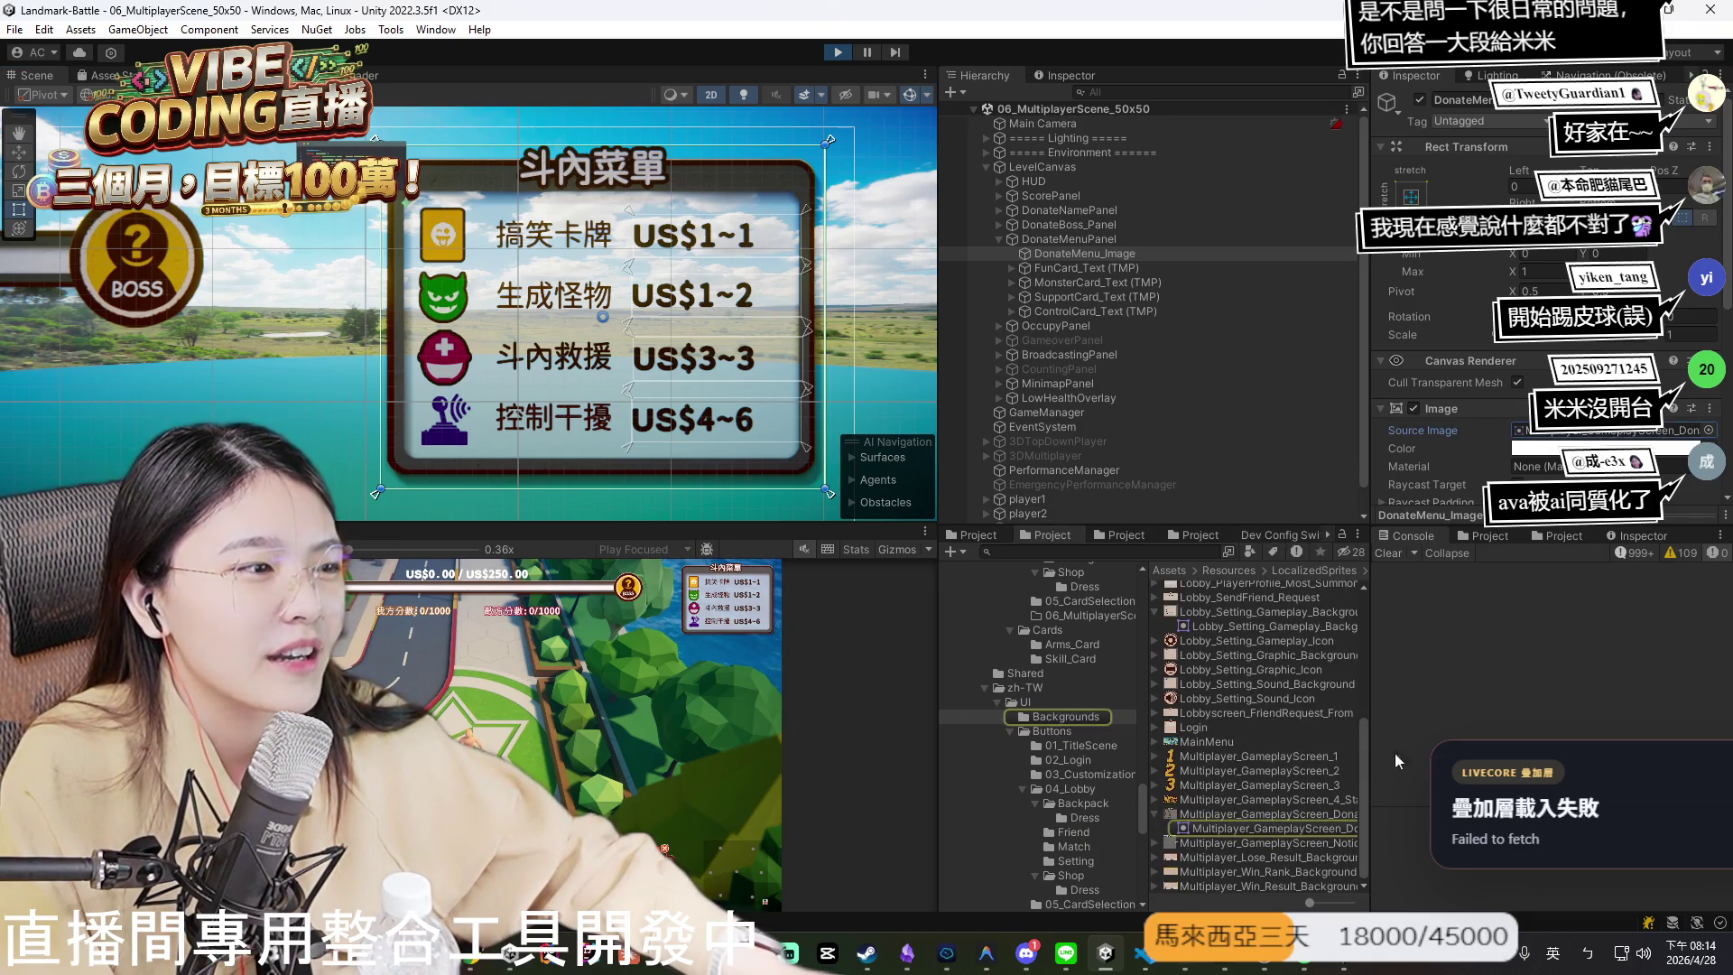
pyautogui.click(1314, 816)
pyautogui.rightClick(1314, 816)
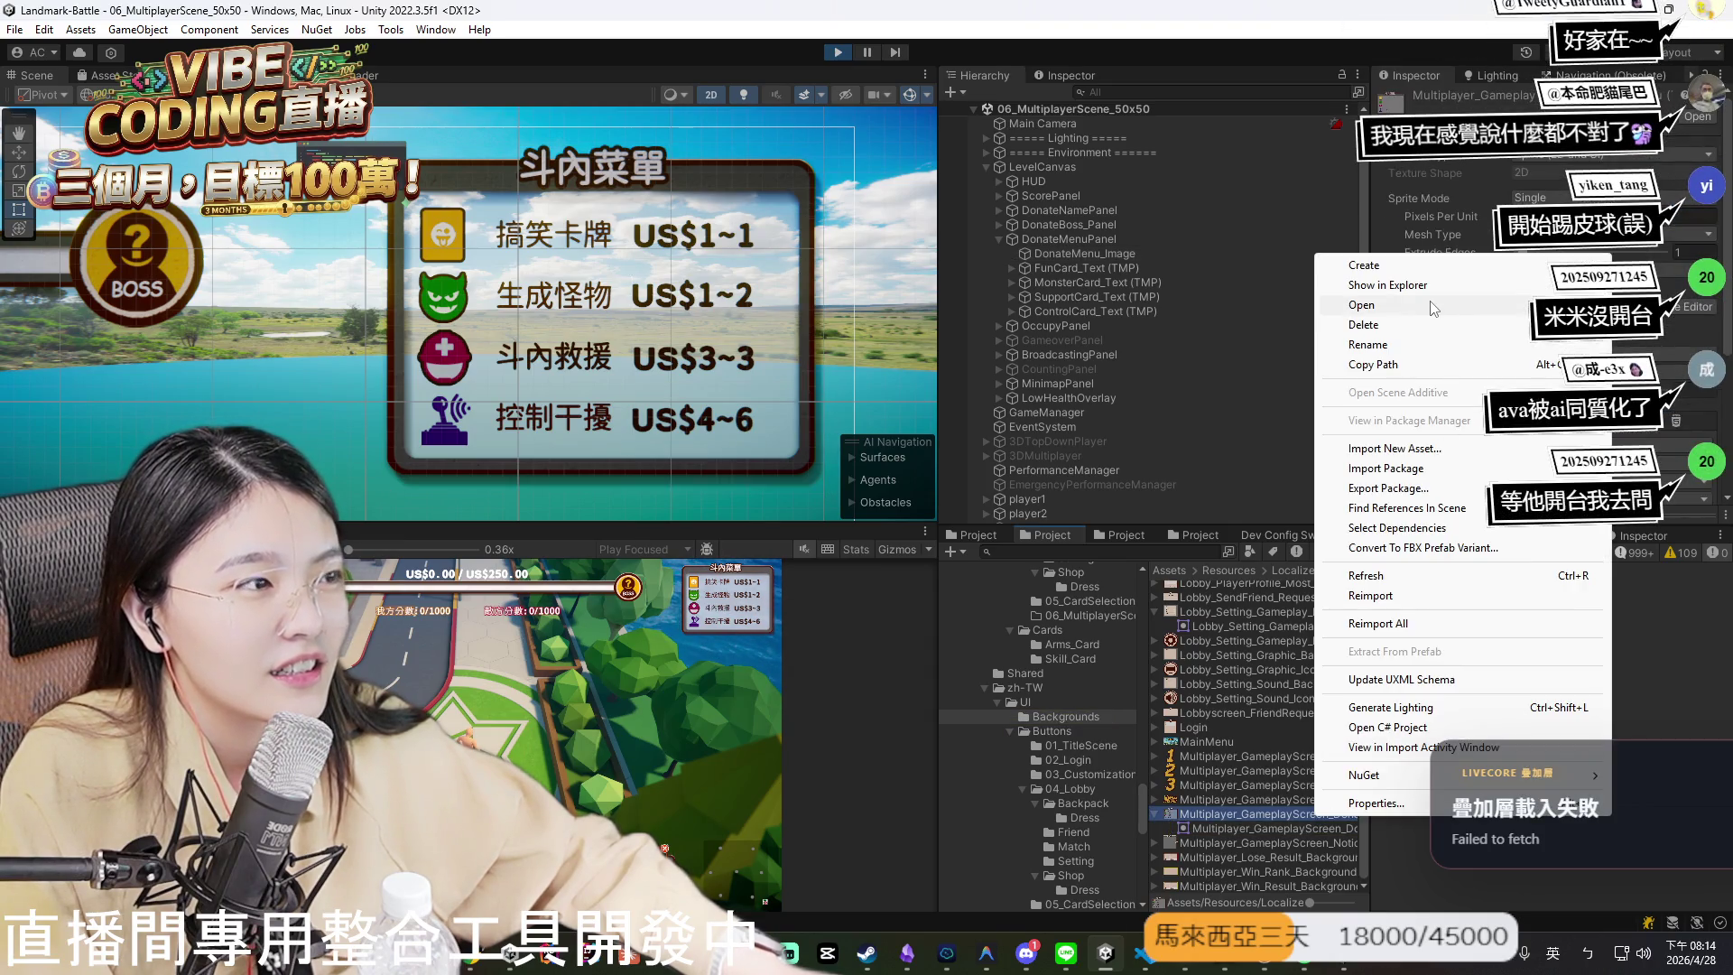
pyautogui.click(1372, 365)
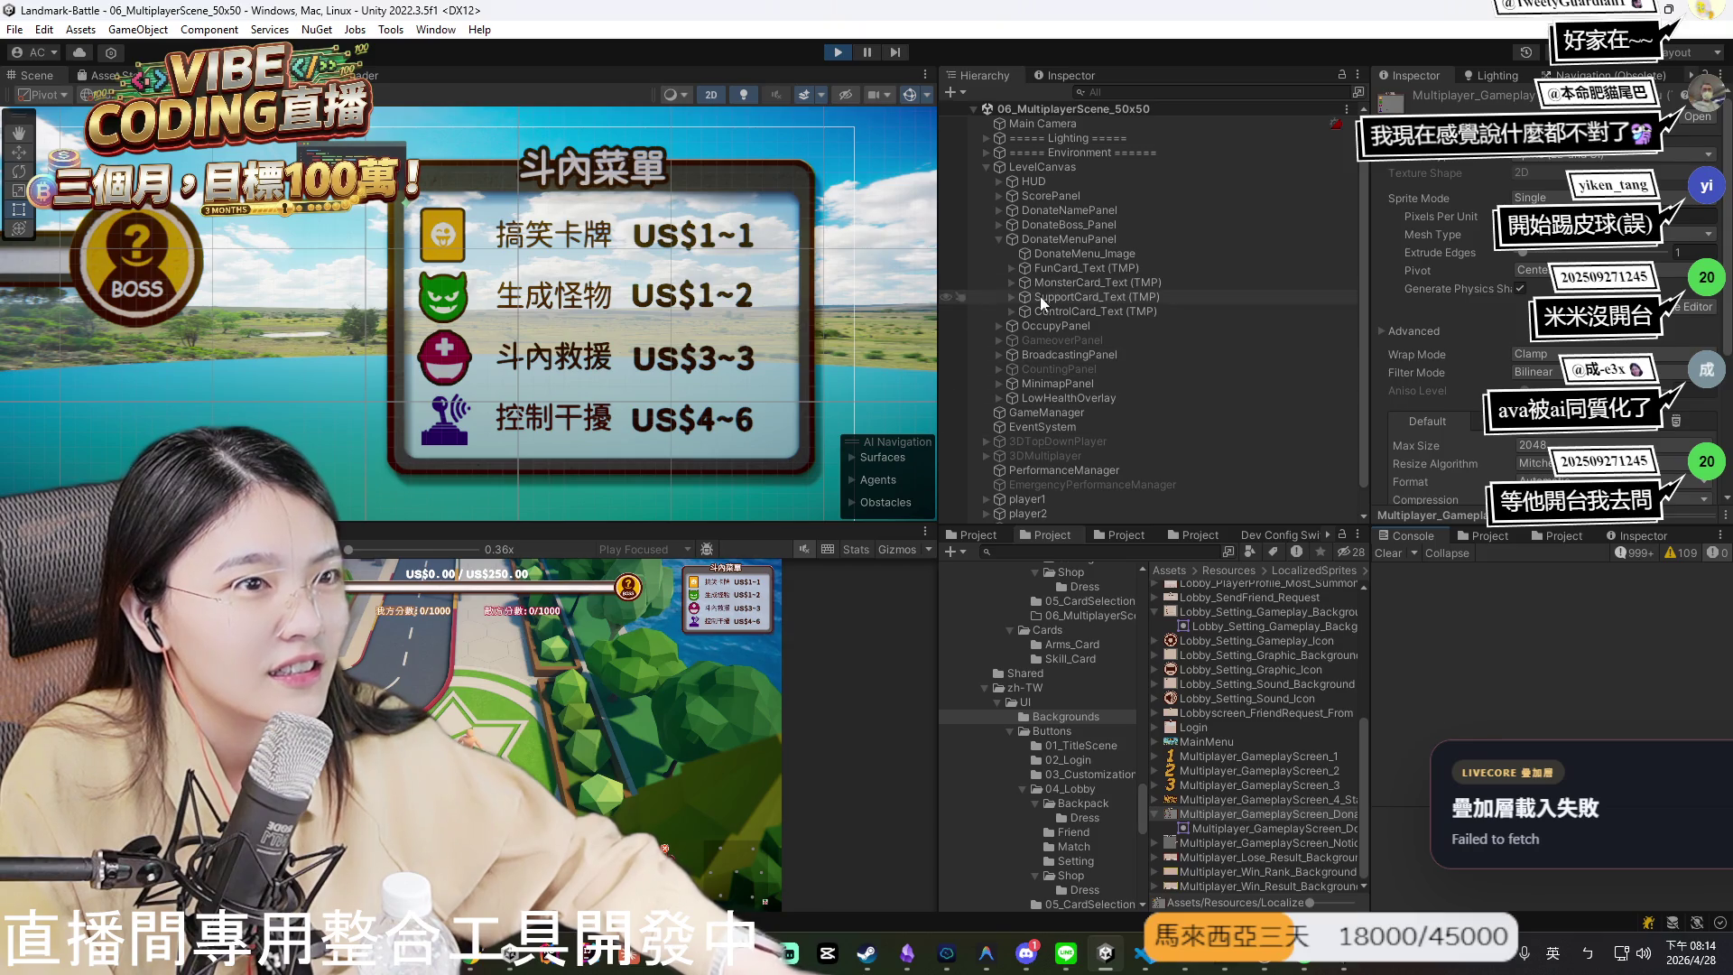
# - Reselect DonateMenu_Image, check its name, then bring the VS Code Codex chat forward
pyautogui.click(1083, 253)
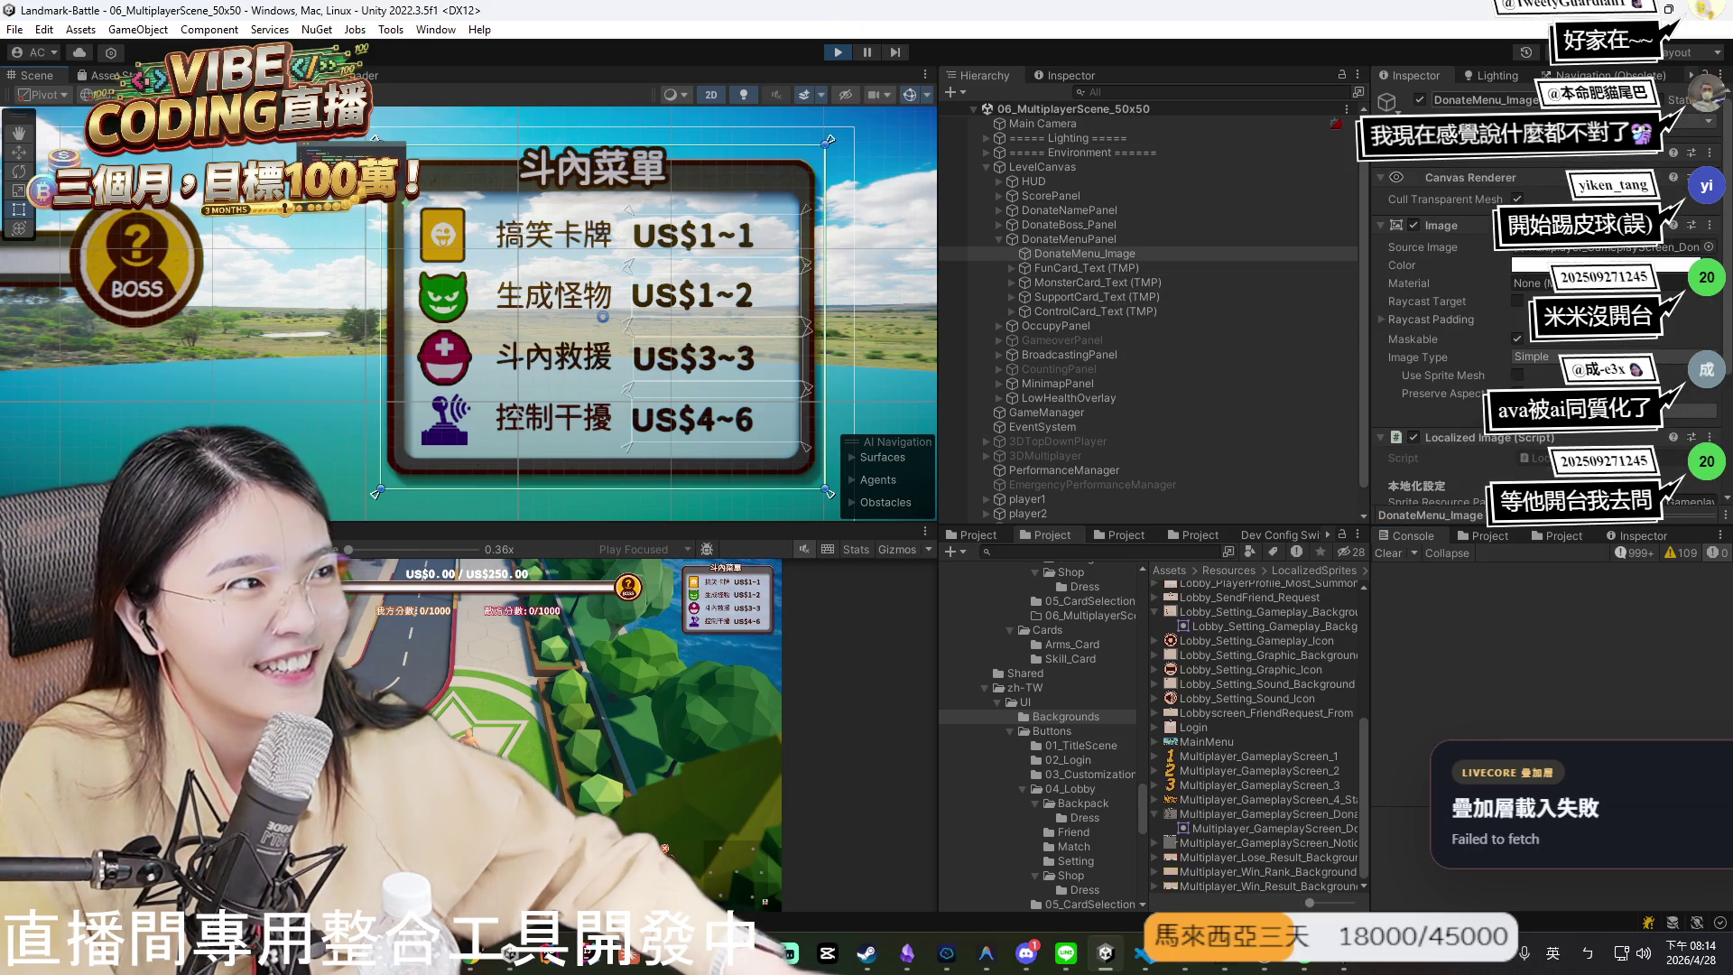
pyautogui.click(1484, 100)
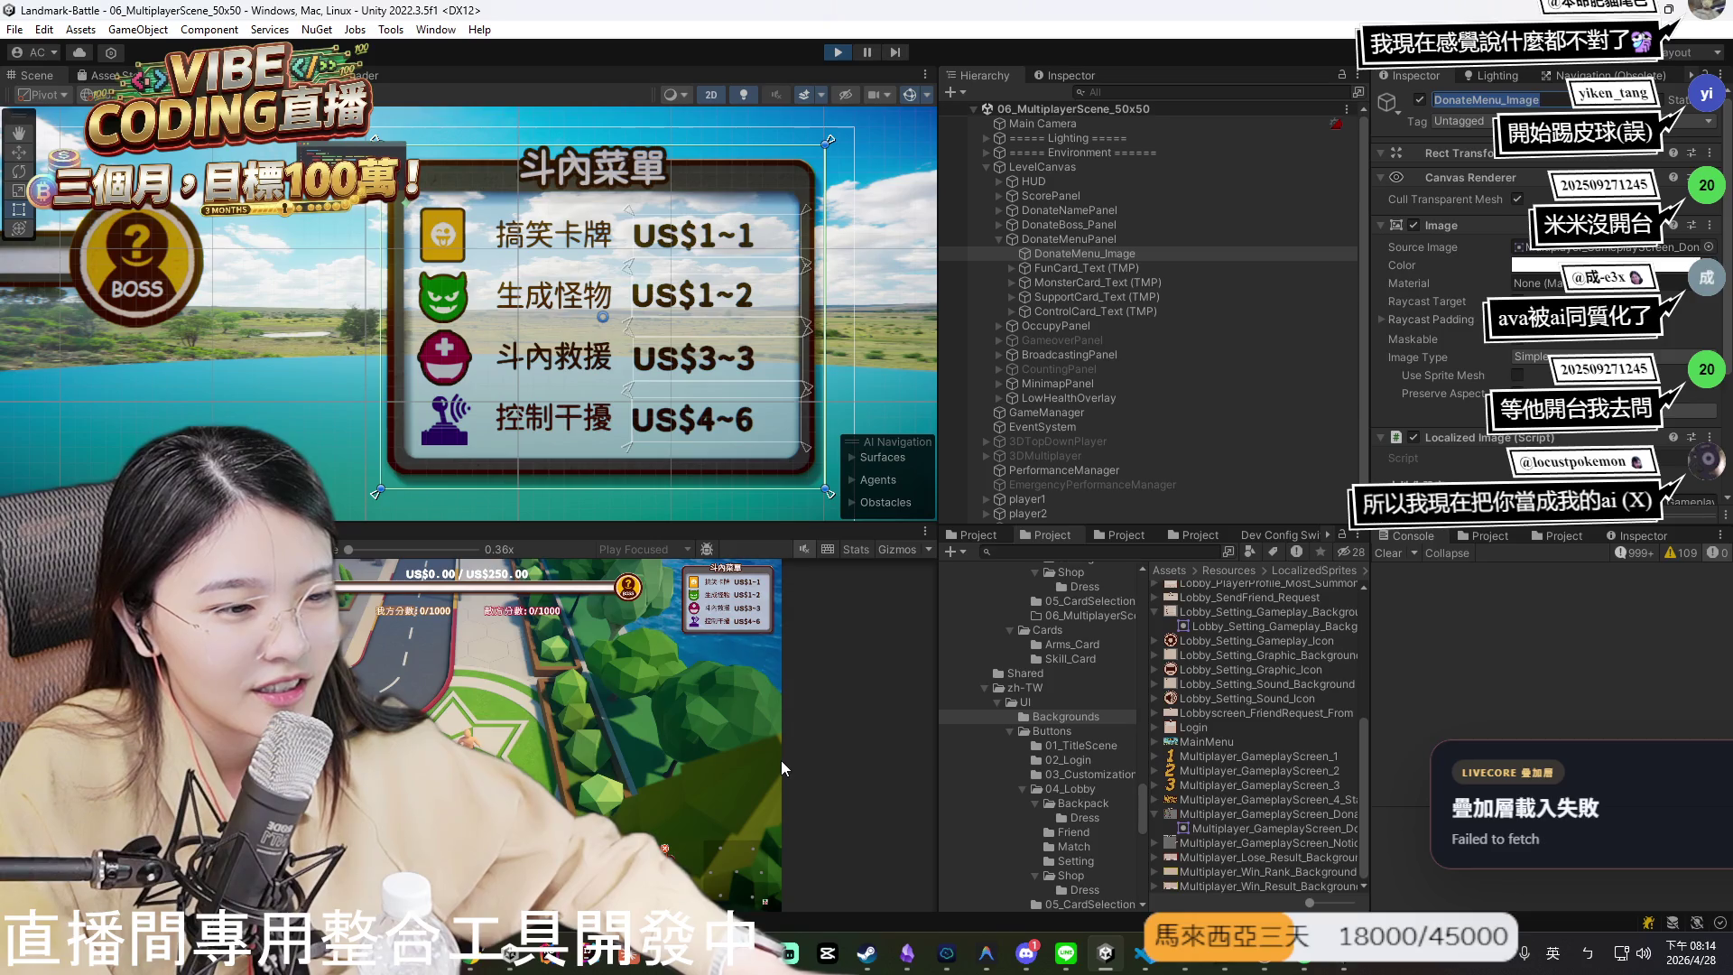
pyautogui.press('Escape')
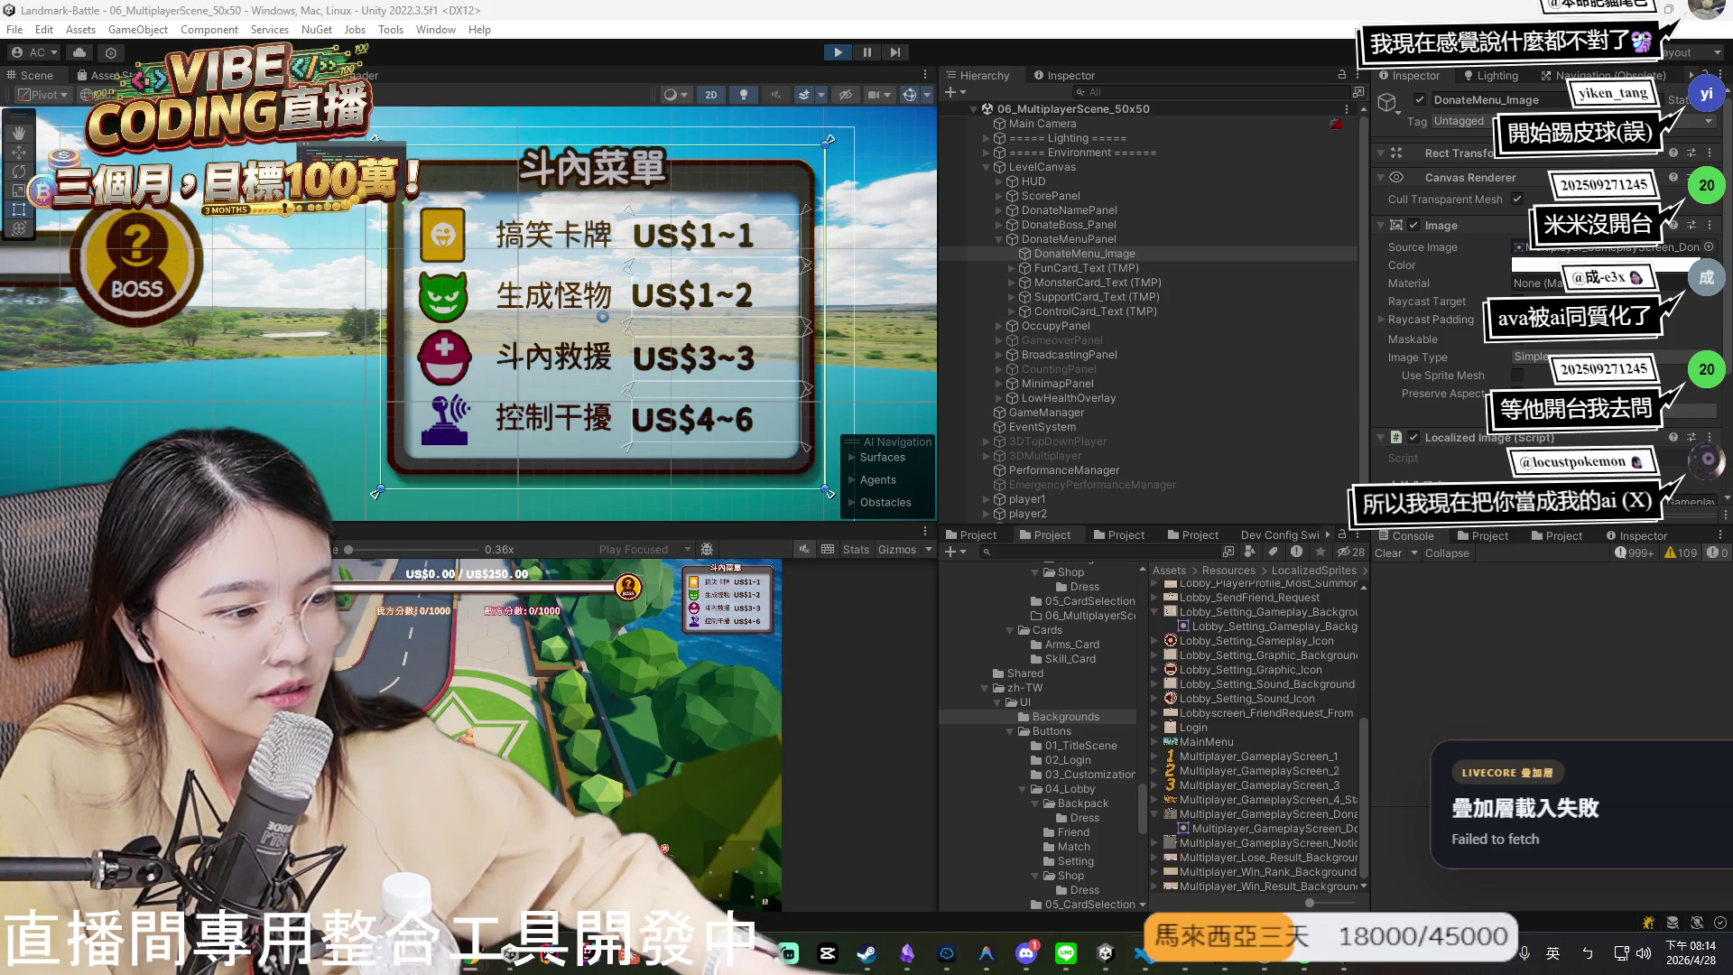
pyautogui.click(1144, 953)
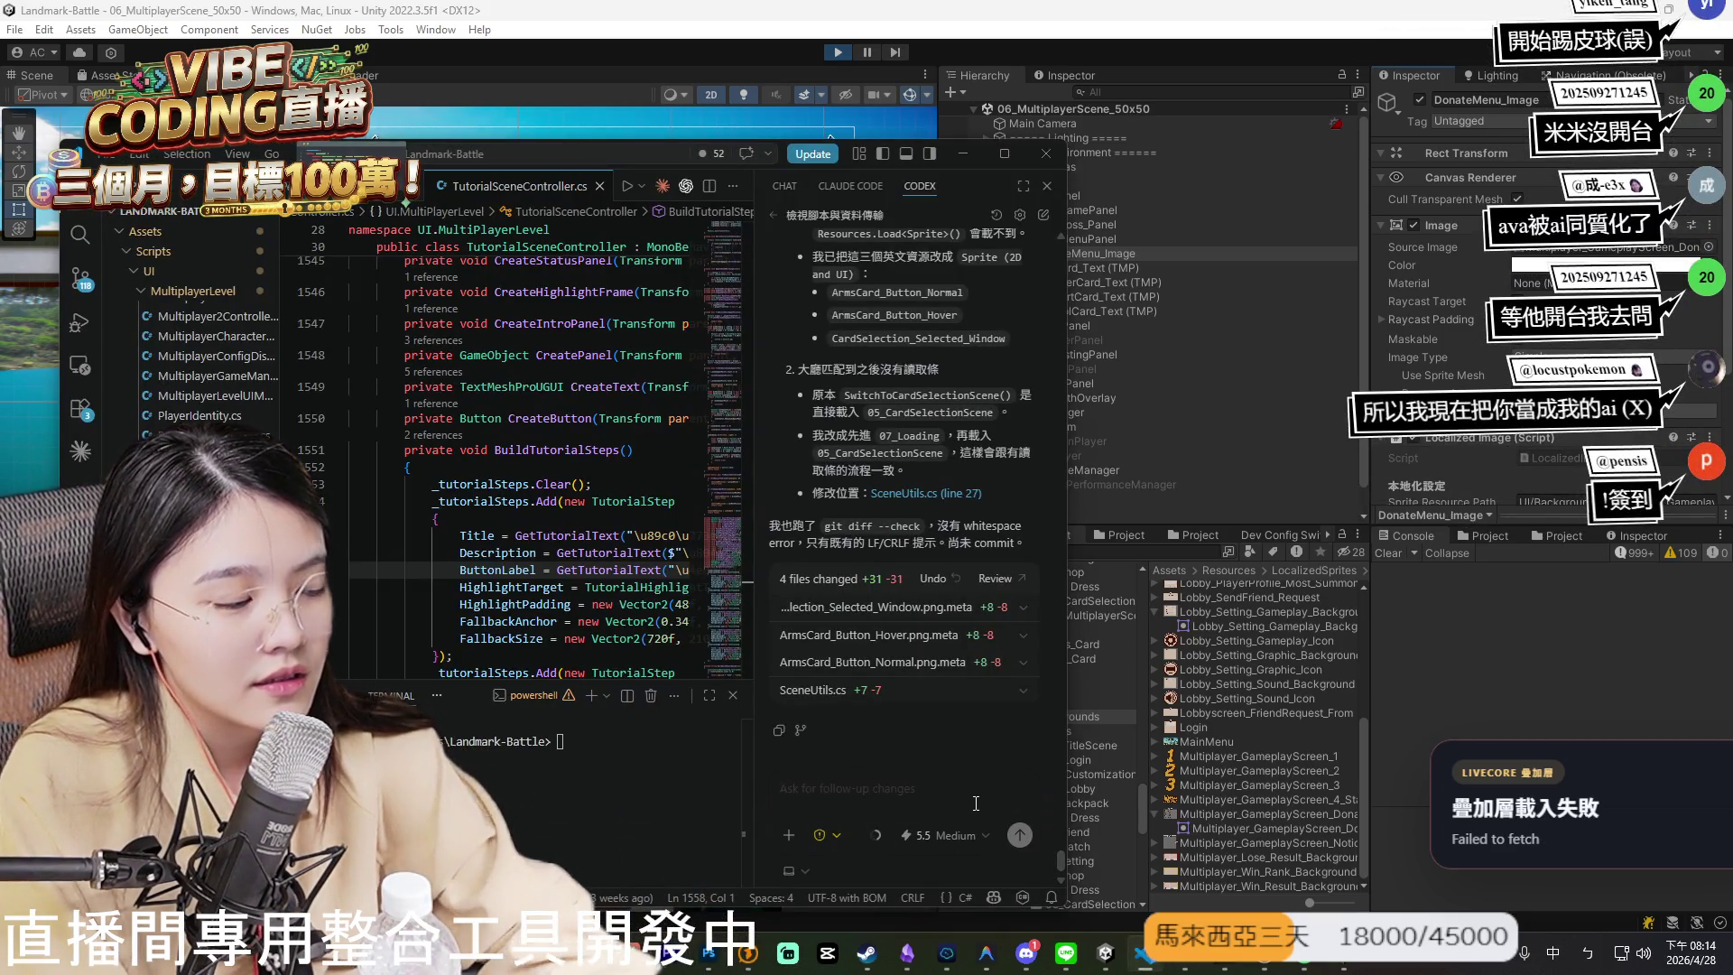
# - Type '06_MultiplayerScene_50x50' into the Codex follow-up box and shift the VS Code window up-left
pyautogui.write('06_')
pyautogui.press('shift')
pyautogui.write('MultiplayerScen')
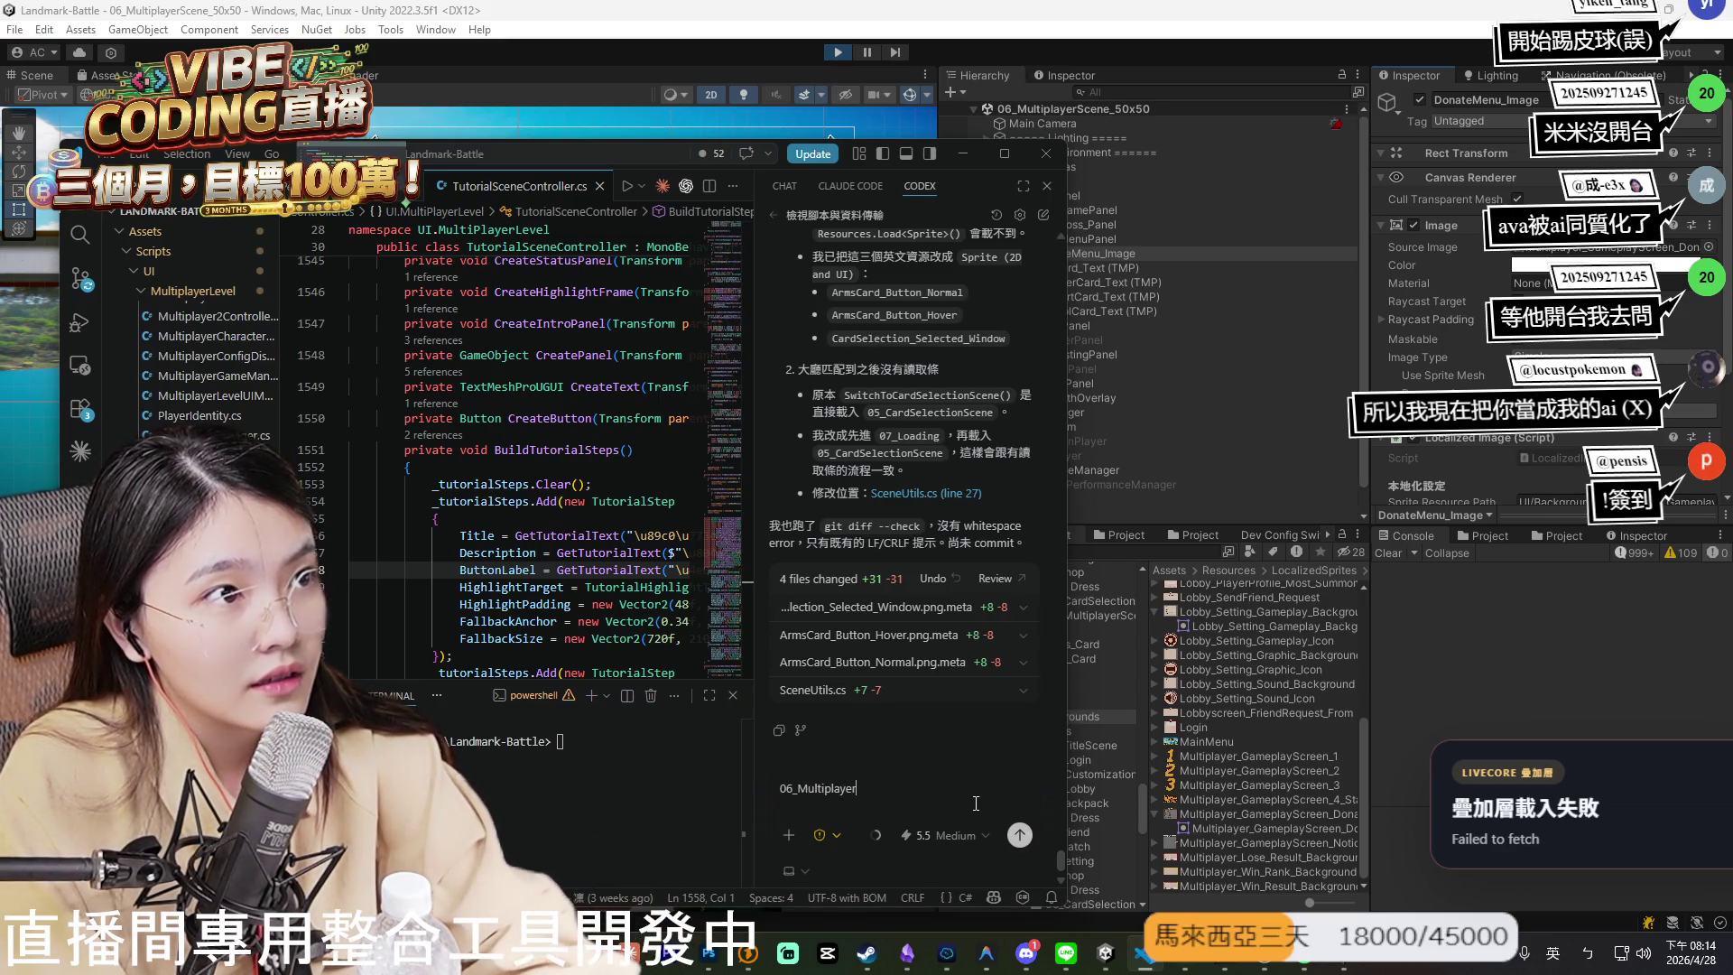
pyautogui.write('e_50x50')
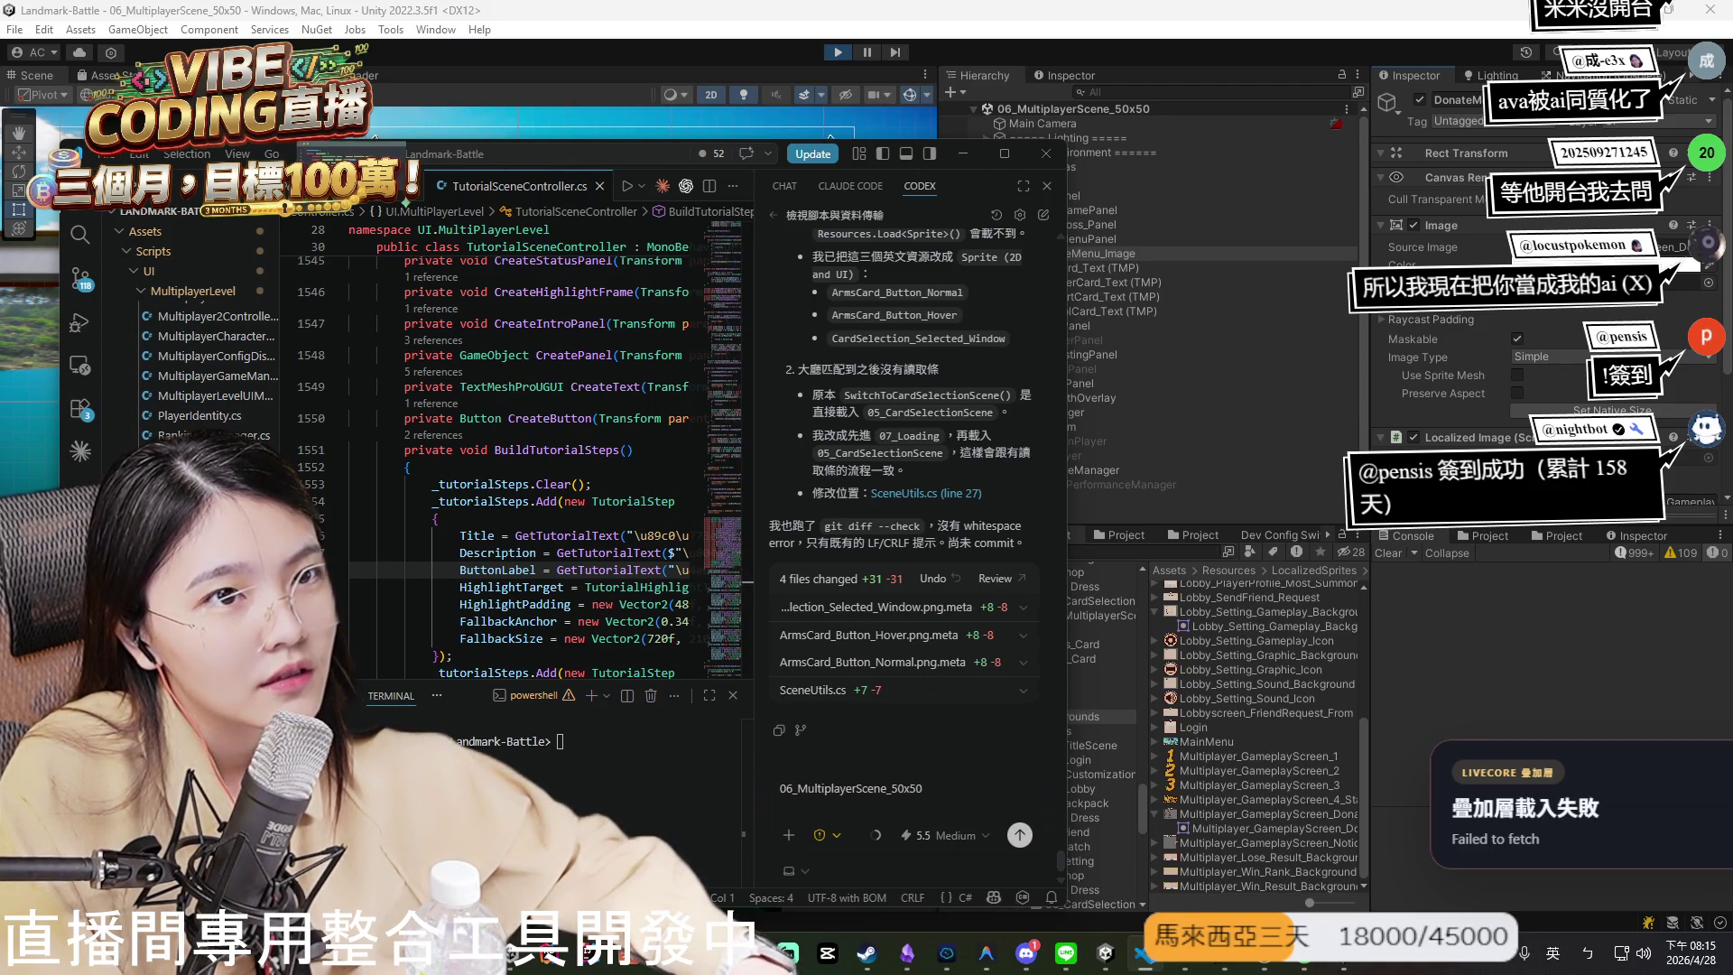
pyautogui.moveTo(361, 153); pyautogui.dragTo(323, 65)
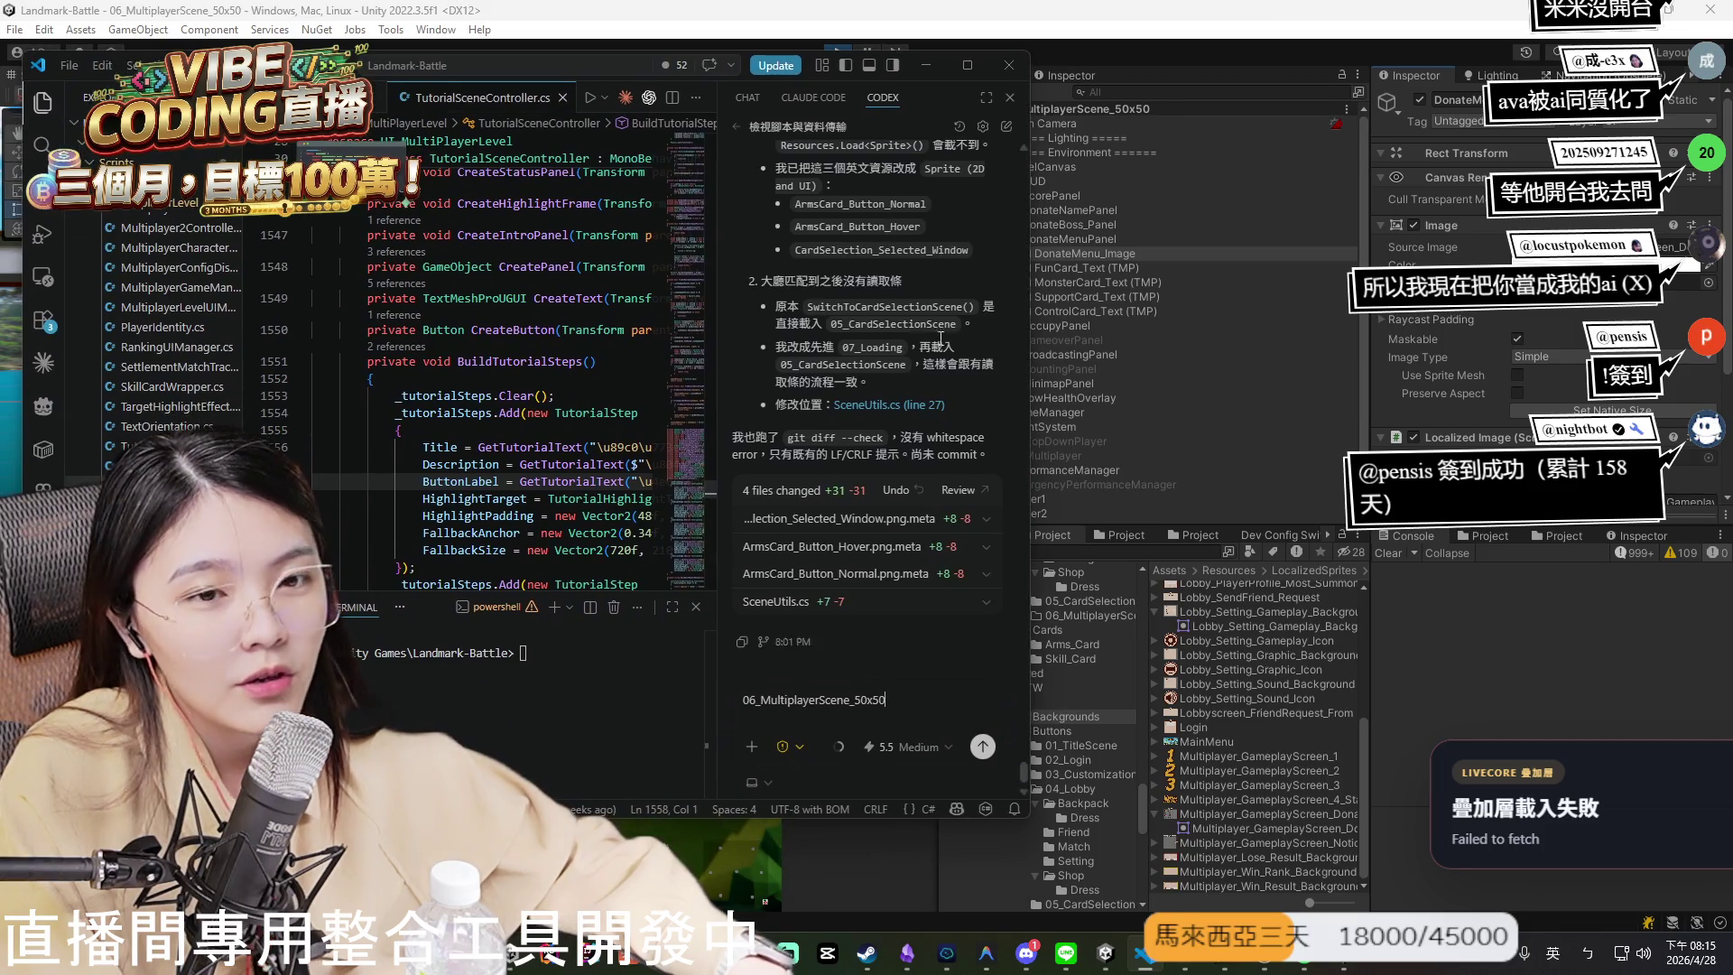
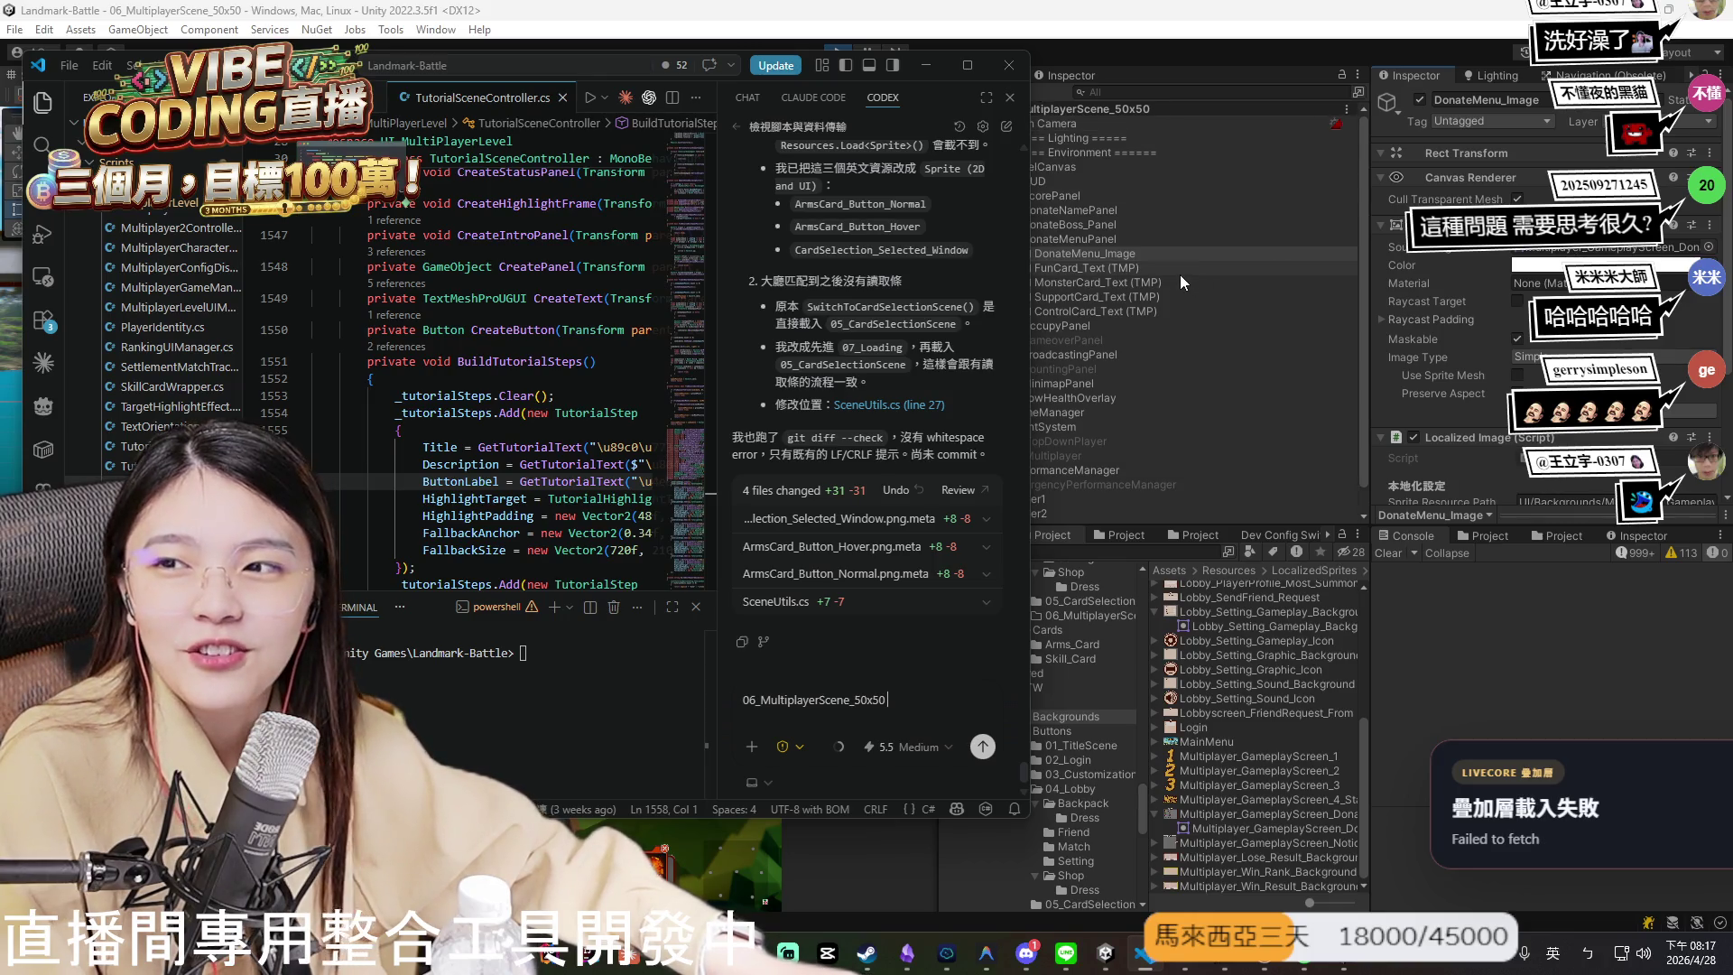
# - Switch from VS Code's Codex chat back to the Unity Editor
pyautogui.hotkey('alt', 'Tab')
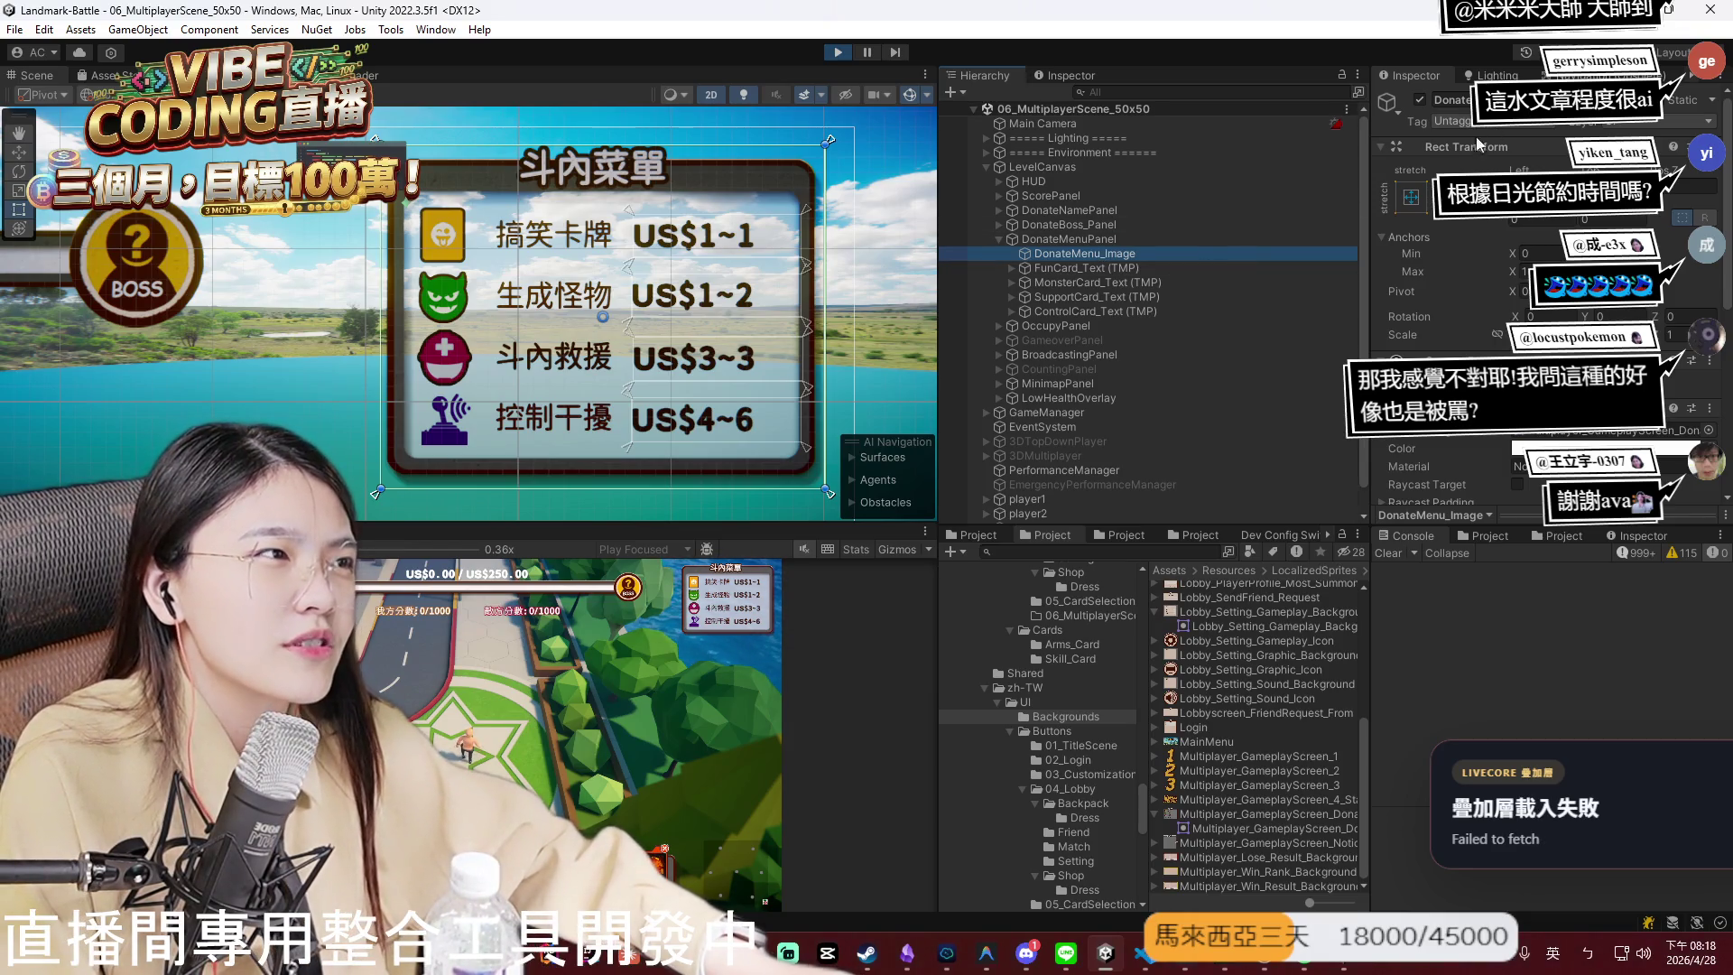
# - Zoom to the 告示板 notice board and select its Scroll View, then its Background object
pyautogui.scroll(-5, 363, 402)
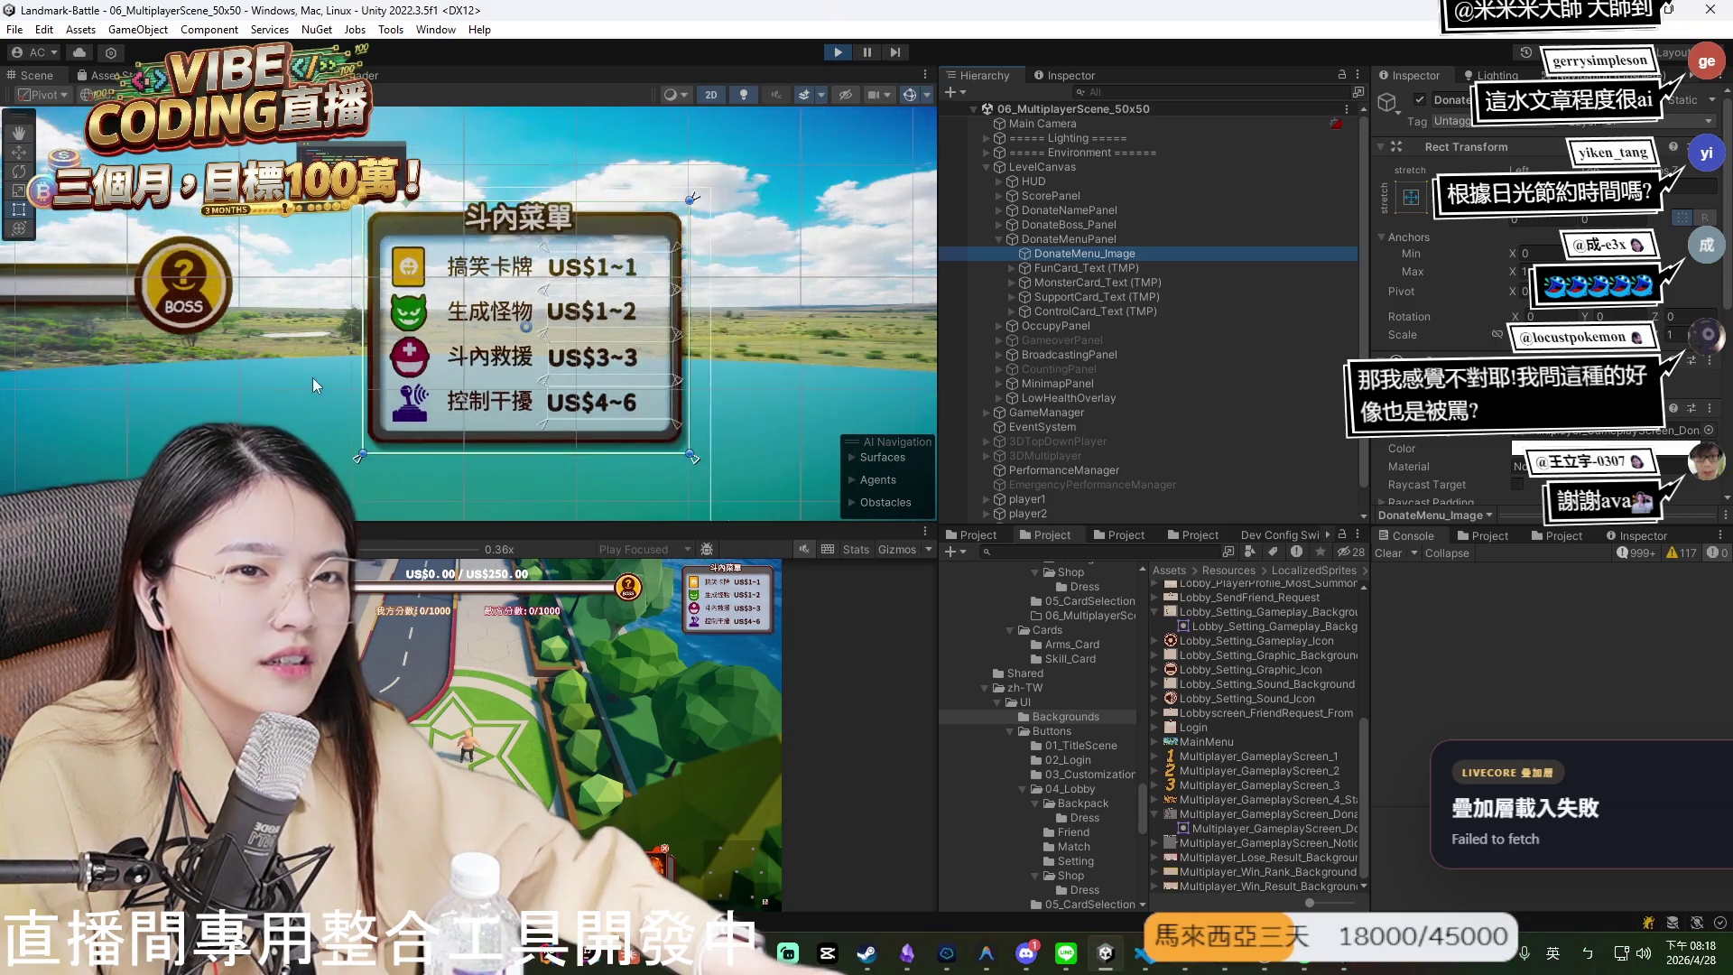
pyautogui.scroll(3, 463, 346)
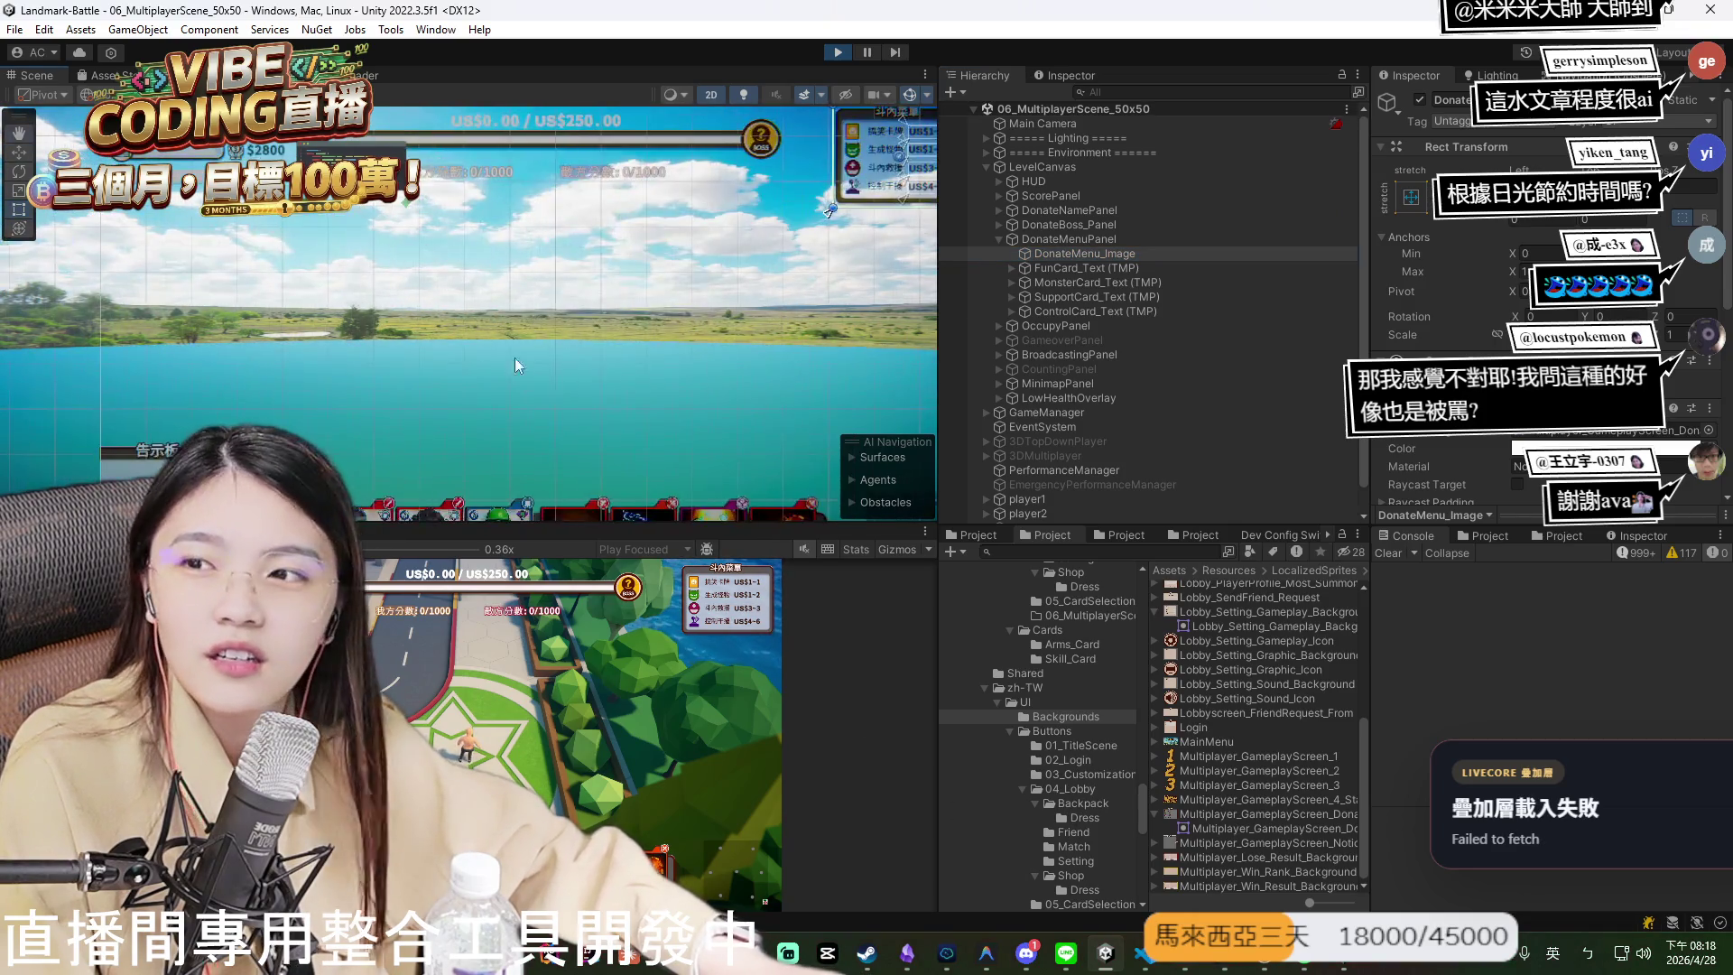
pyautogui.click(322, 394)
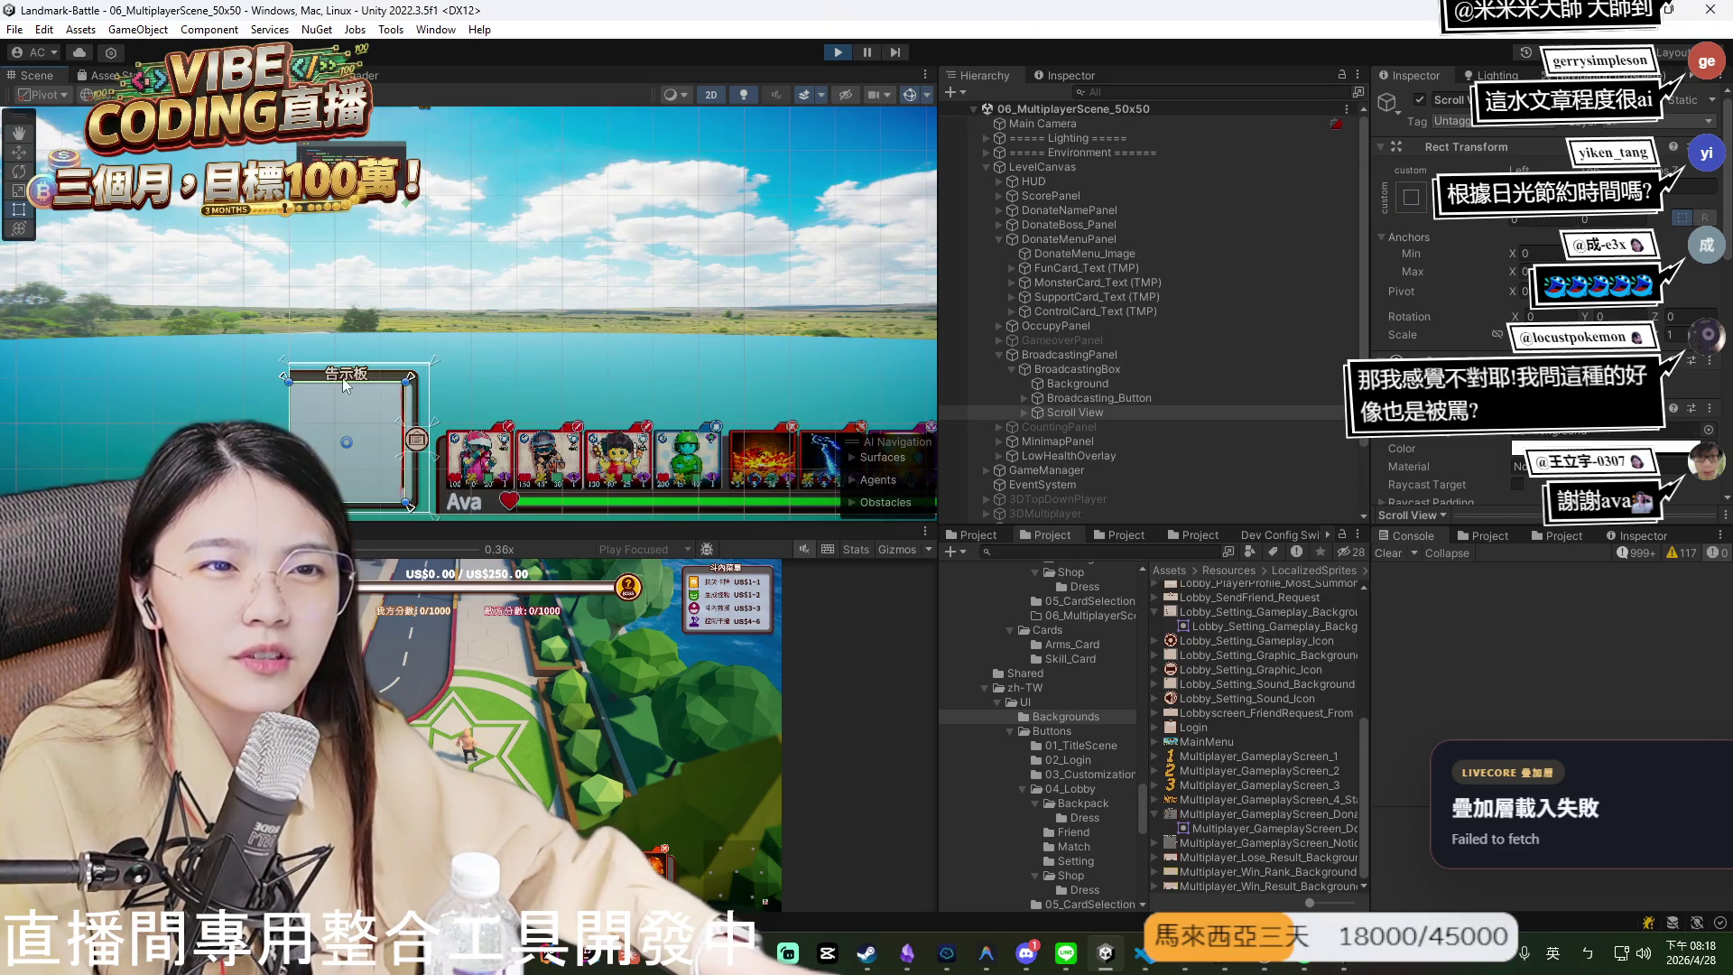
pyautogui.click(359, 375)
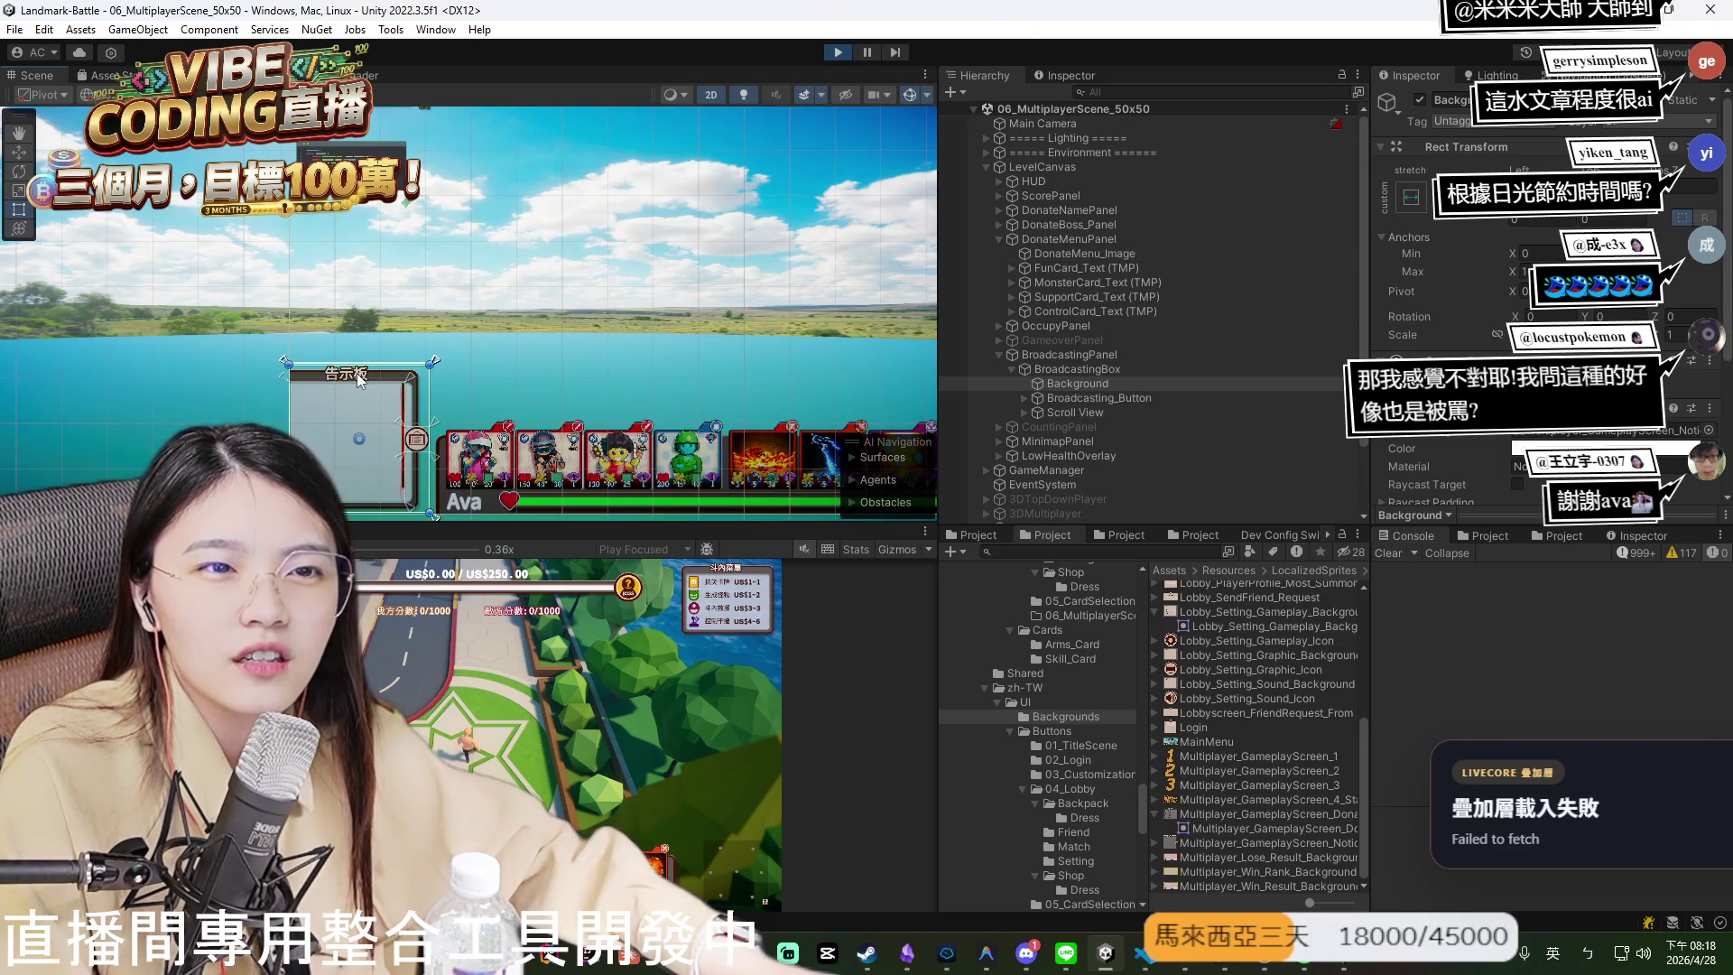
pyautogui.click(1150, 377)
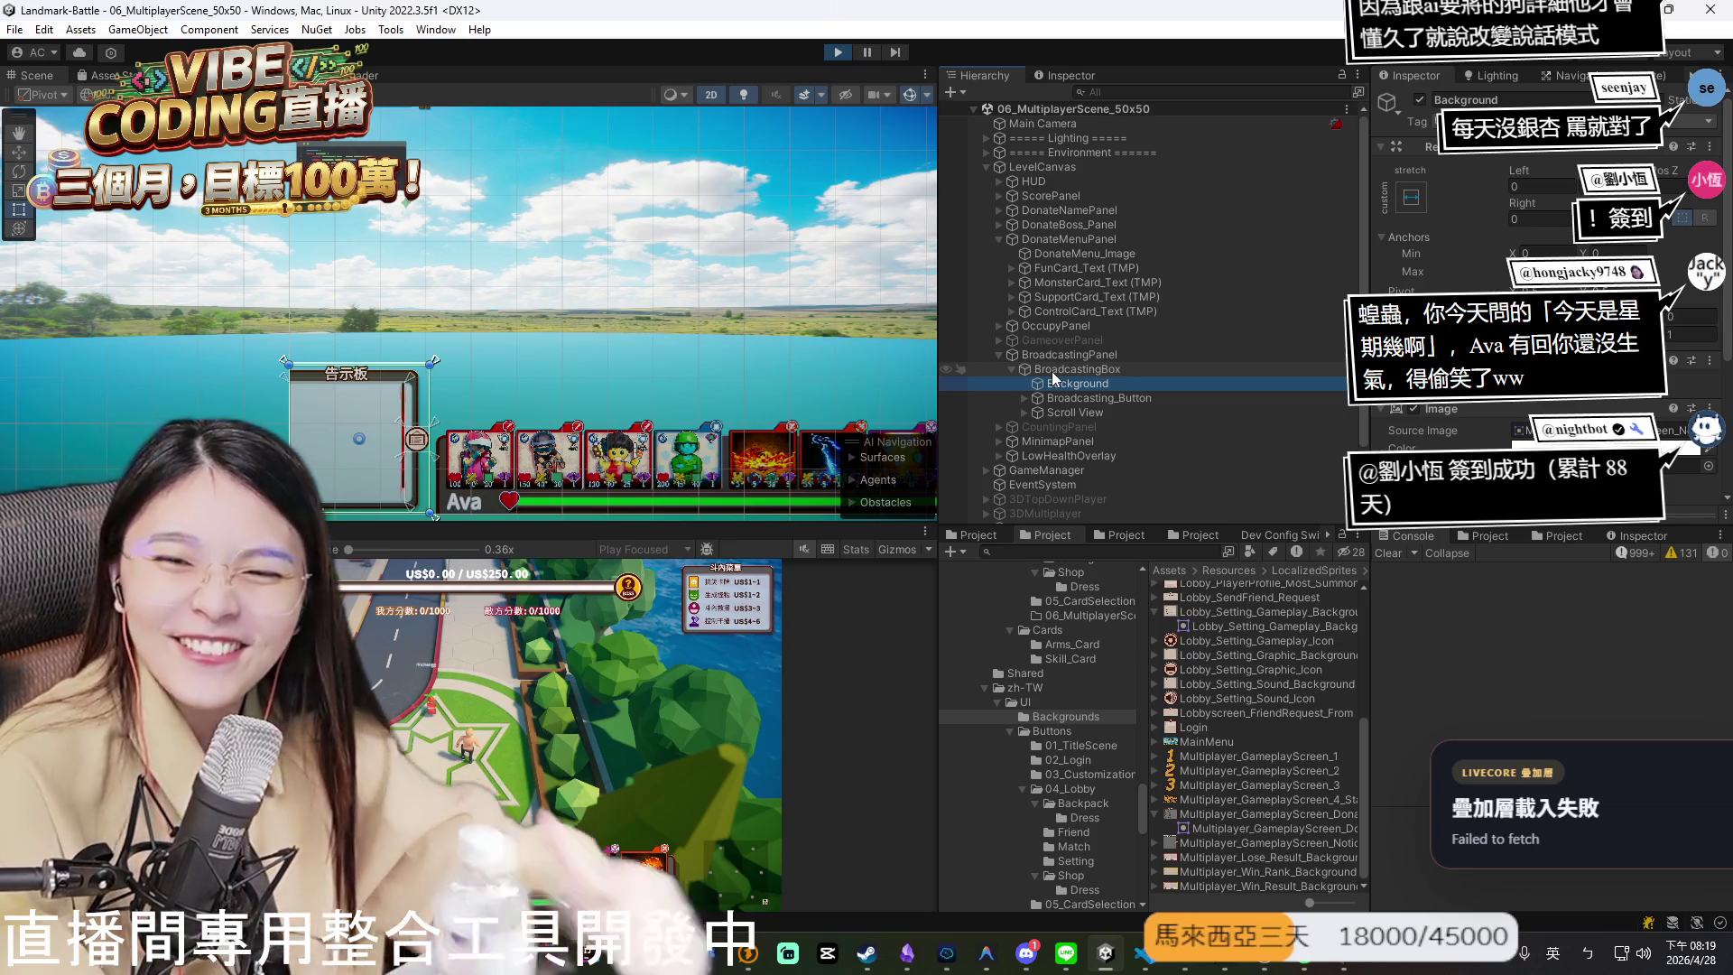
pyautogui.scroll(-3, 666, 350)
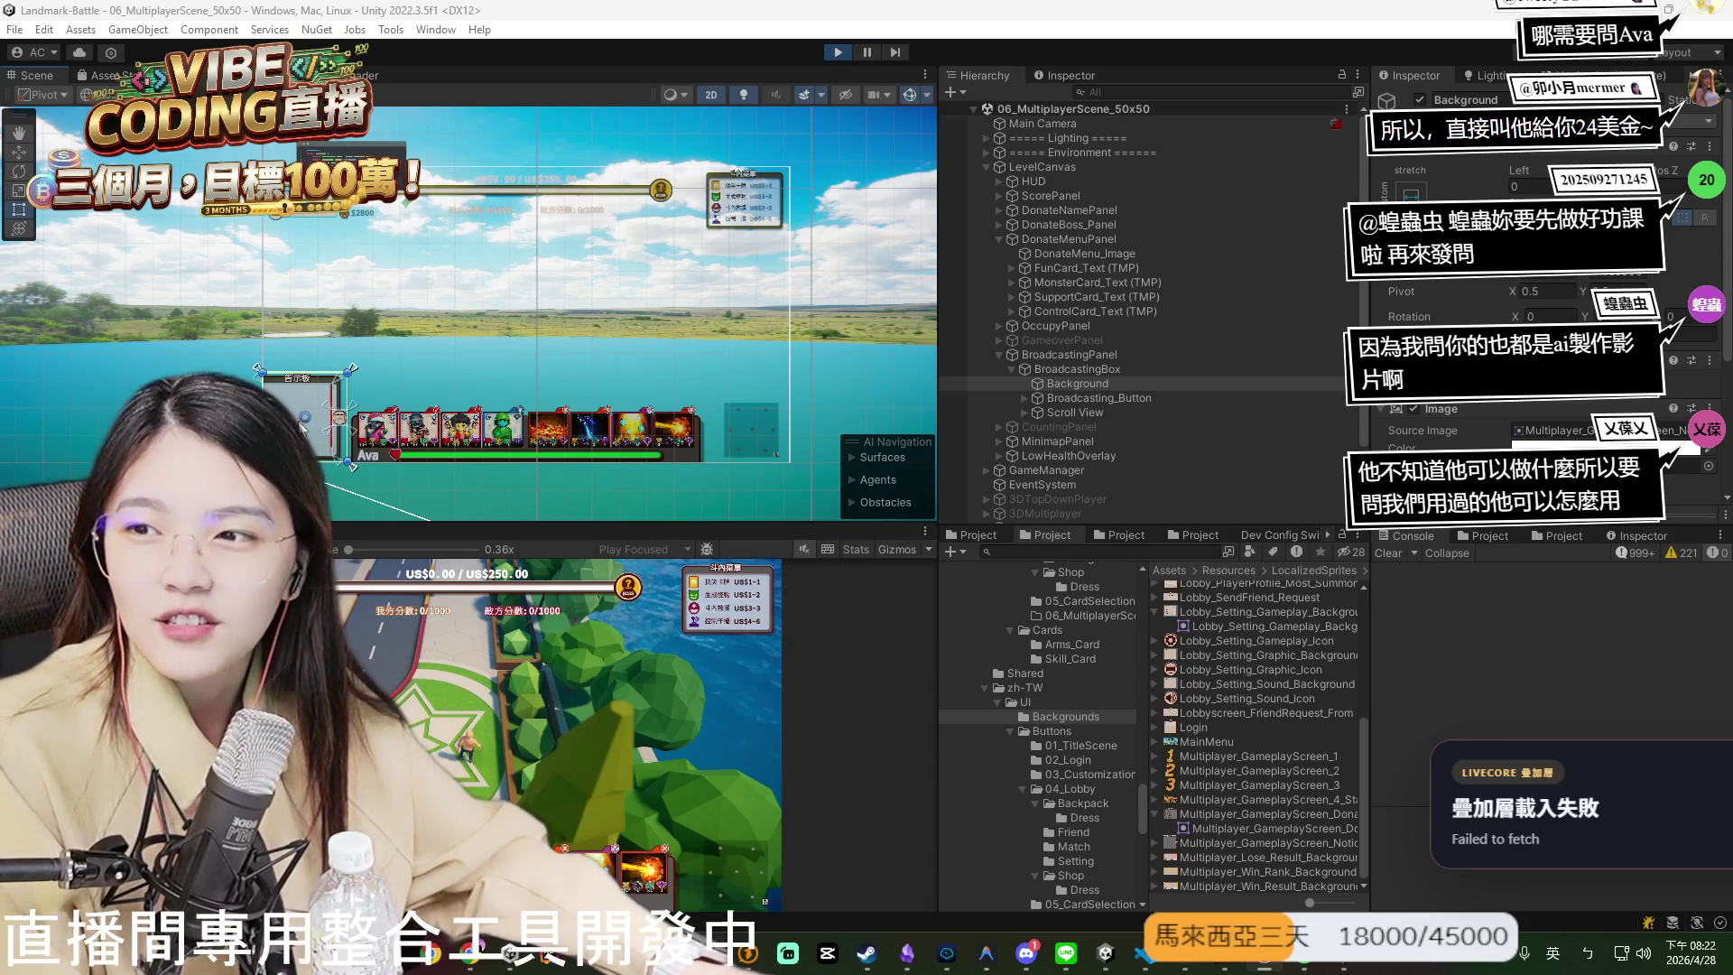
# - Ping the Background image's source sprite in the Project window's Backgrounds folder
pyautogui.scroll(1, 306, 415)
pyautogui.scroll(3, 307, 406)
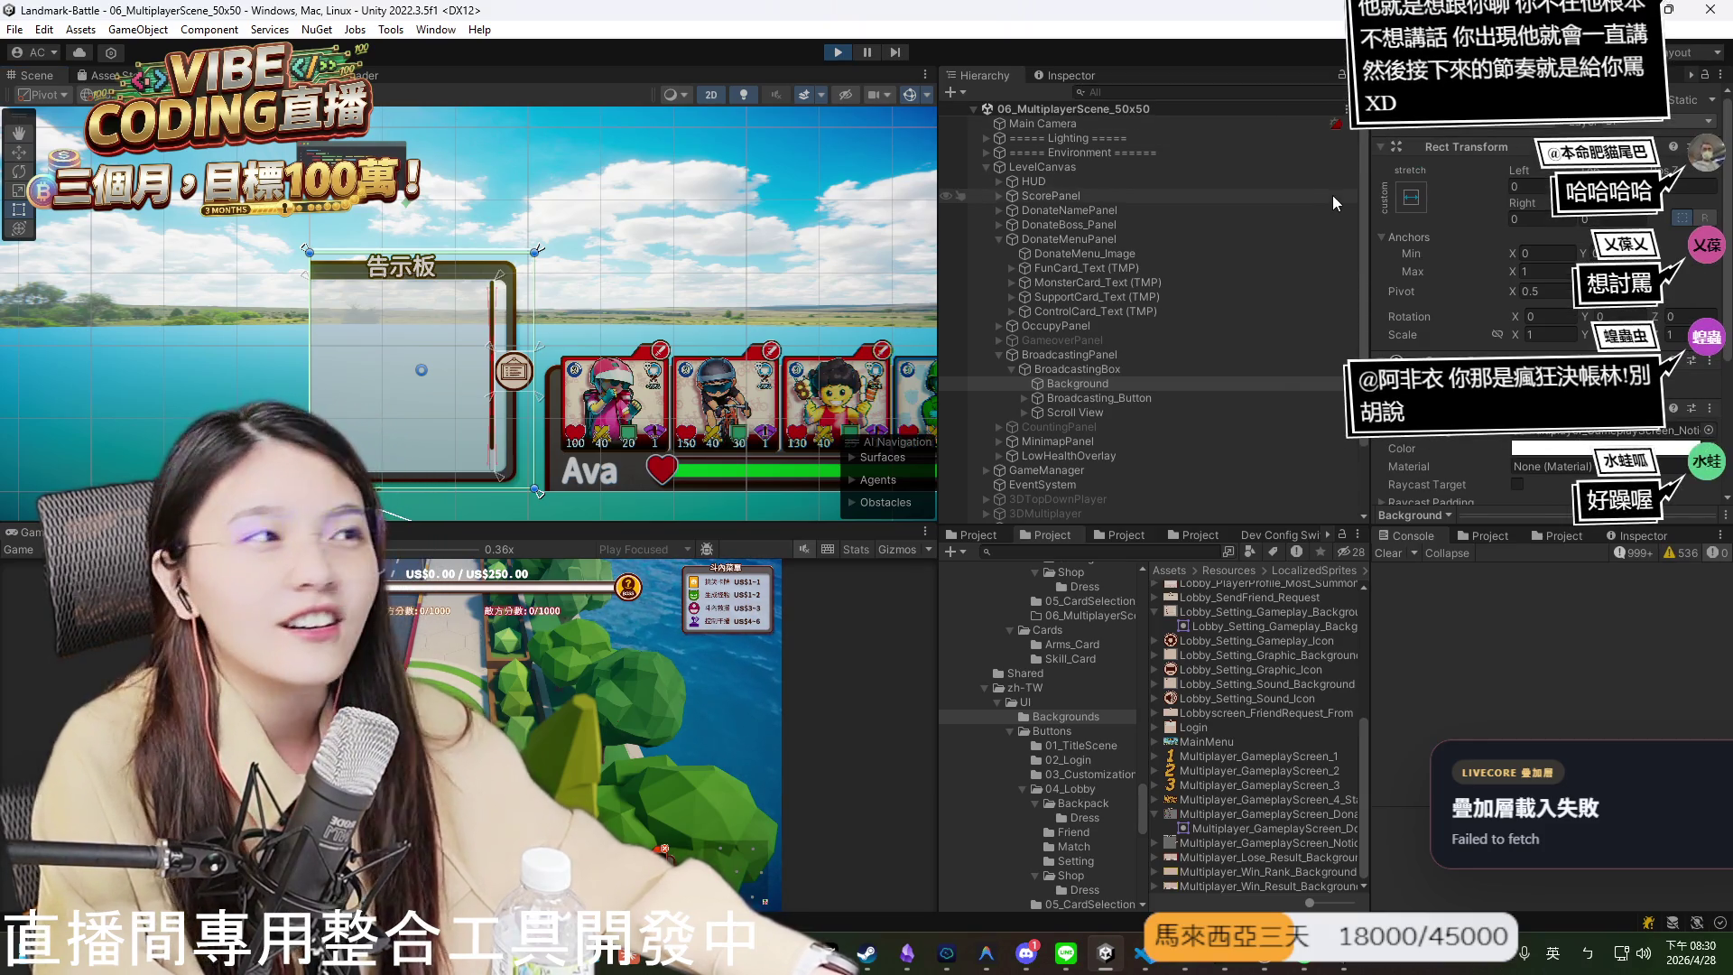
pyautogui.scroll(-5, 1533, 285)
pyautogui.click(1570, 226)
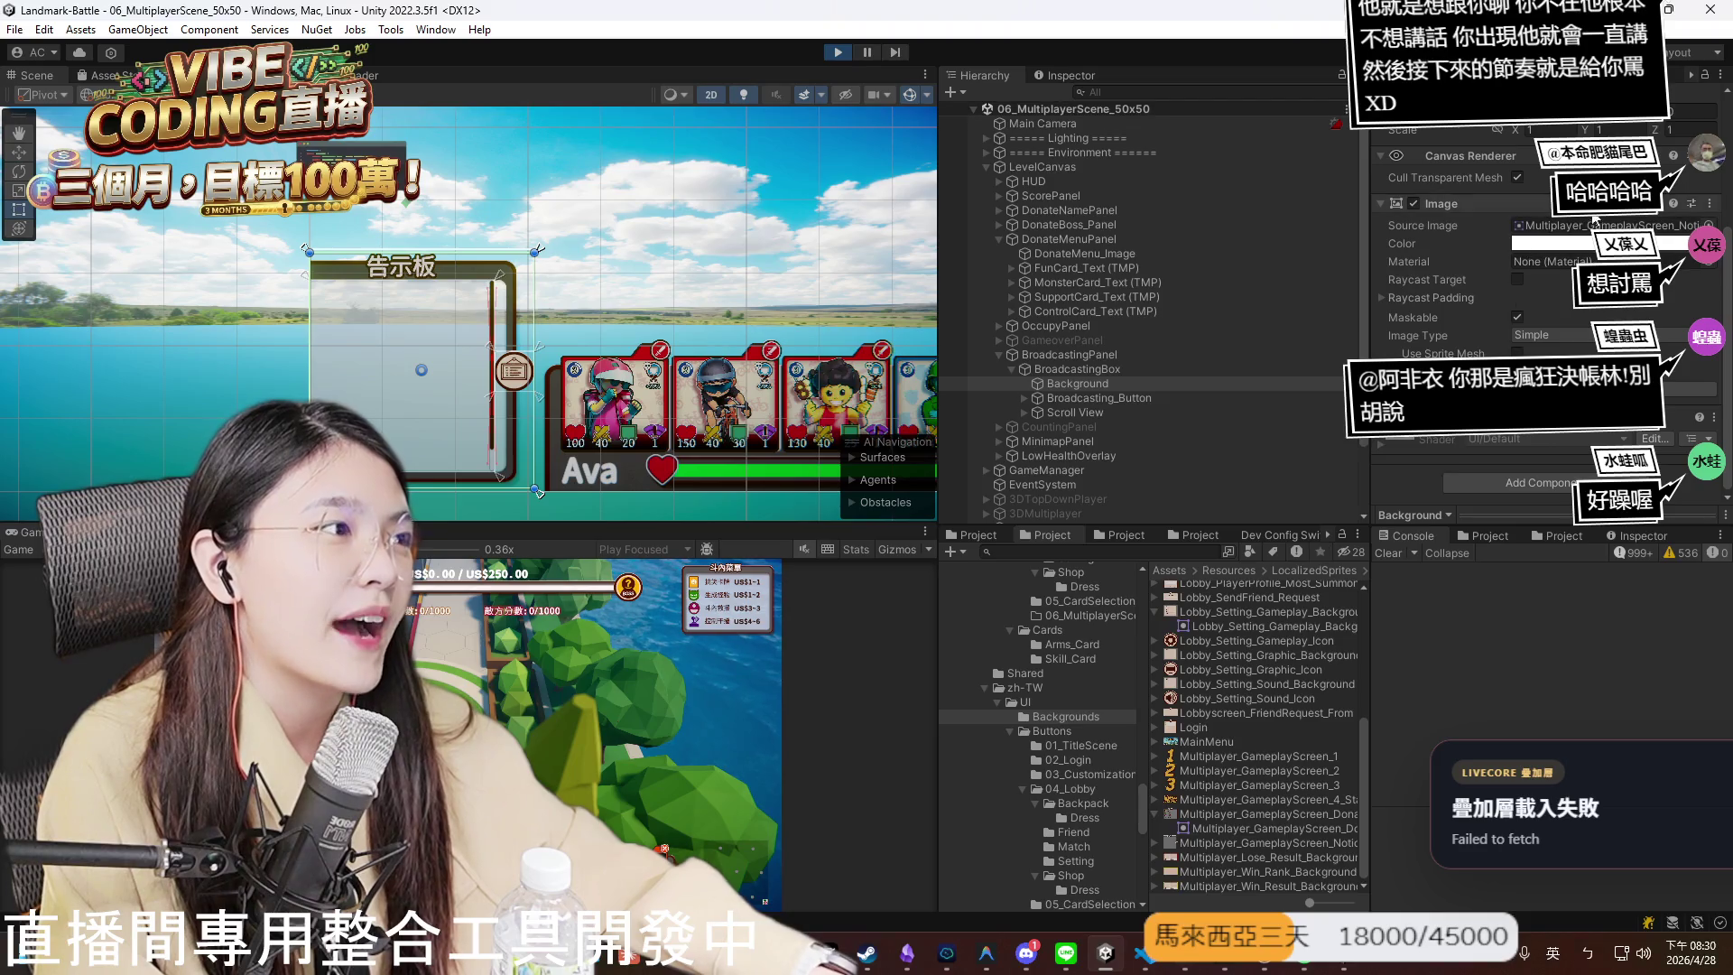
pyautogui.click(1144, 952)
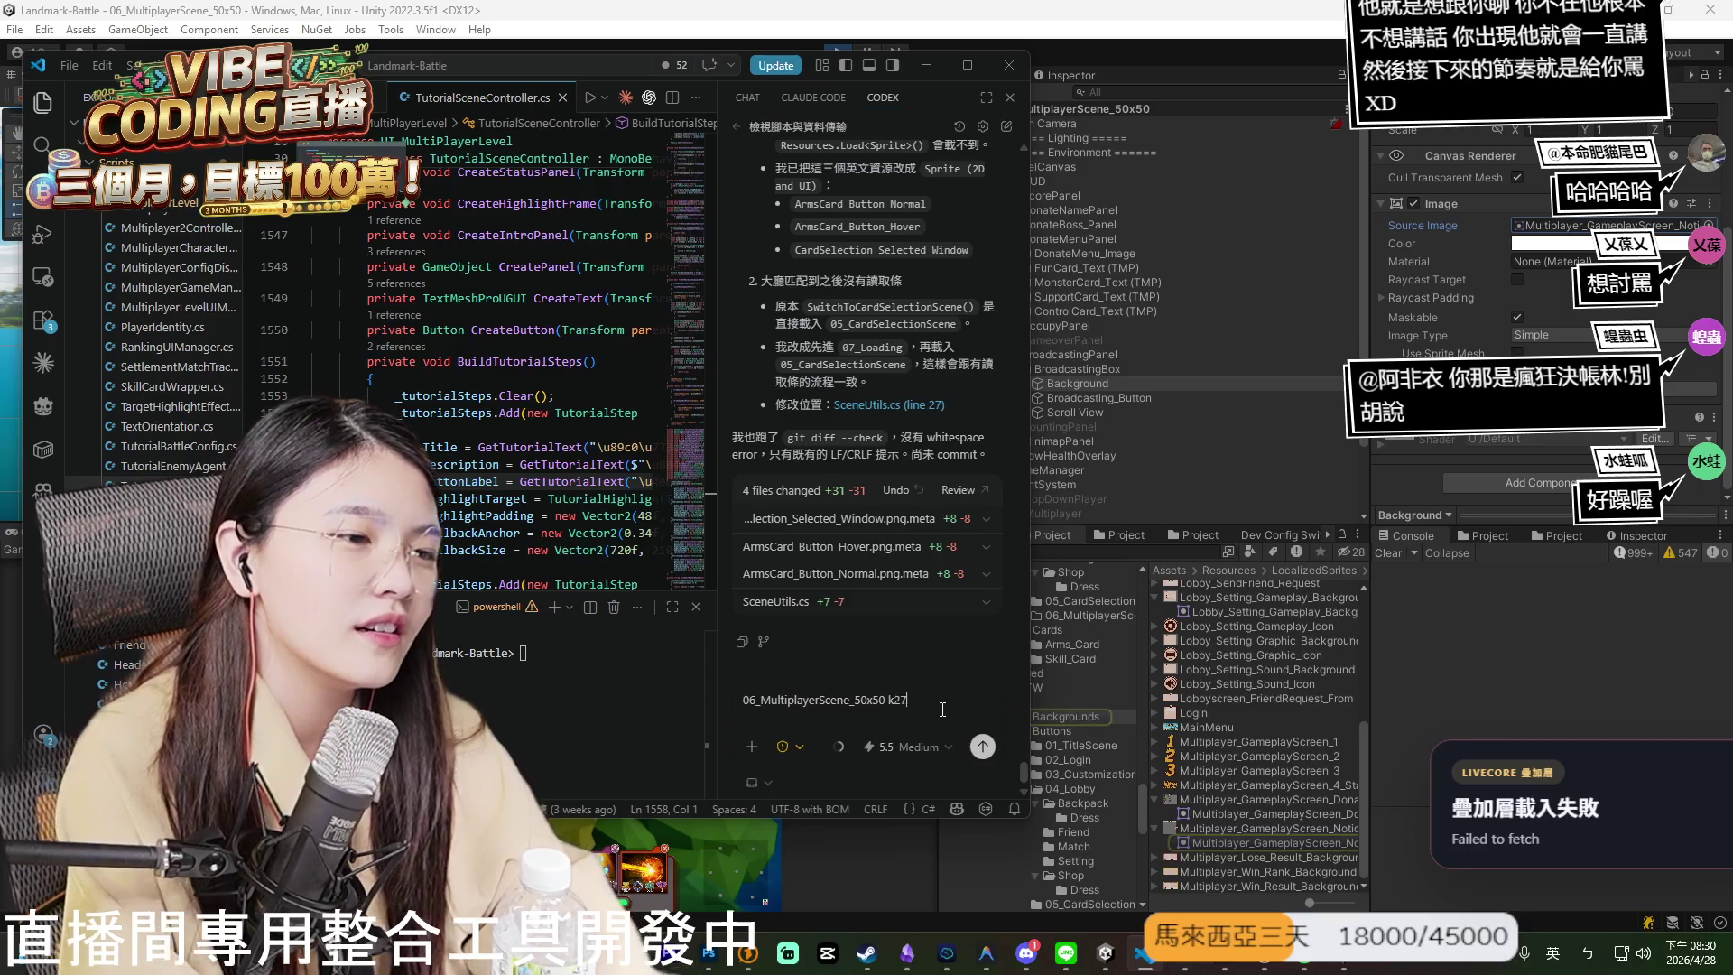
# - Send '06_MultiplayerScene_50x50 k27' to Codex, then stop its reply
pyautogui.write('k27')
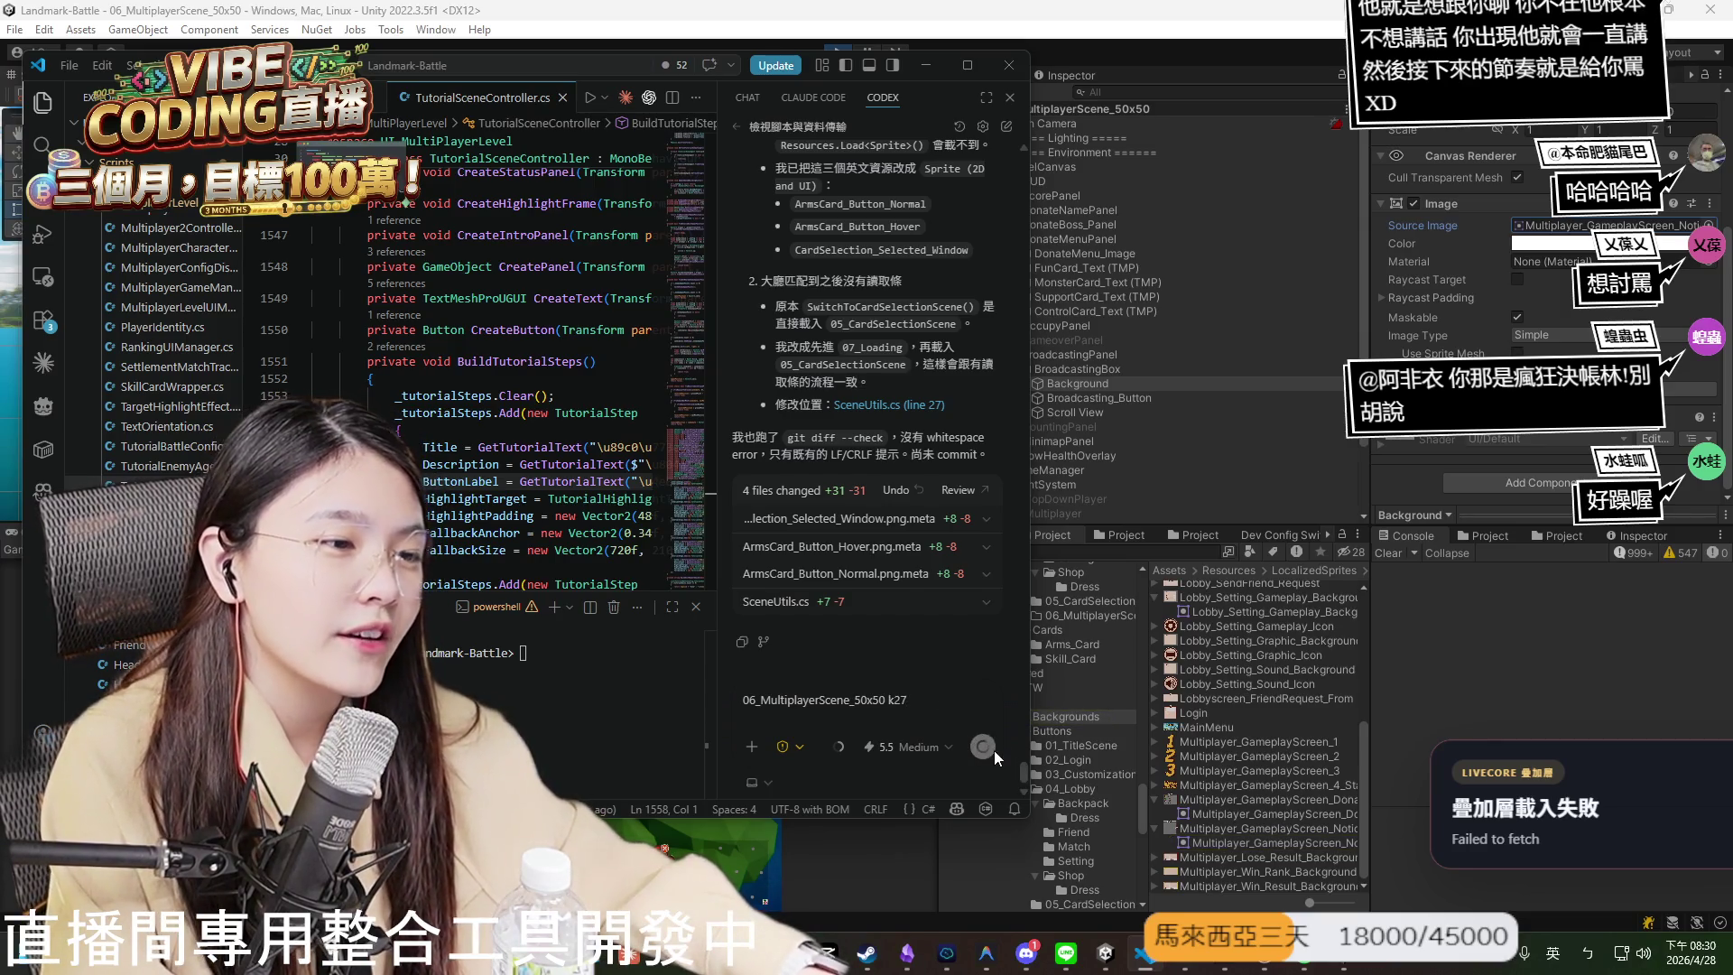
pyautogui.click(983, 748)
pyautogui.click(982, 747)
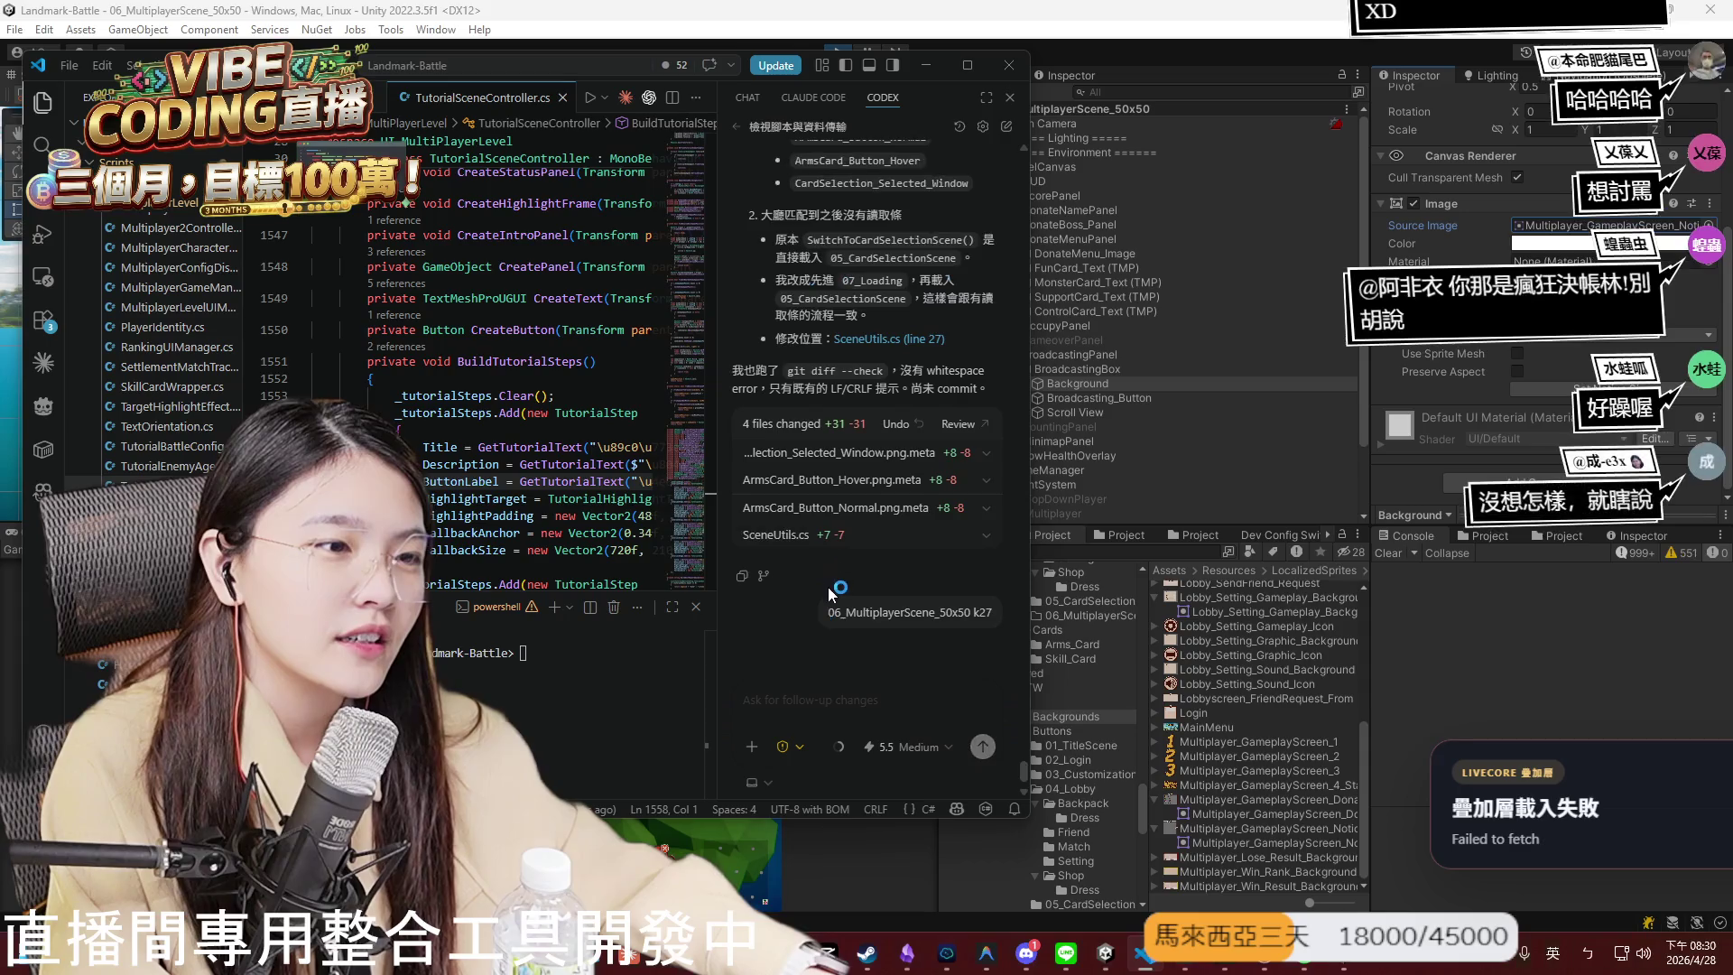
# - Start a new prompt with the copied scene name followed by 但是
pyautogui.moveTo(828, 612); pyautogui.dragTo(961, 611)
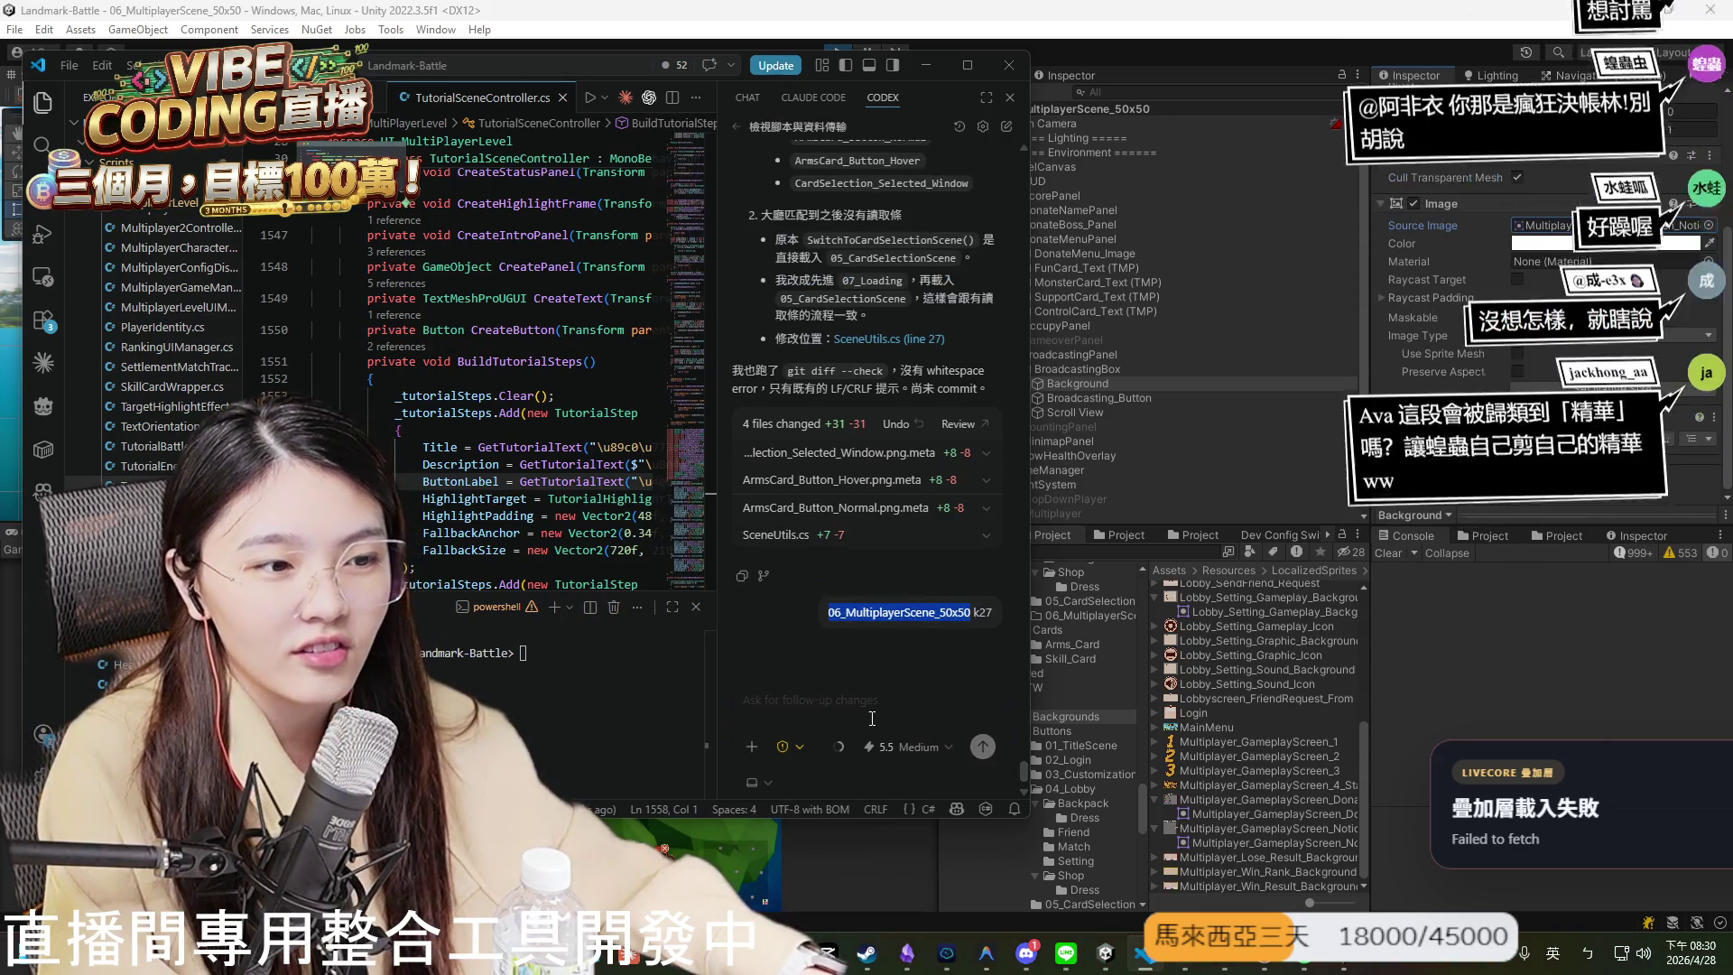
pyautogui.hotkey('ctrl', 'c')
pyautogui.hotkey('ctrl', 'v')
pyautogui.write('但')
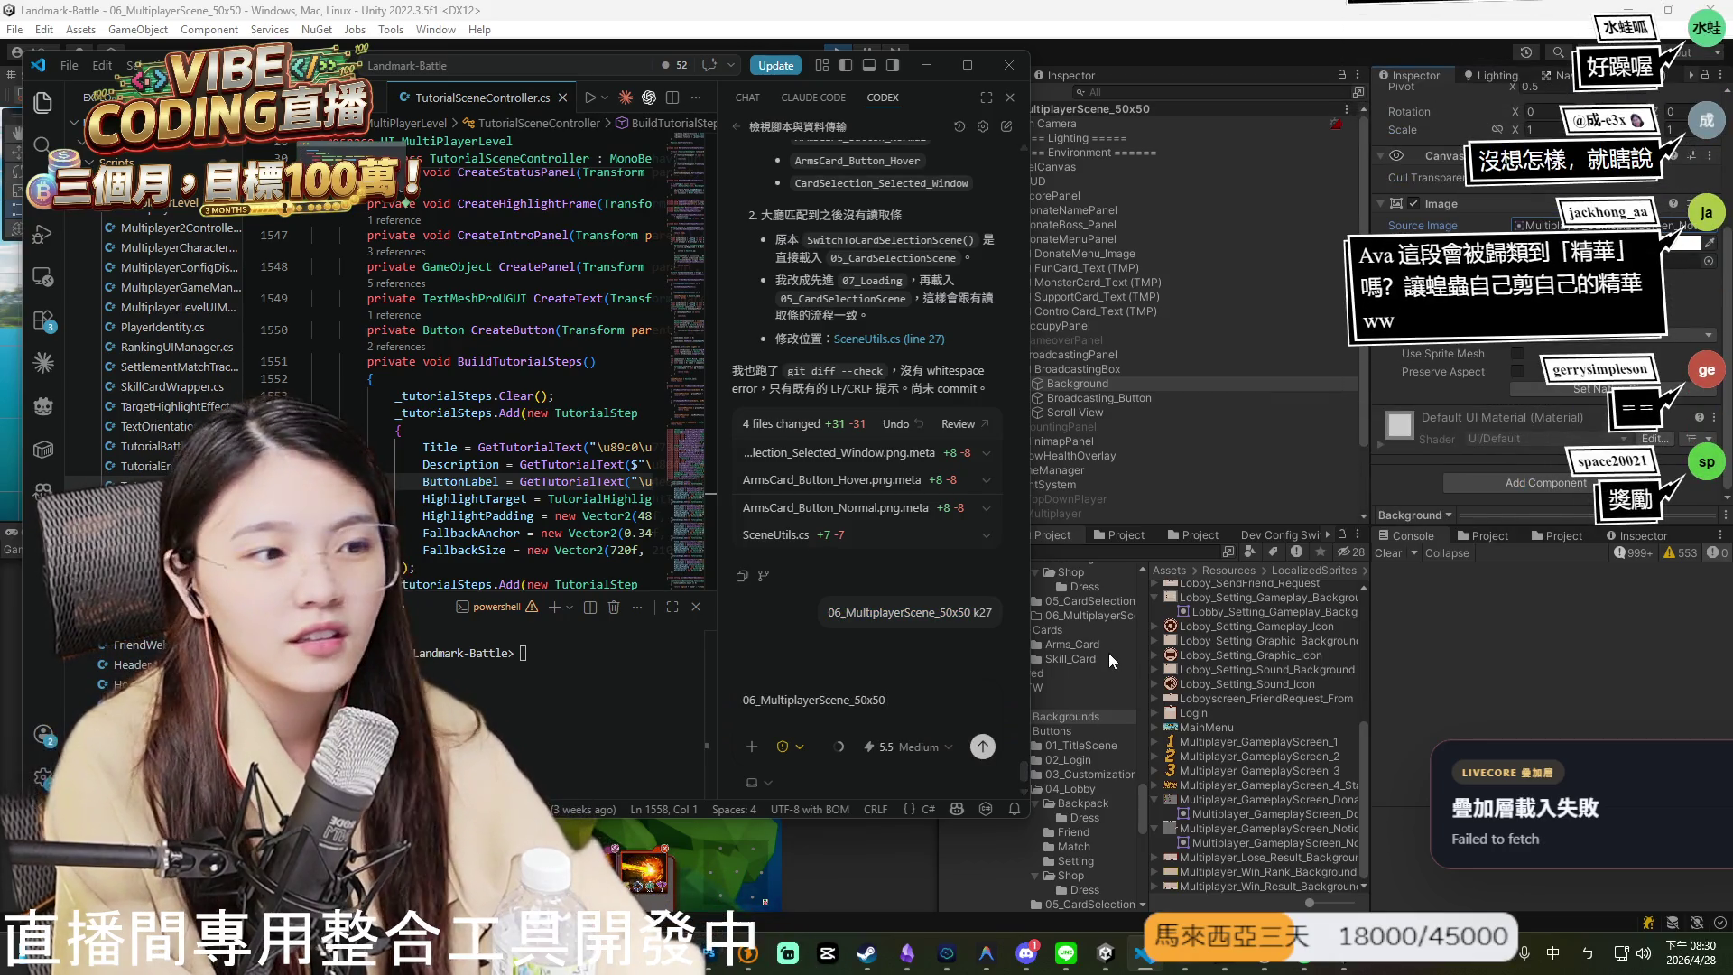
pyautogui.write('是')
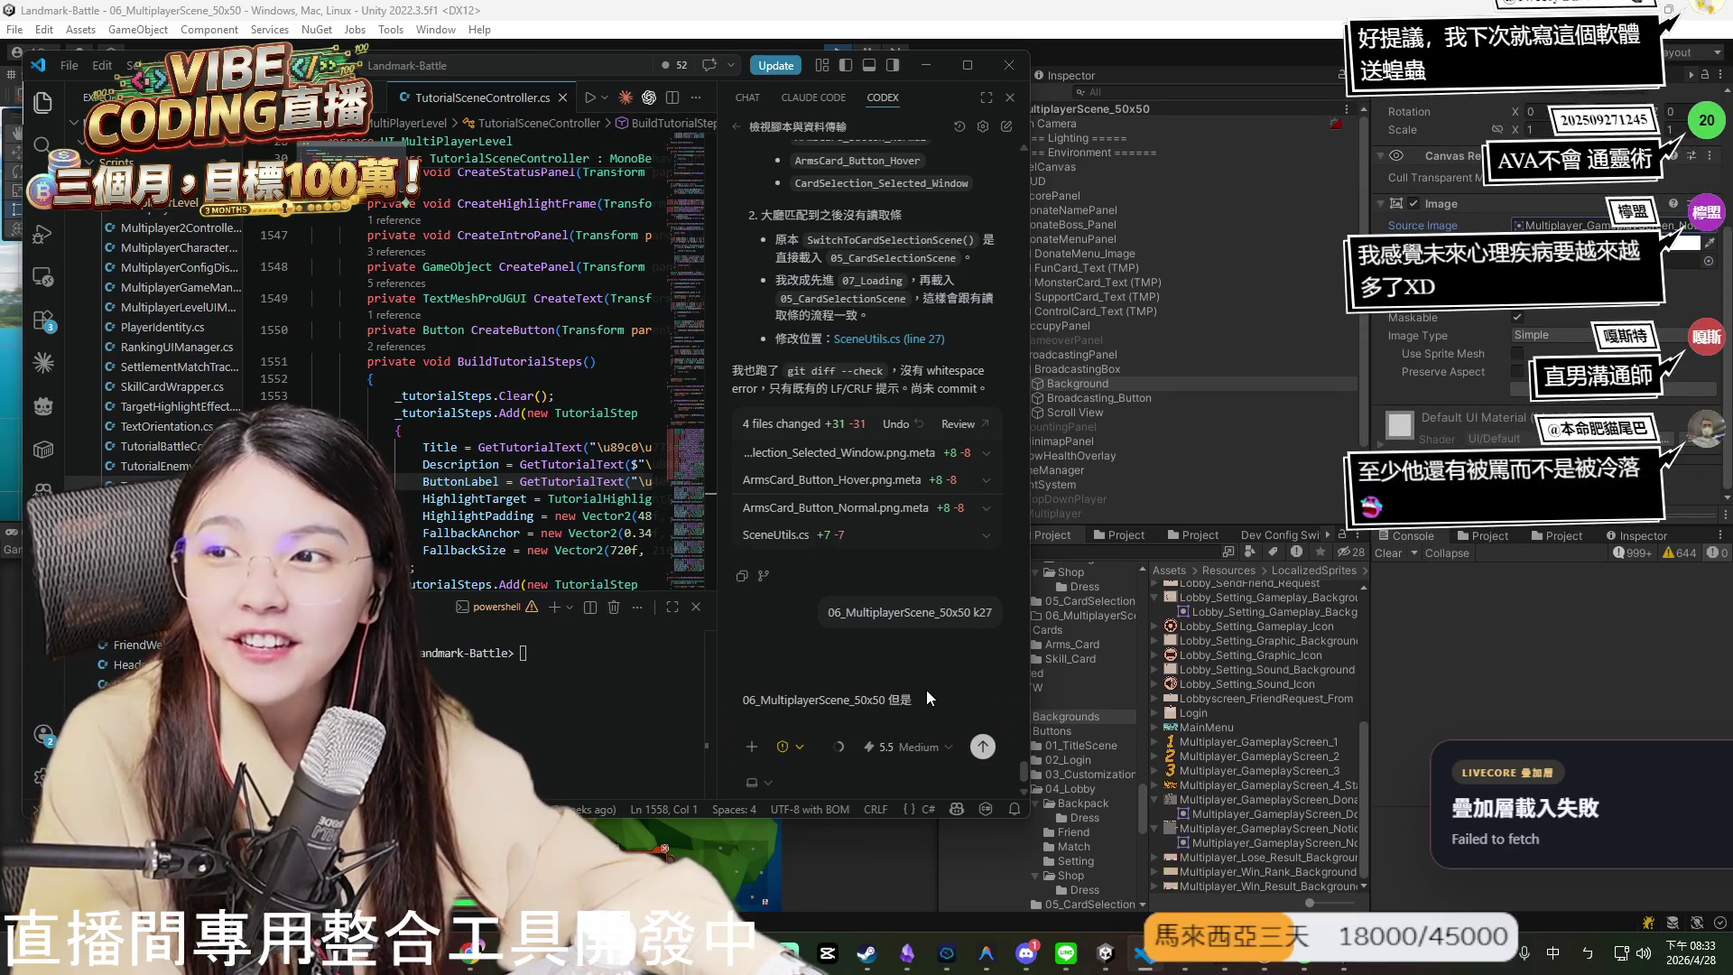
# - Replace the mistyped IME text with 的 after the scene name and undo the extra pasted line
pyautogui.write('<')
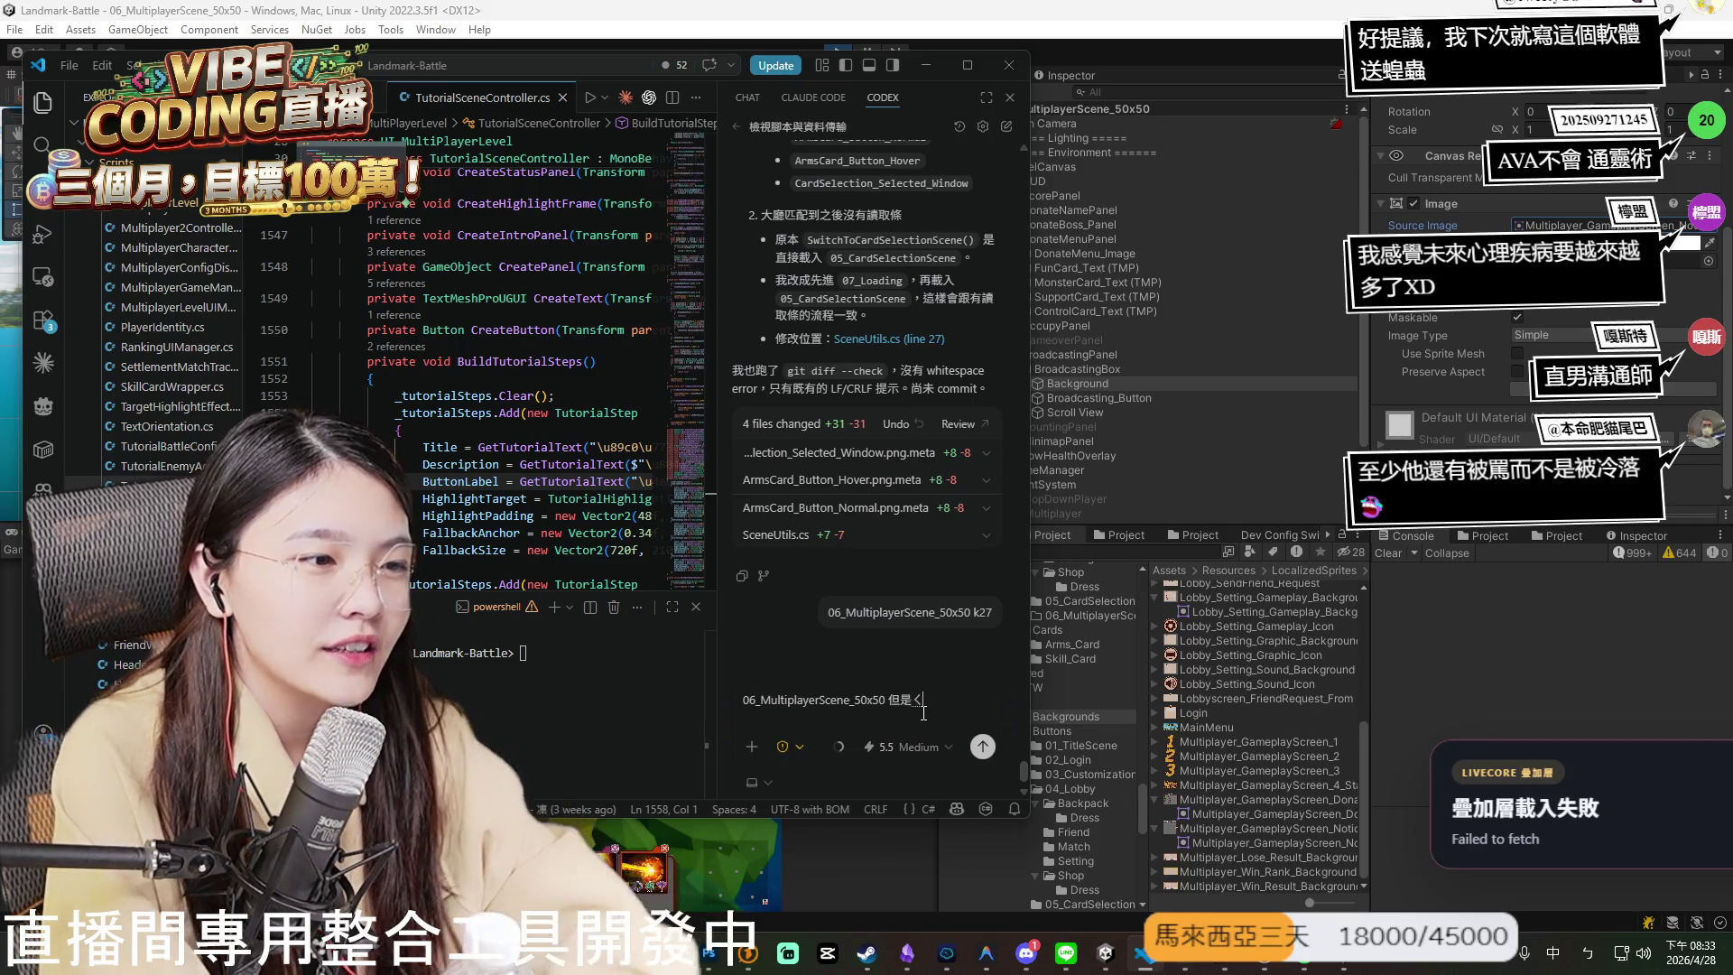
pyautogui.write('木く一')
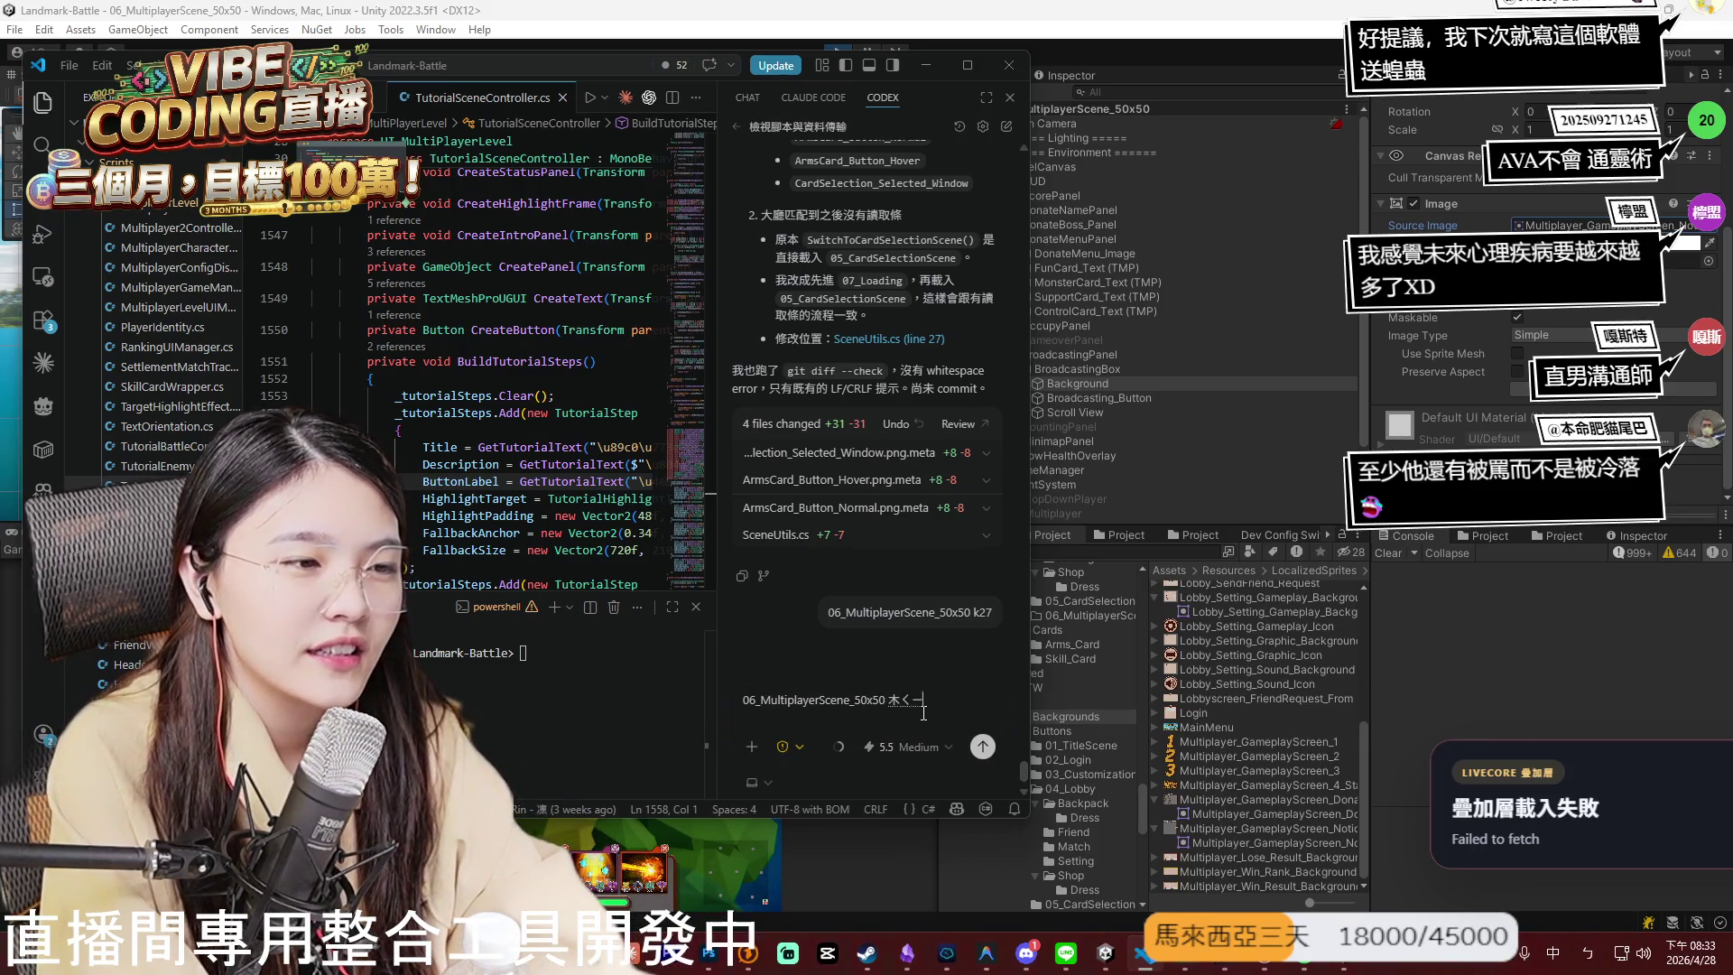
pyautogui.press('BackSpace')
pyautogui.press('BackSpace')
pyautogui.press('BackSpace')
pyautogui.write('ㄌ的')
pyautogui.hotkey('shift', 'Return')
pyautogui.hotkey('ctrl', 'v')
pyautogui.hotkey('ctrl', 'z')
# - Add 目 after the scene name, then copy BroadcastingPanel's name from Unity into the prompt
pyautogui.write('目')
pyautogui.click(1102, 360)
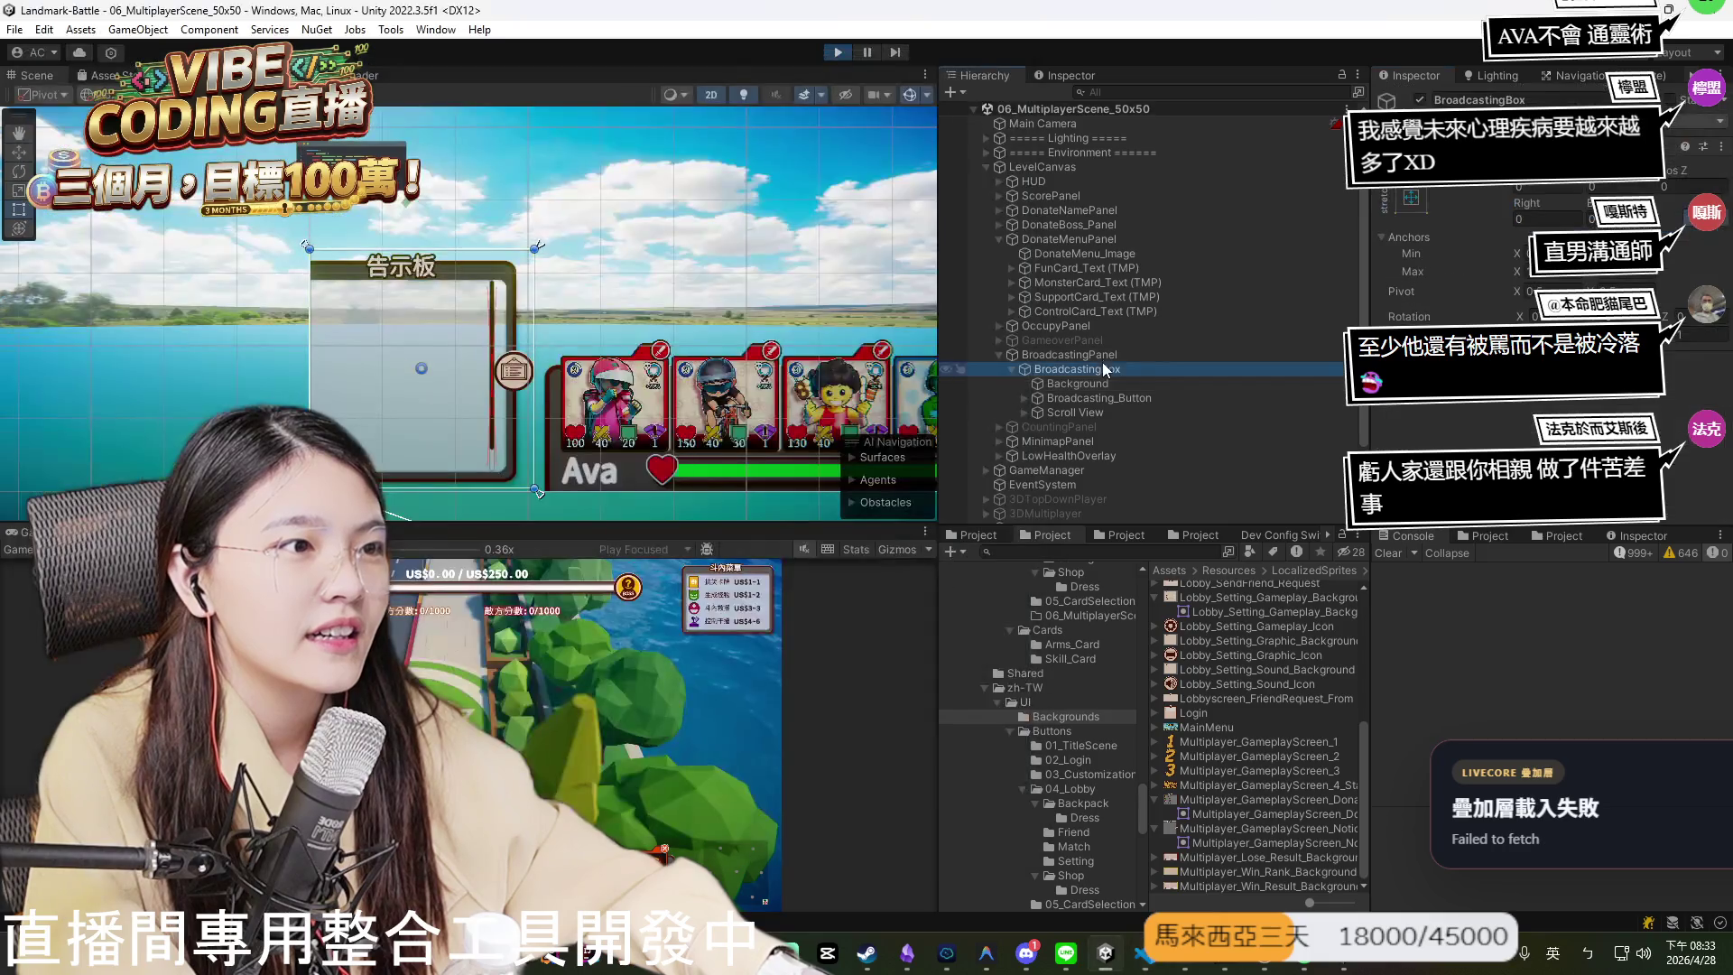
pyautogui.click(1152, 361)
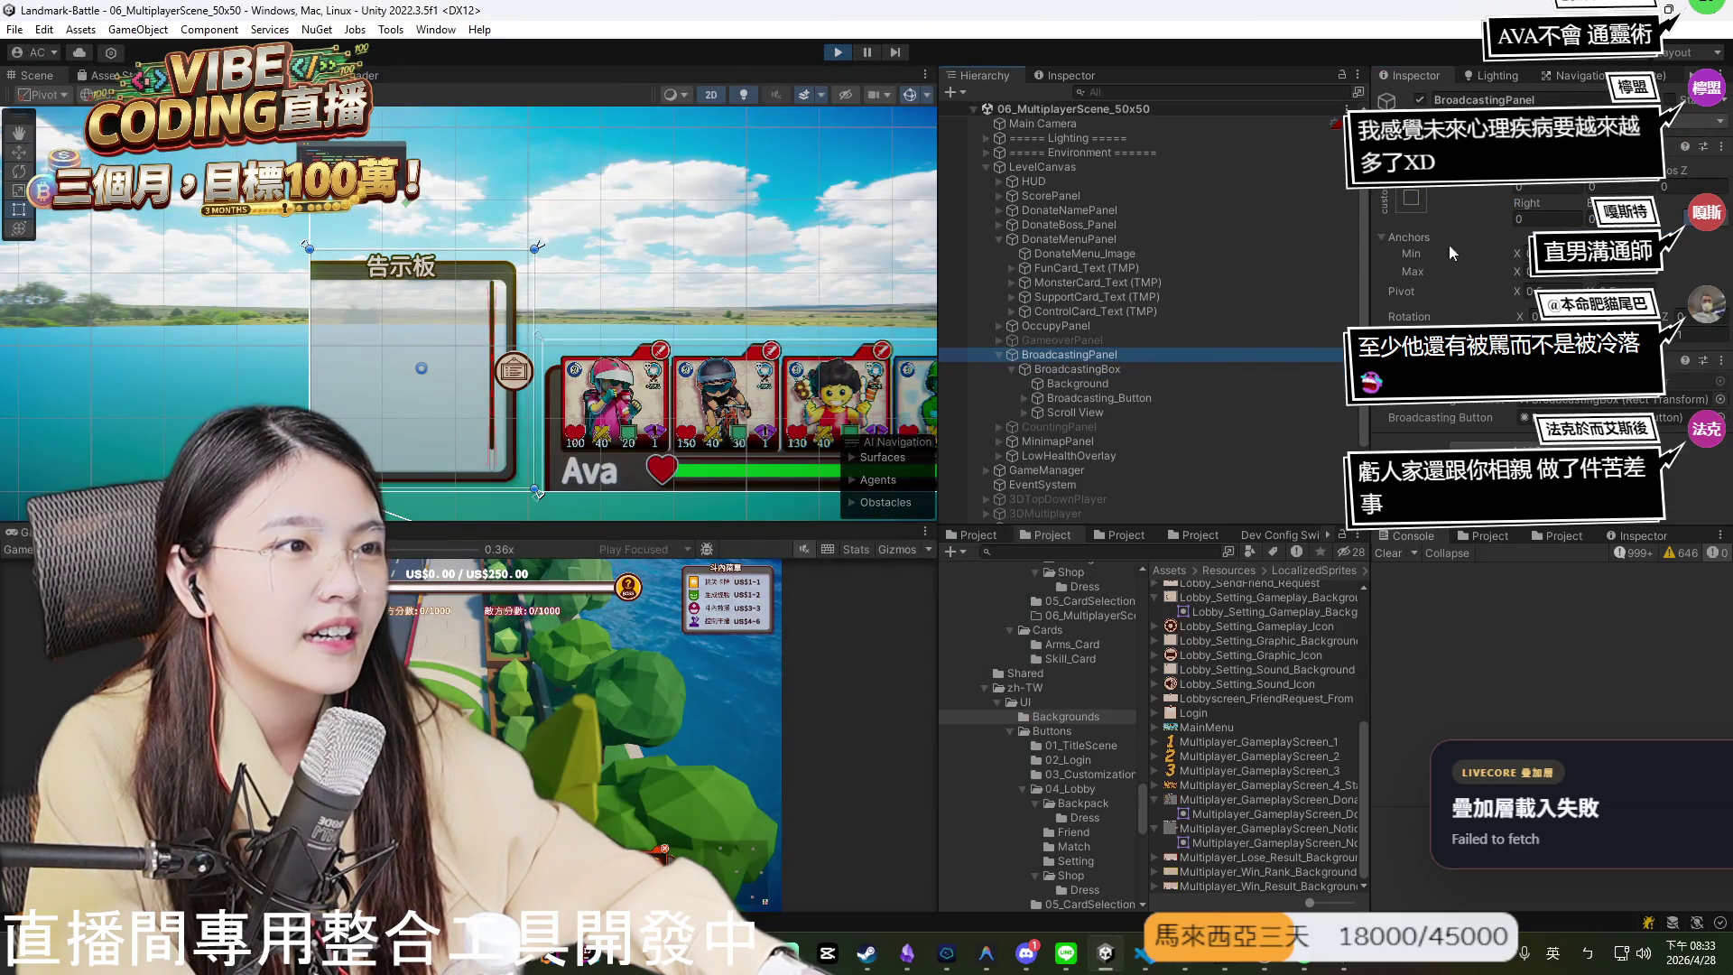
pyautogui.click(1485, 99)
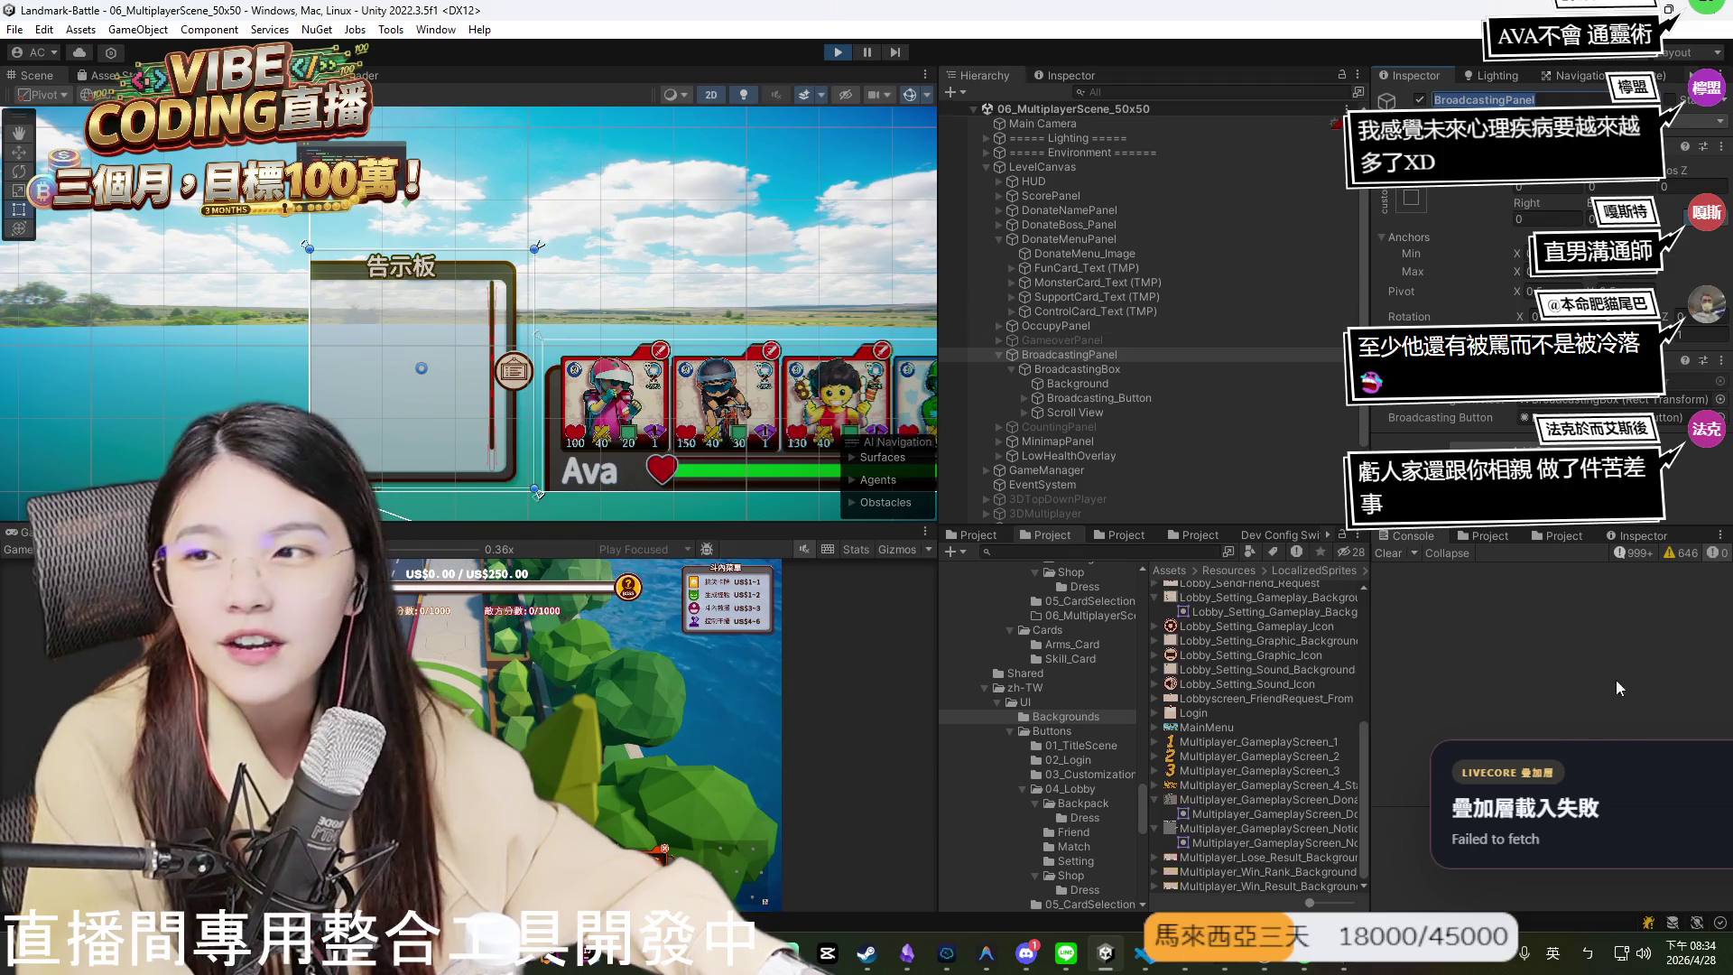
pyautogui.press('Return')
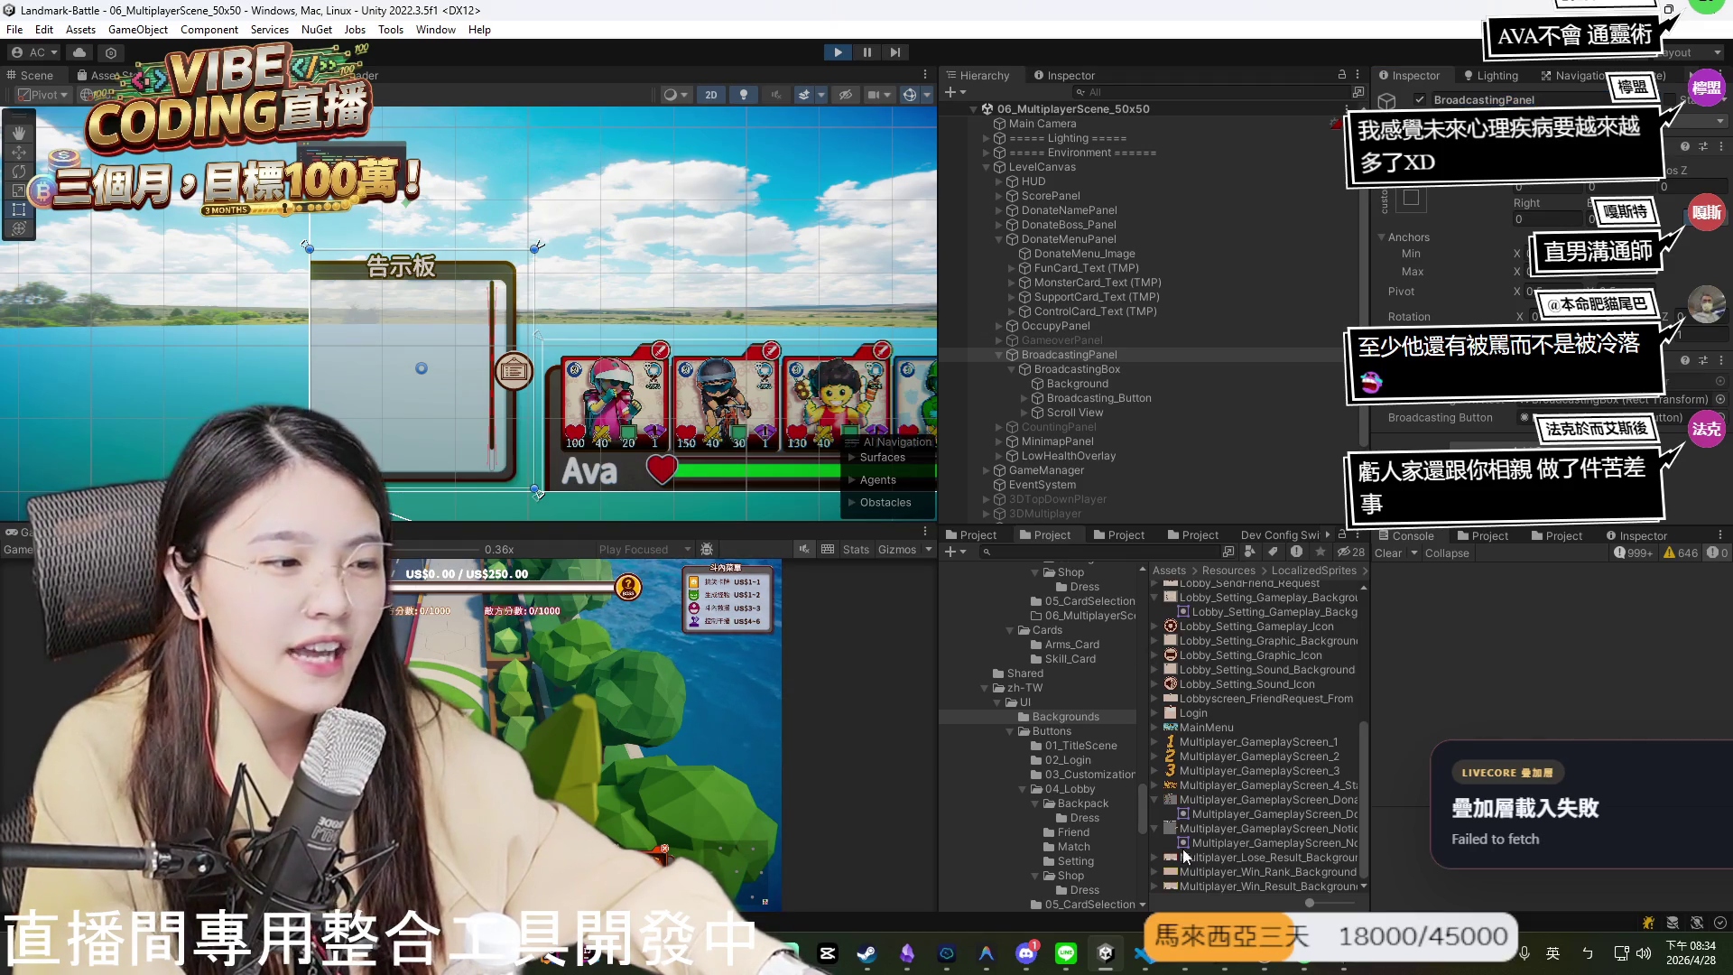
pyautogui.hotkey('alt', 'Tab')
pyautogui.write('BroadcastingPanel')
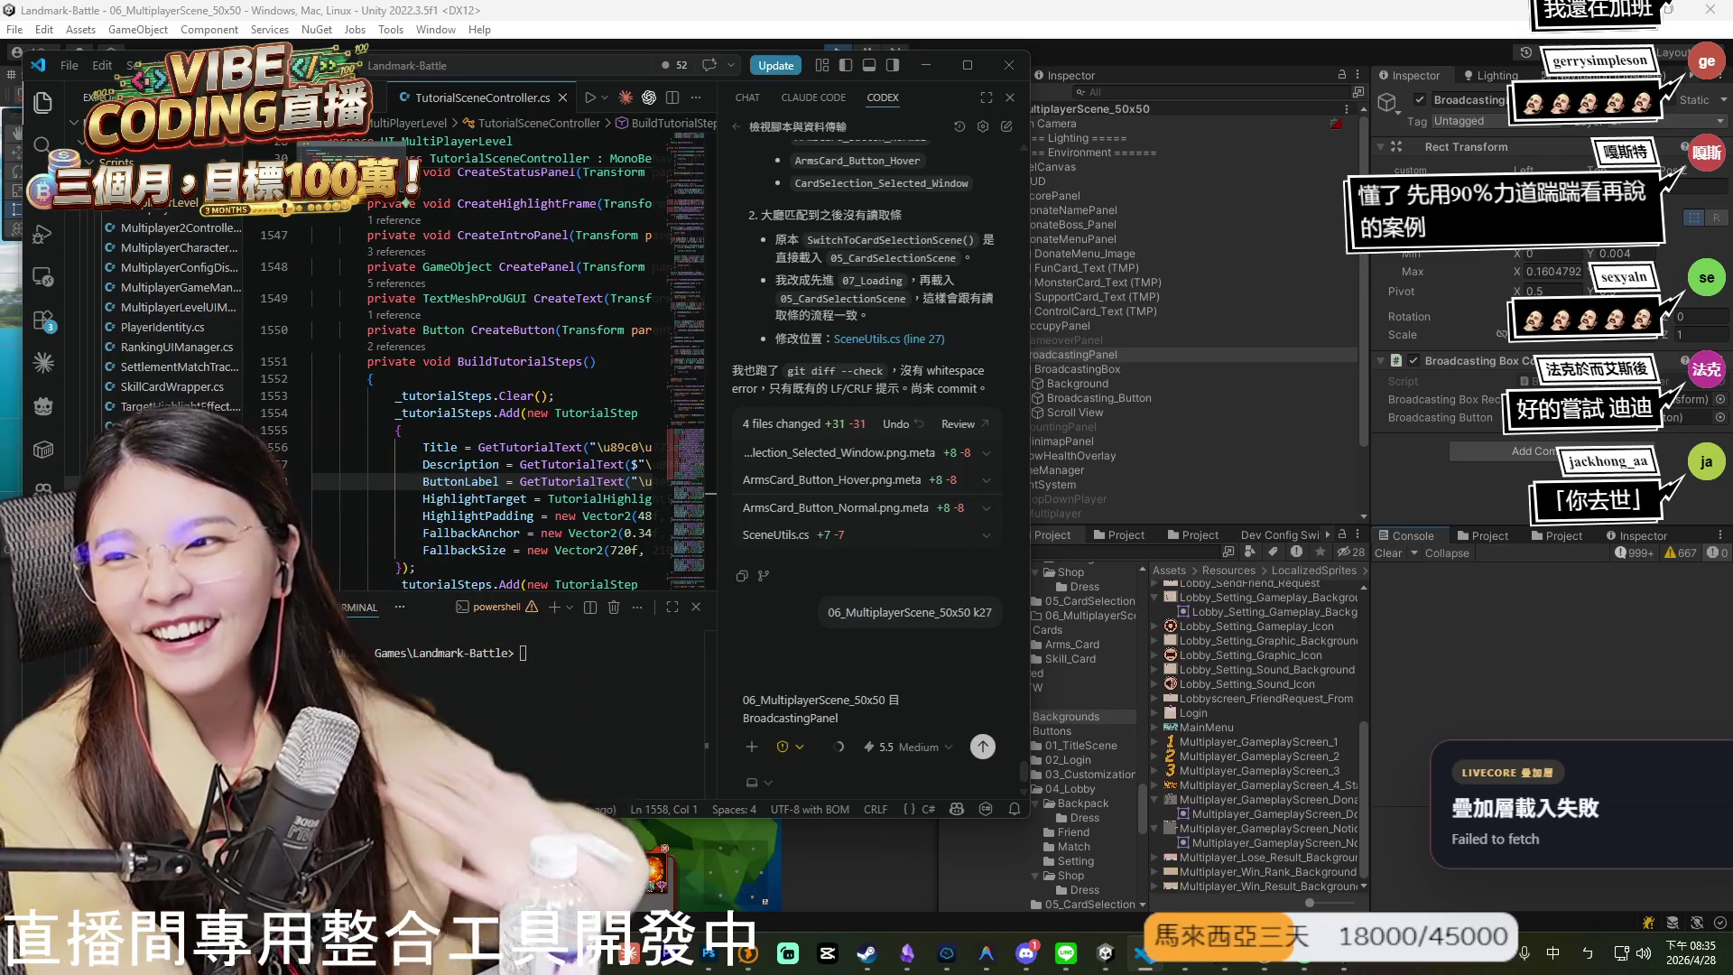
pyautogui.moveTo(884, 610)
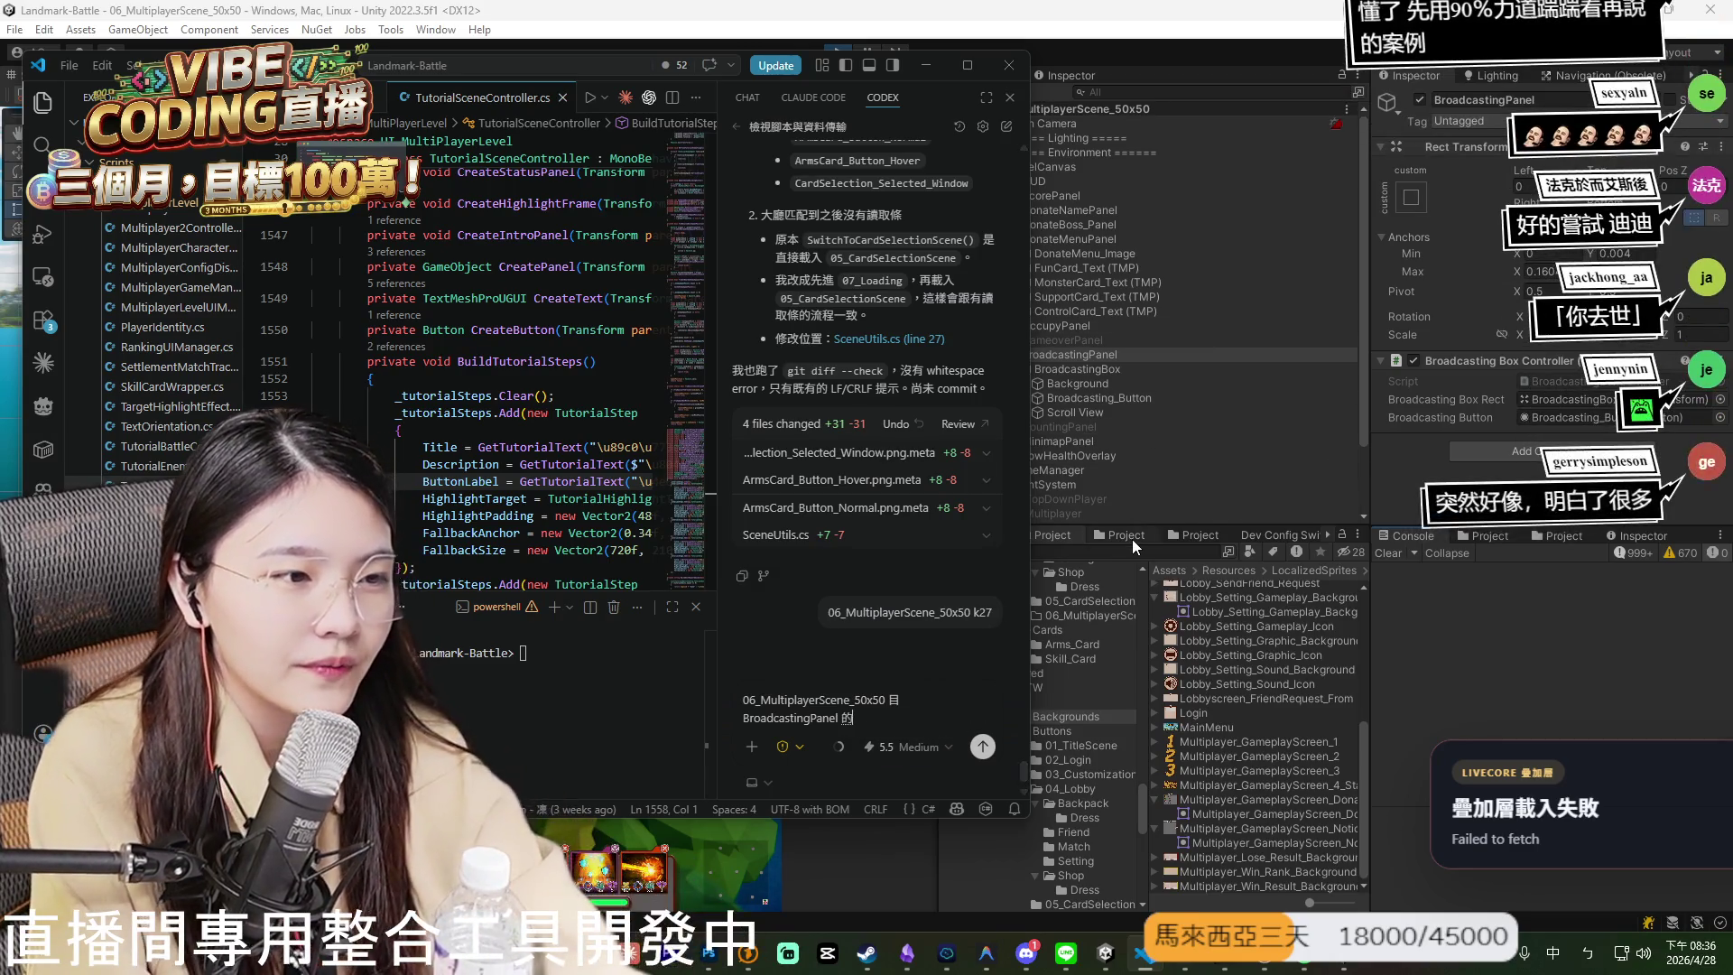
# - Replace the stray 目 with 的 in the Codex prompt
pyautogui.write('的')
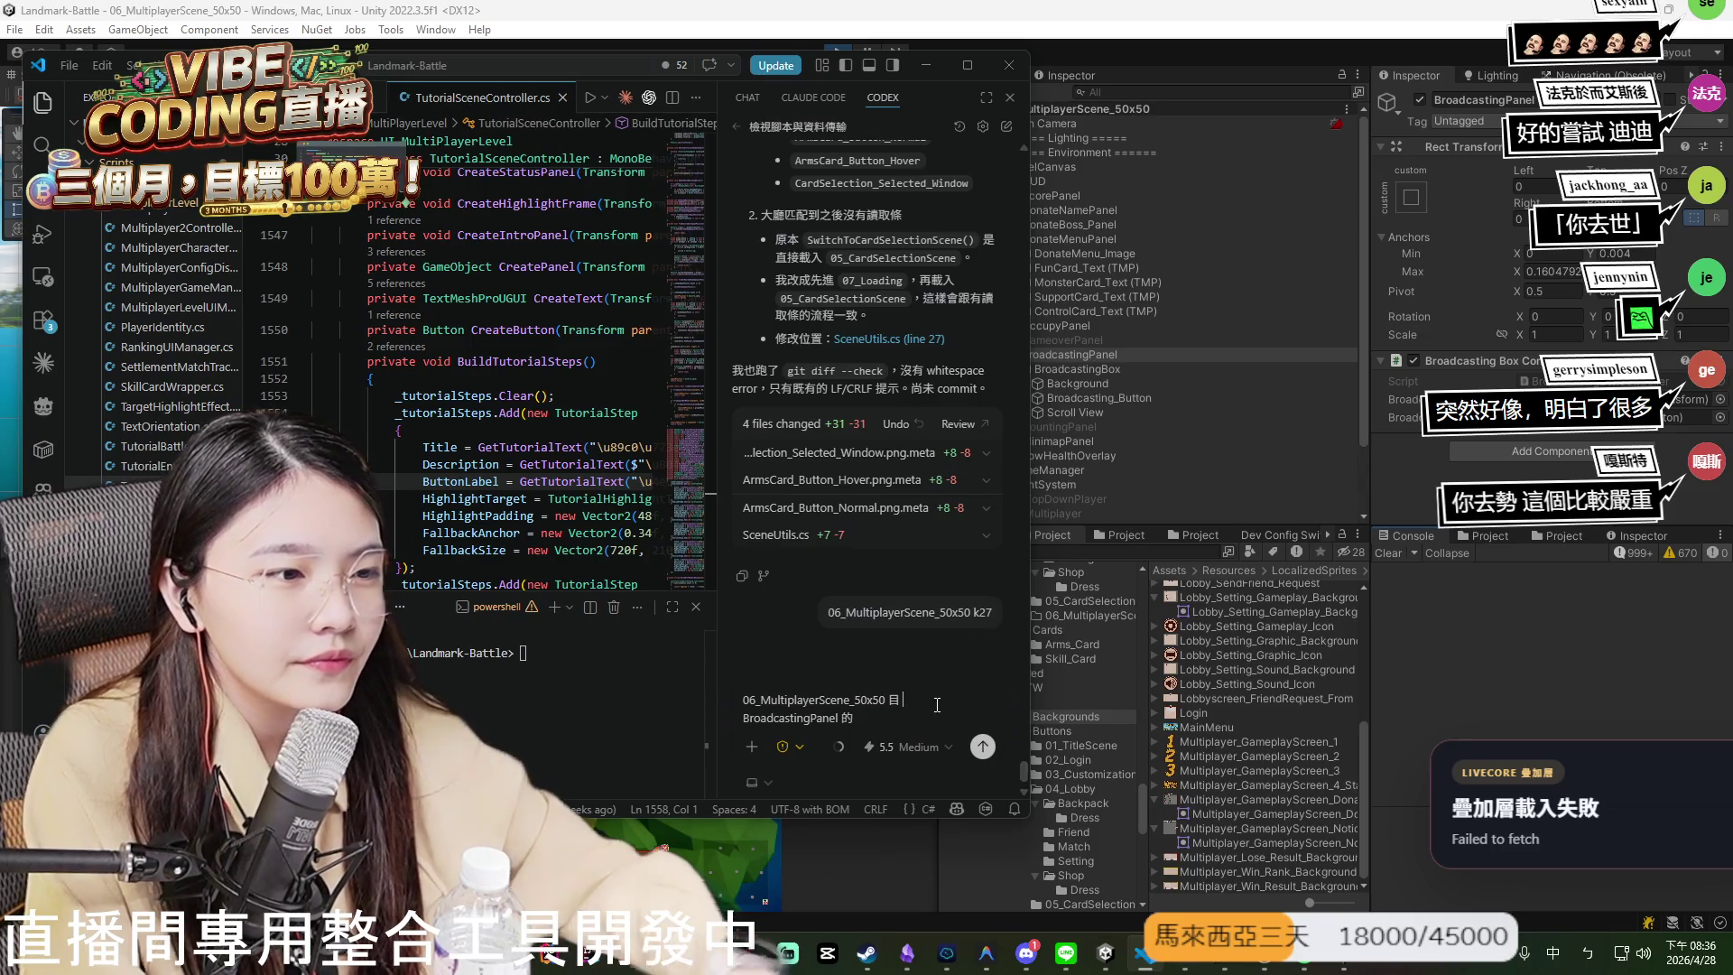
pyautogui.click(903, 700)
pyautogui.press('BackSpace')
pyautogui.write('的')
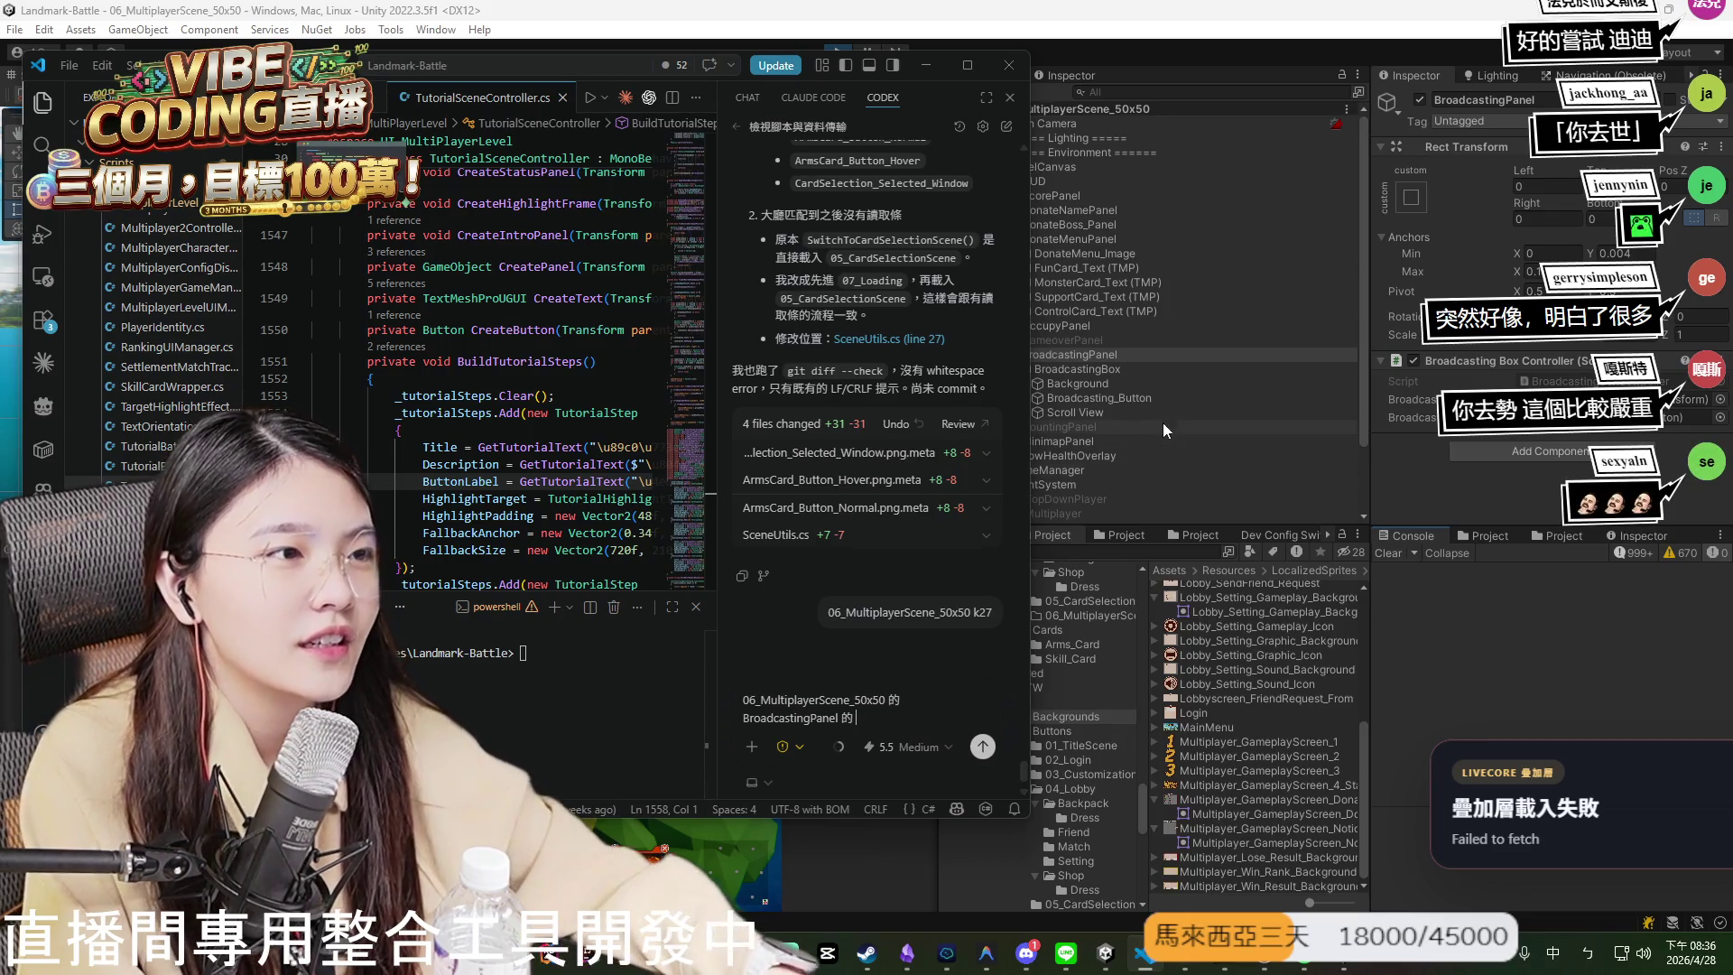
# - Check BroadcastingBox in Unity's Hierarchy and add 'BroadcastingBox 的' to the prompt
pyautogui.click(1134, 379)
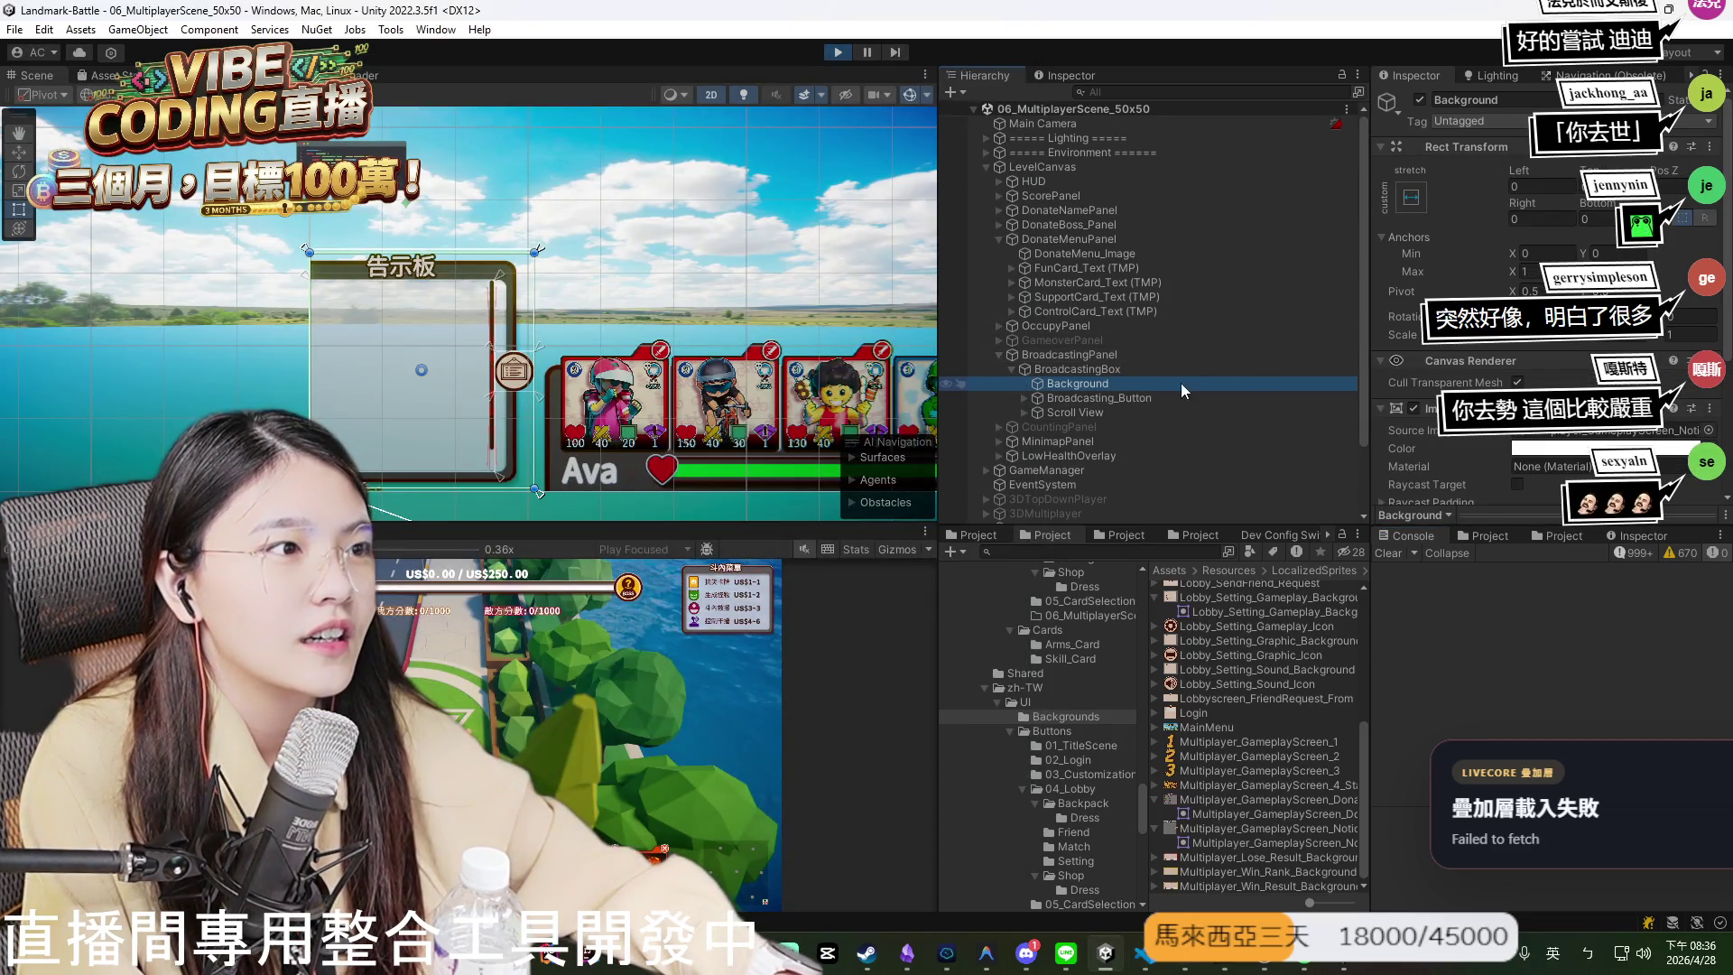
pyautogui.click(1237, 367)
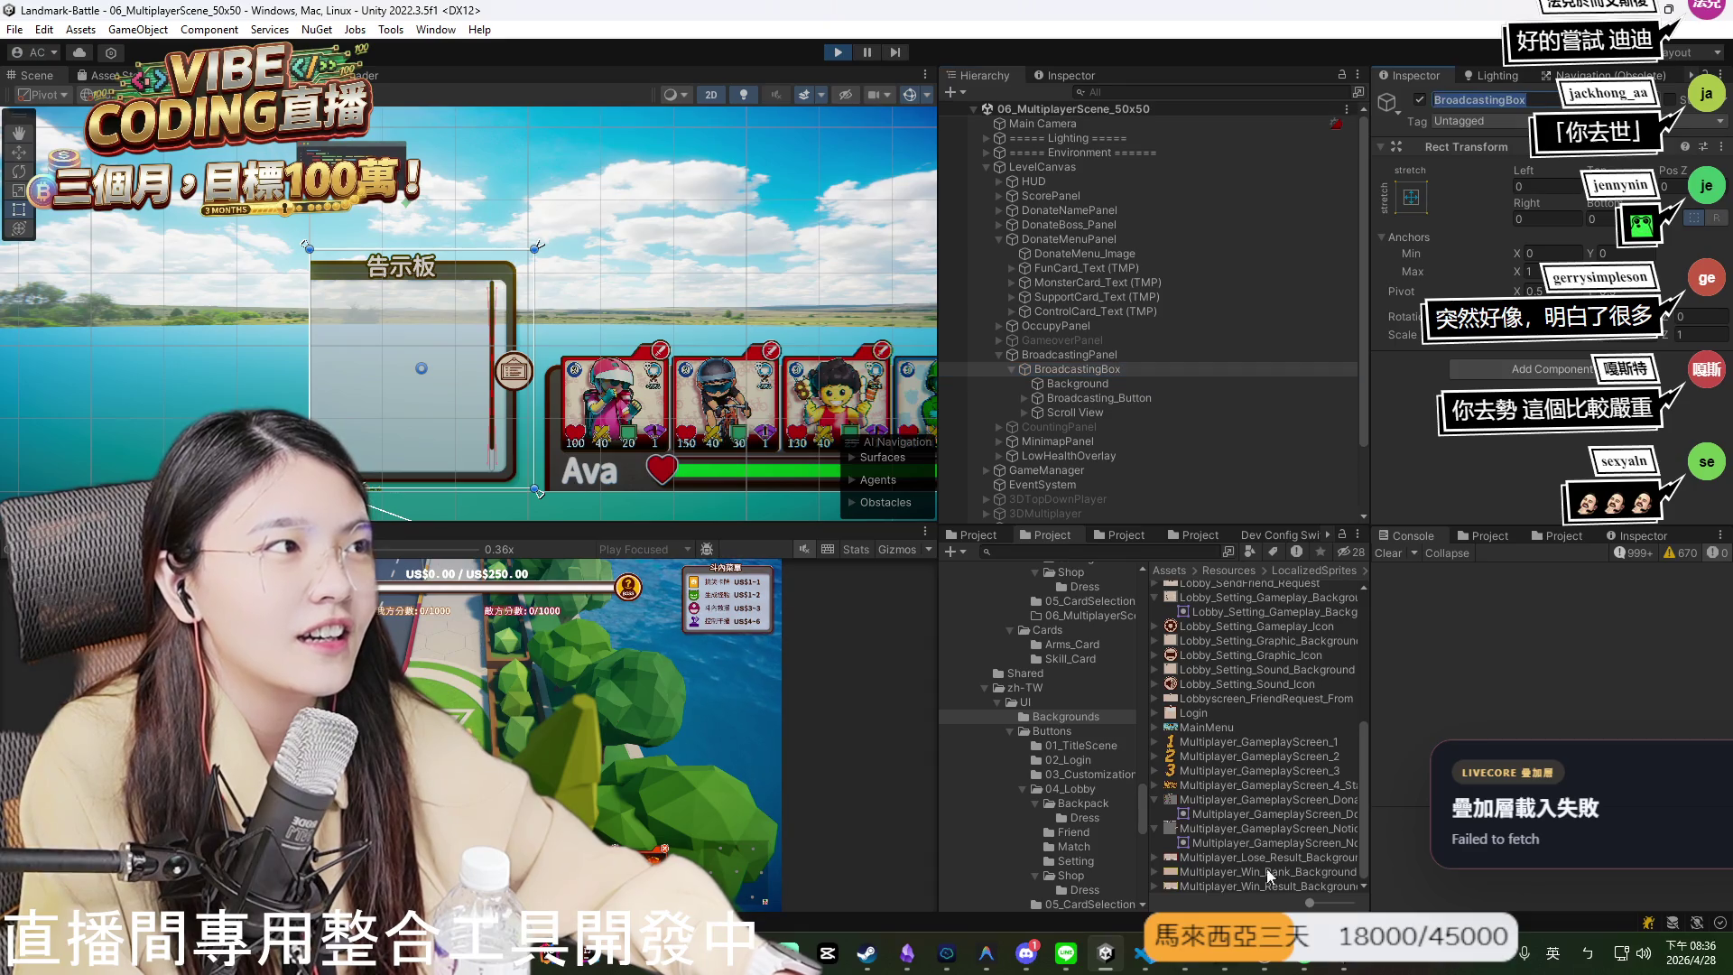
pyautogui.click(1142, 952)
pyautogui.write('BroadcastingBox 的')
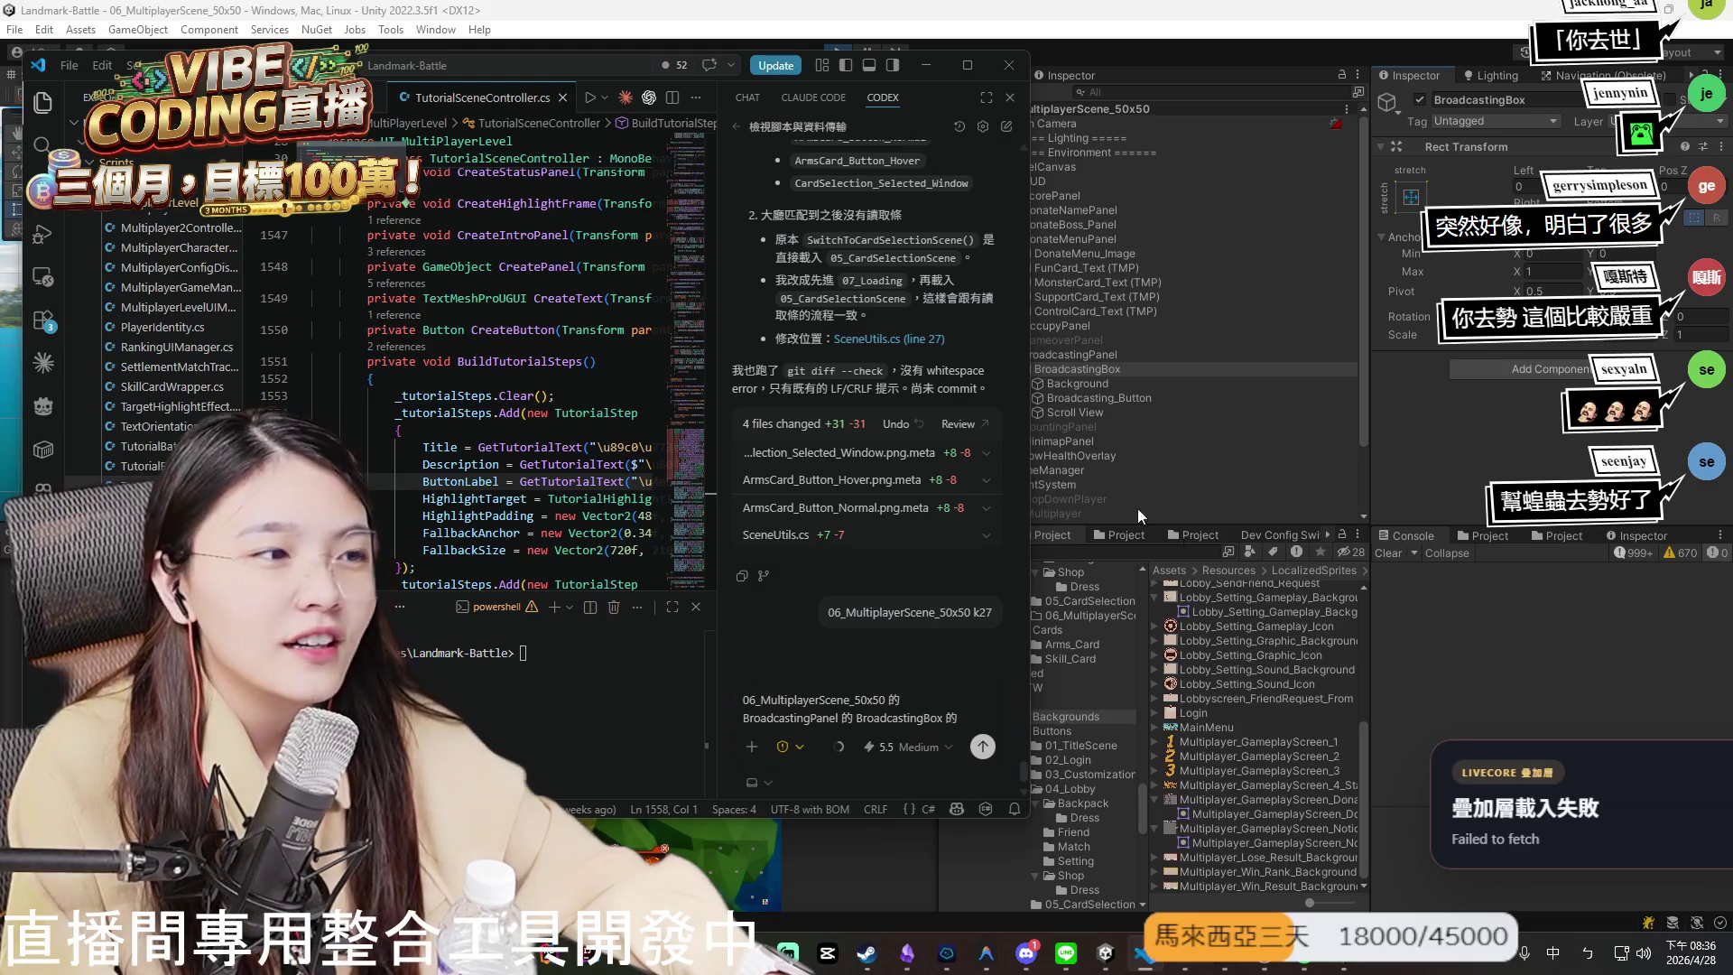
# - Confirm the Background object under BroadcastingBox and append 'Background' to the prompt
pyautogui.click(1151, 359)
pyautogui.click(1146, 384)
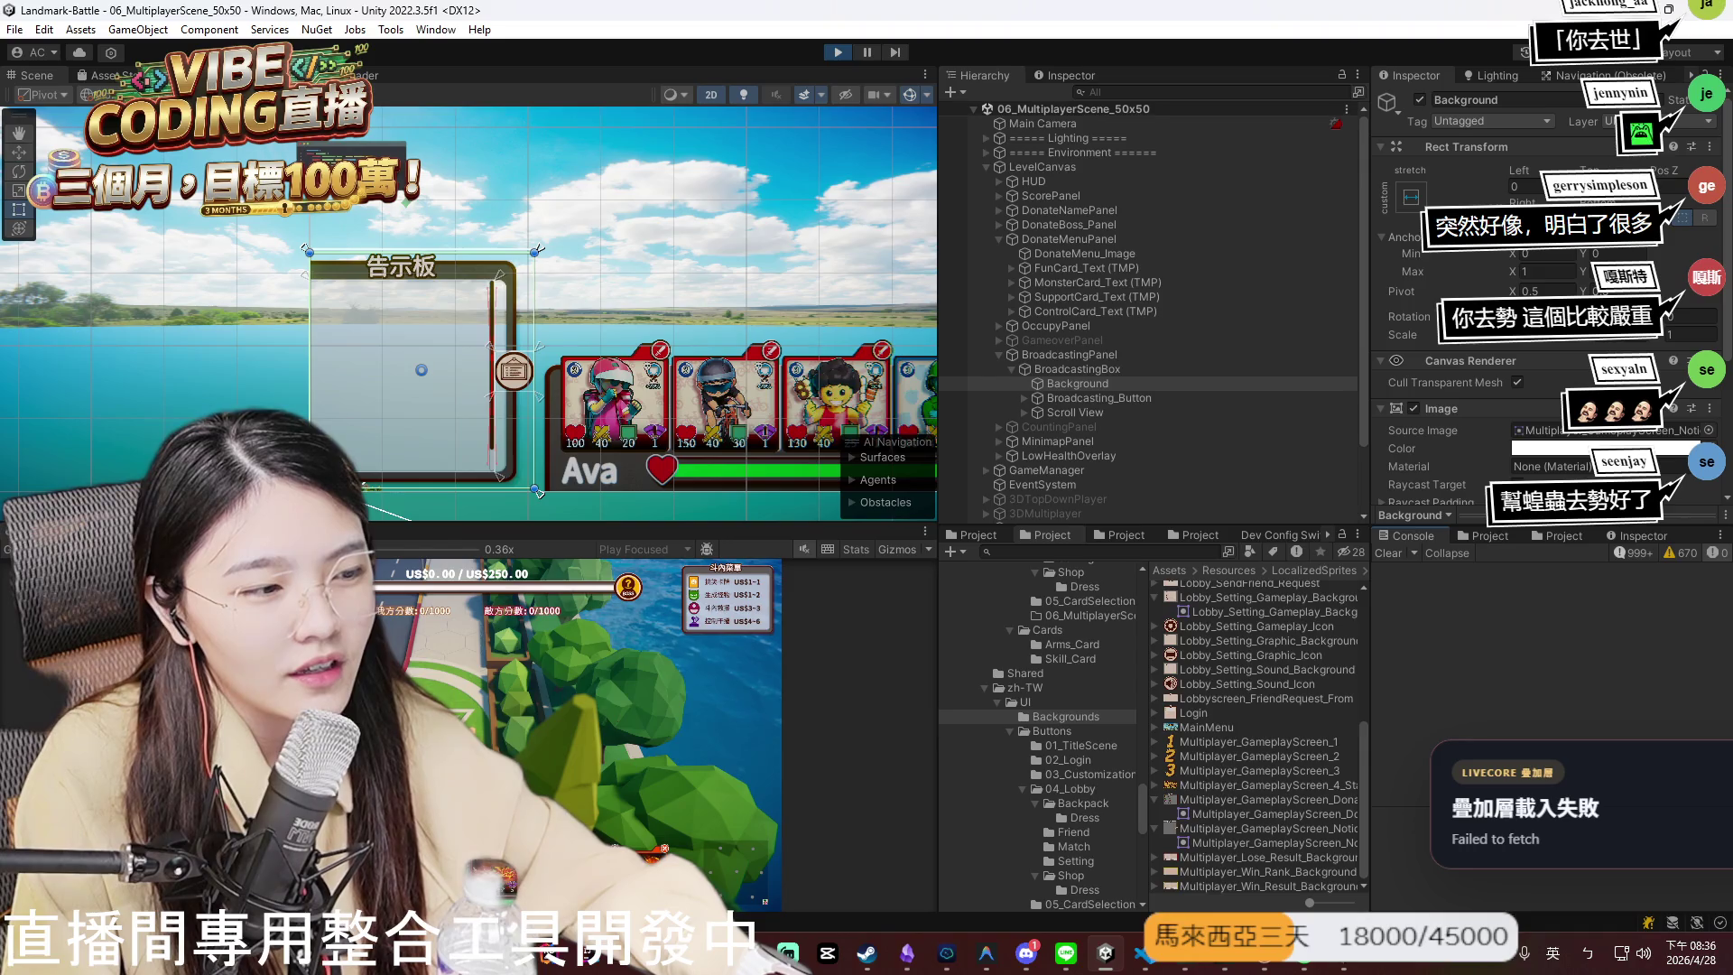
pyautogui.click(1144, 953)
pyautogui.write('Background')
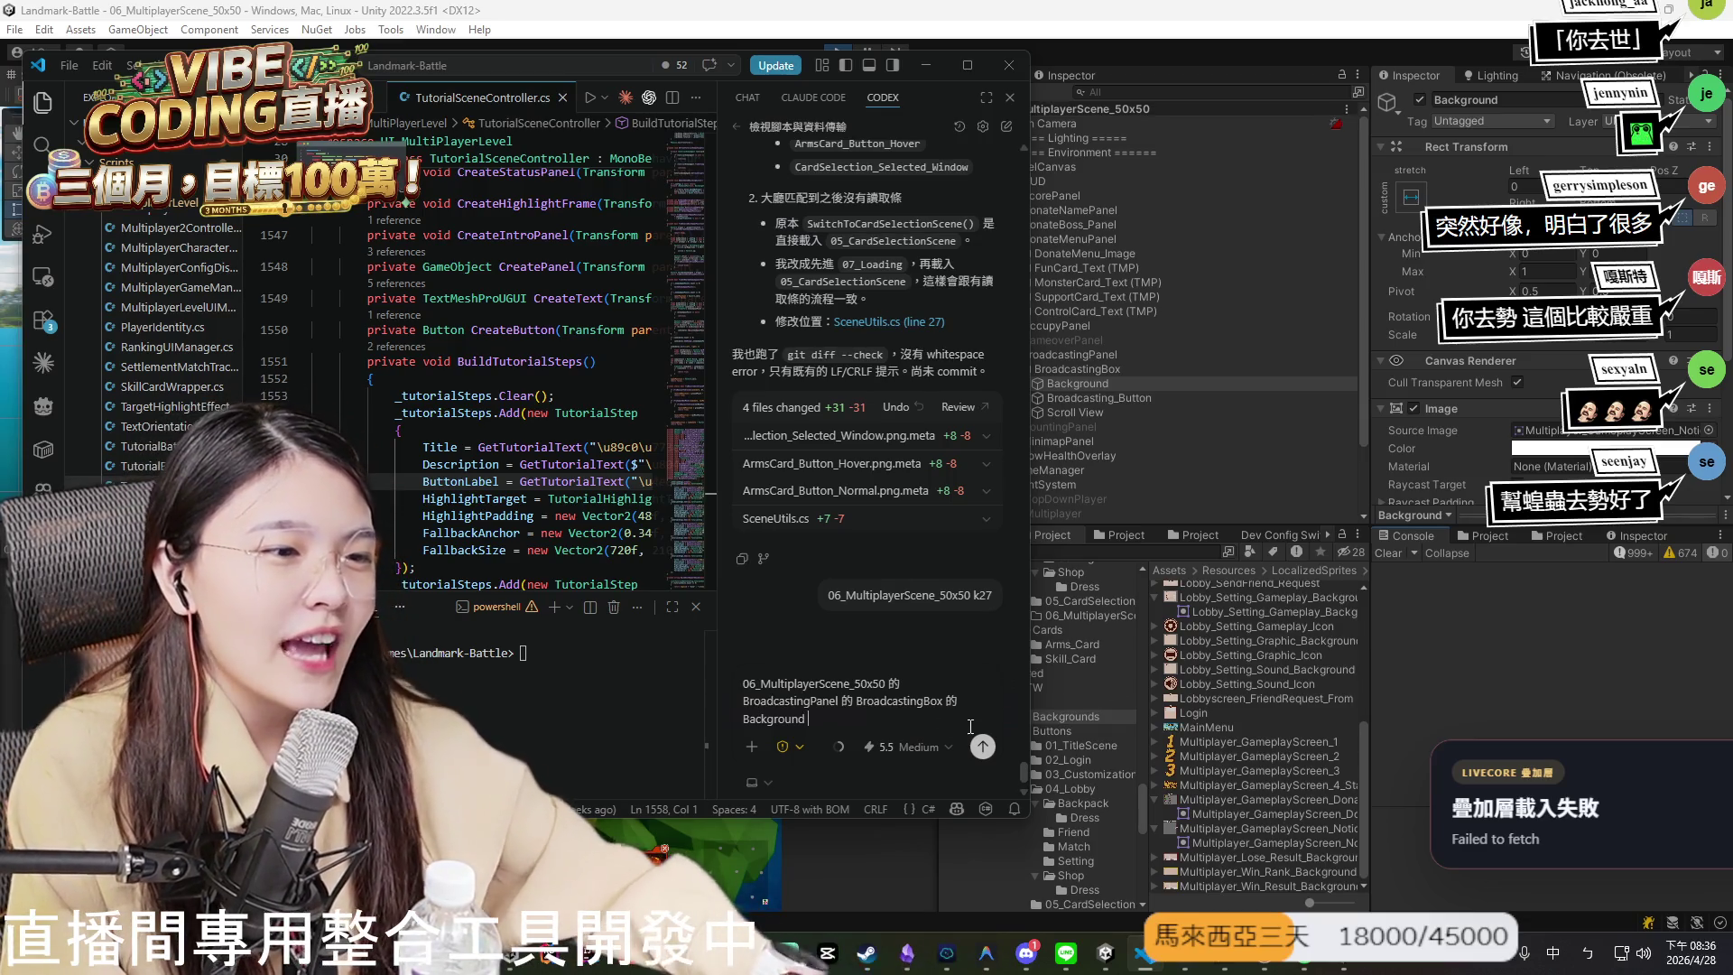
pyautogui.moveTo(809, 718); pyautogui.dragTo(736, 683)
pyautogui.click(991, 669)
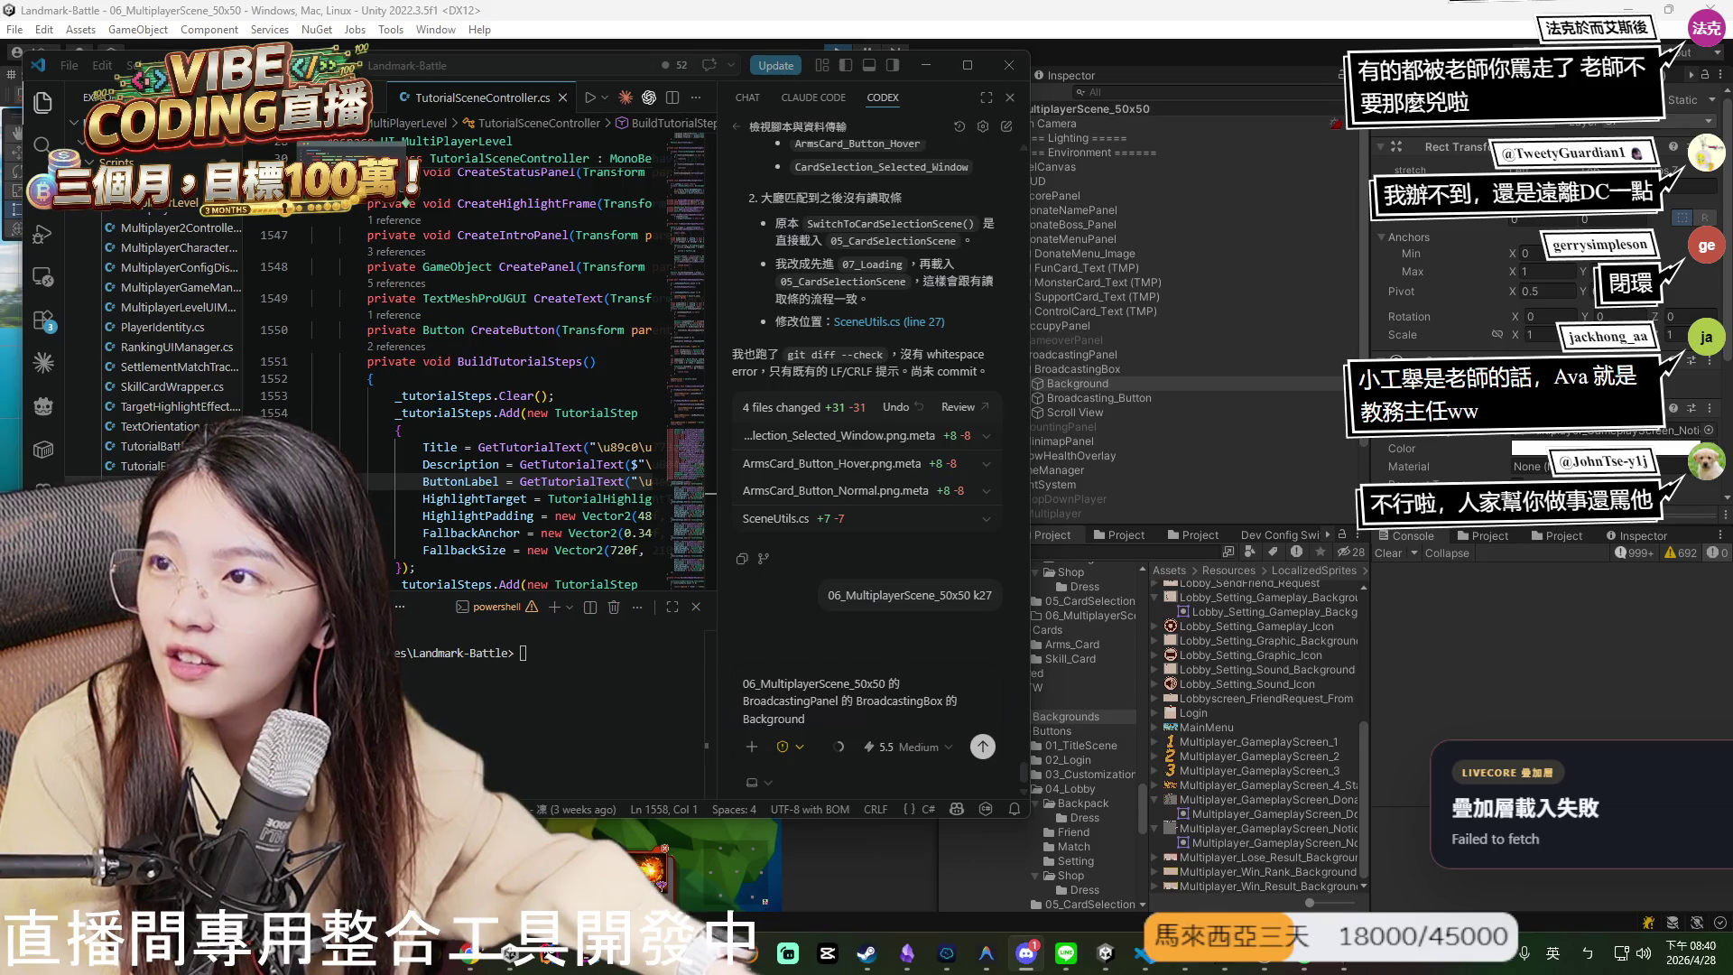
# - Switch to the Discord voice channel window
pyautogui.hotkey('alt', 'Tab')
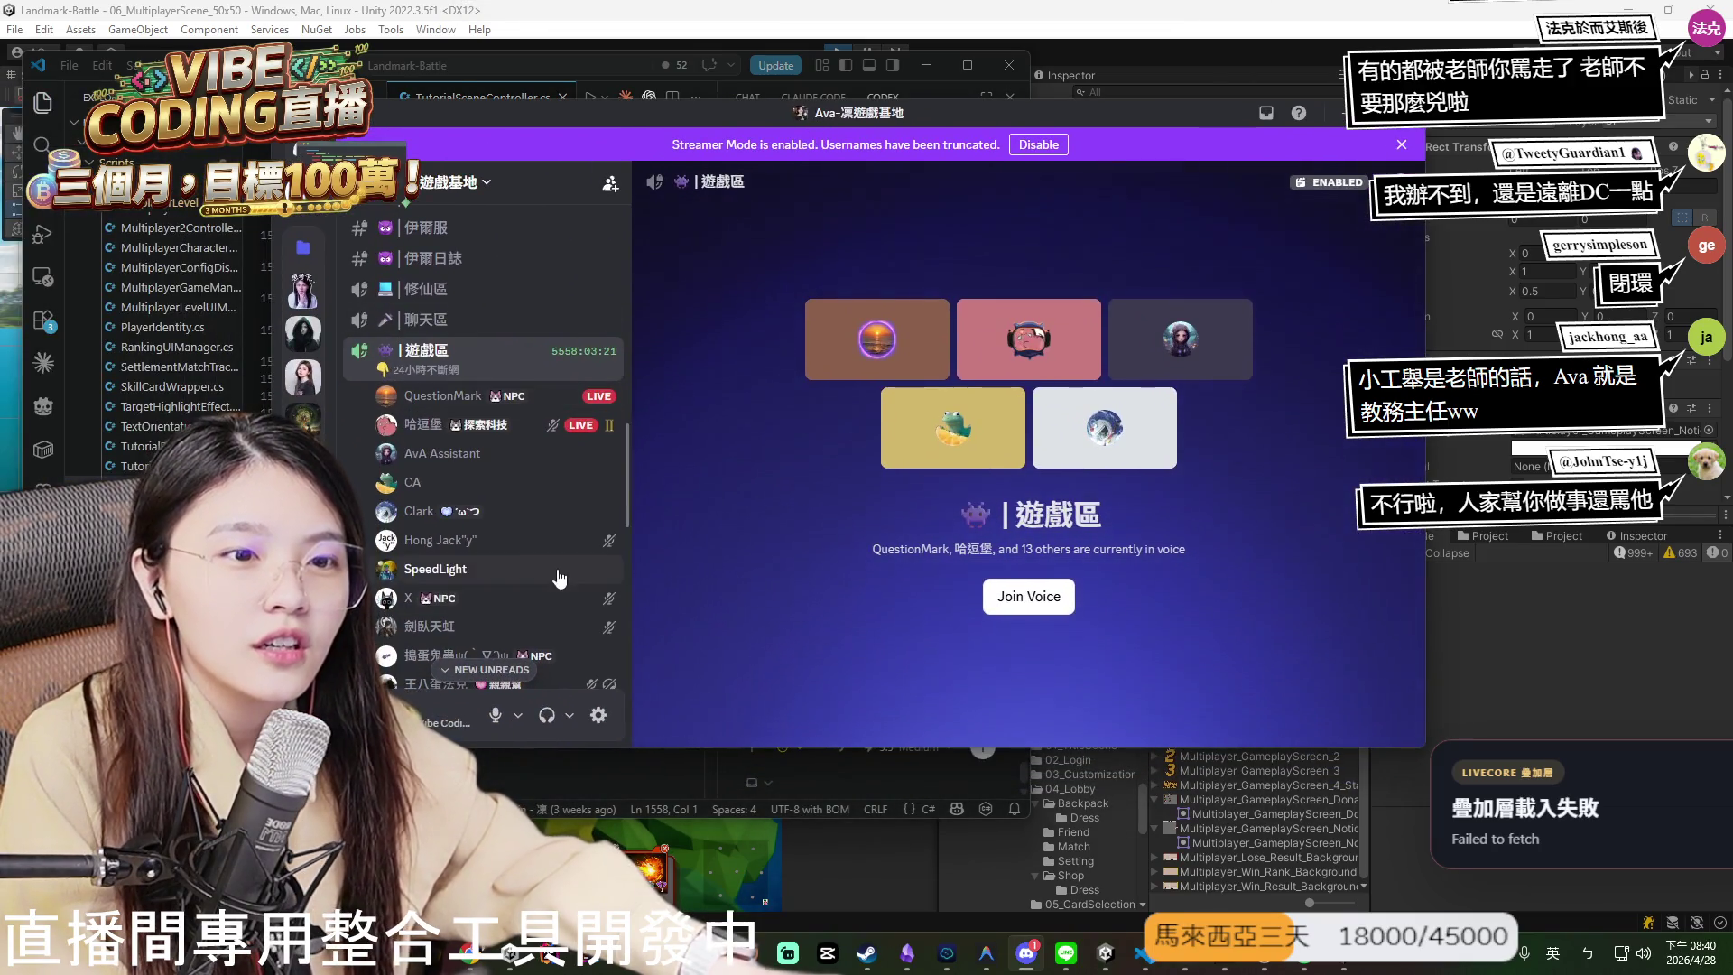
# - Browse the 遊戲區 voice channel members and one member's card, then minimize Discord
pyautogui.scroll(-3, 397, 402)
pyautogui.scroll(-2, 397, 402)
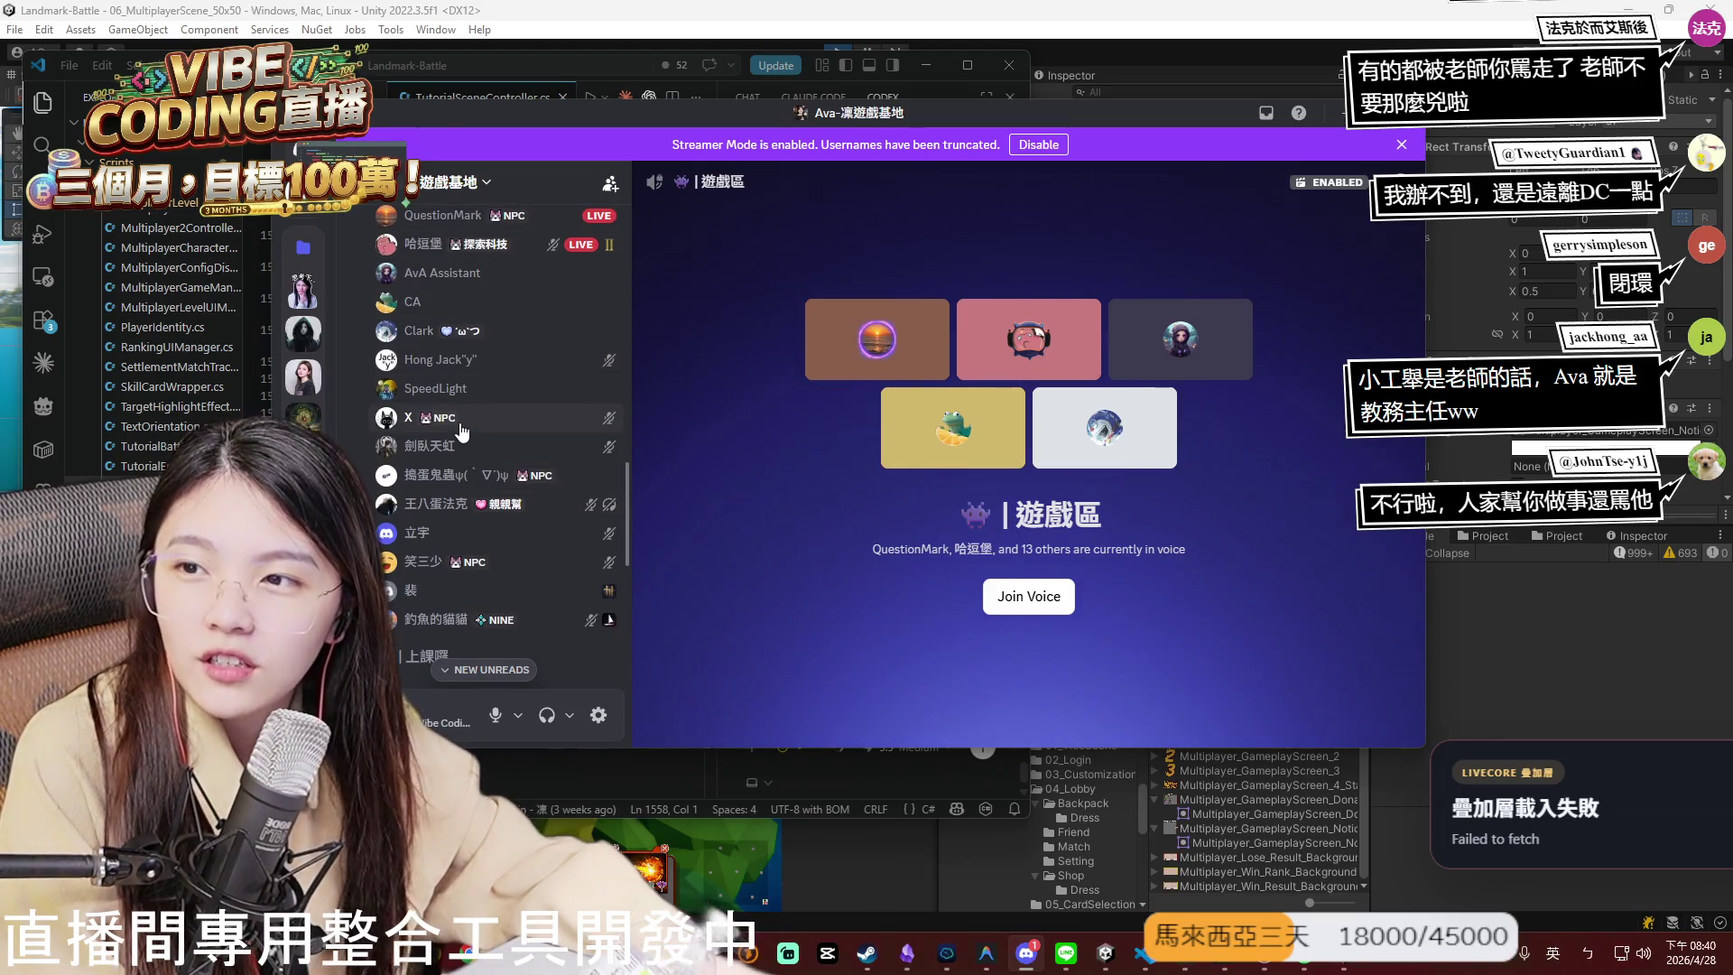
pyautogui.click(471, 552)
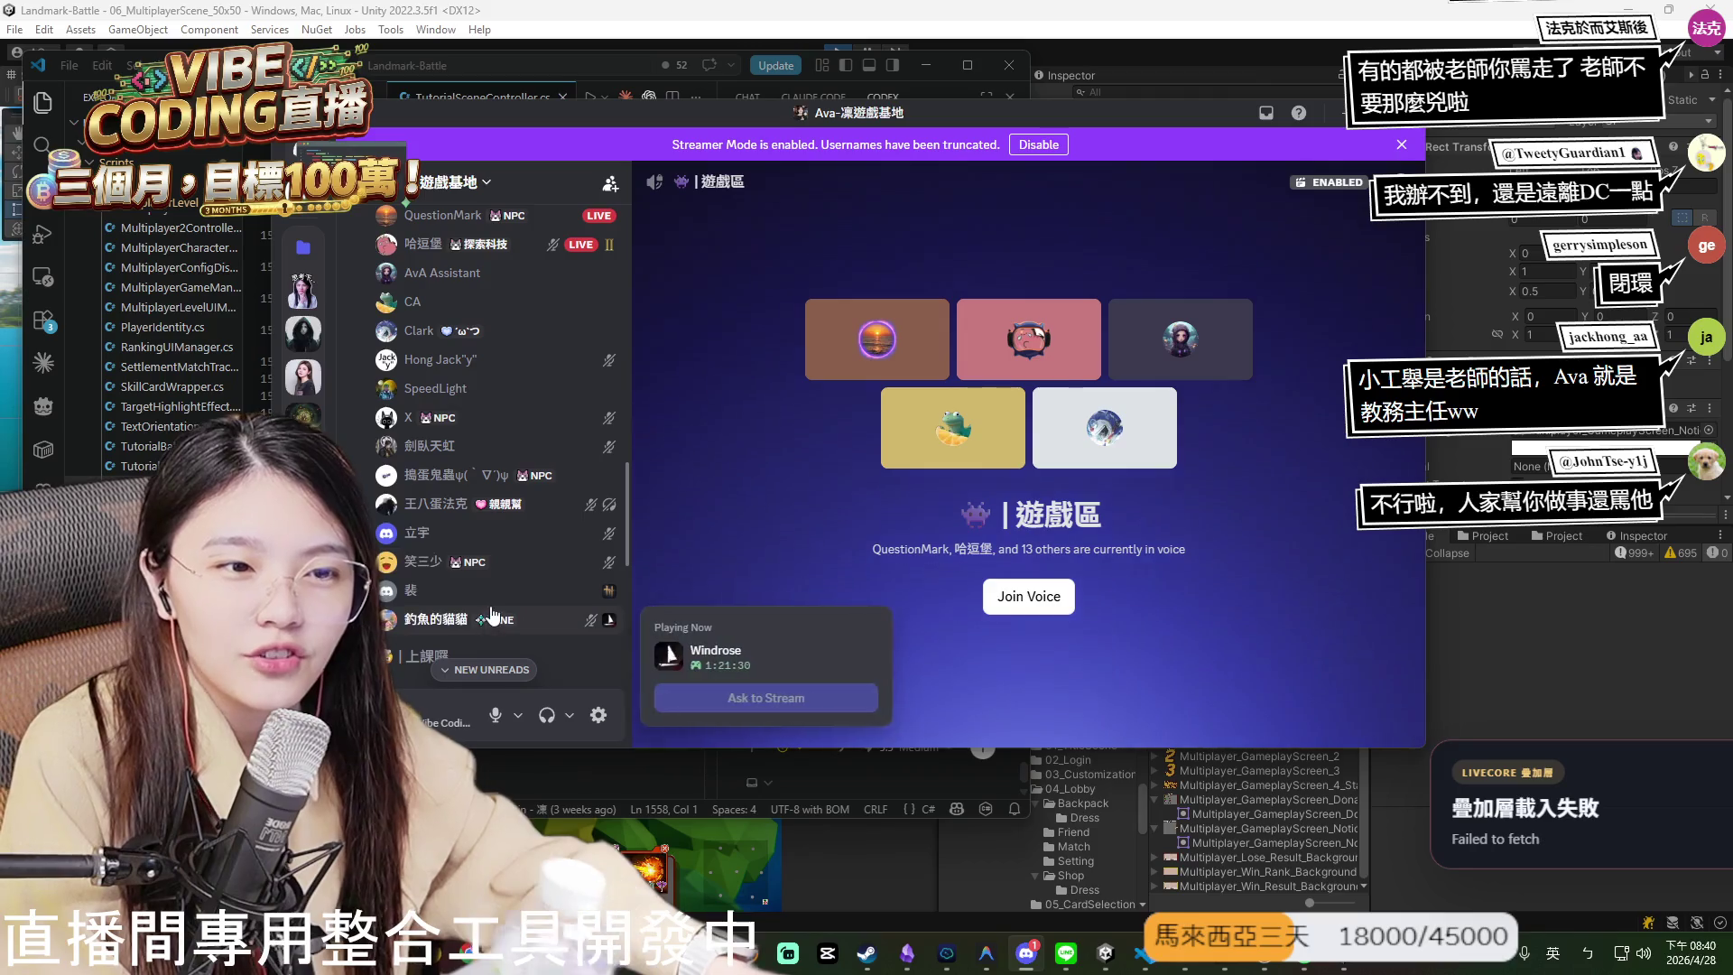
pyautogui.press('Escape')
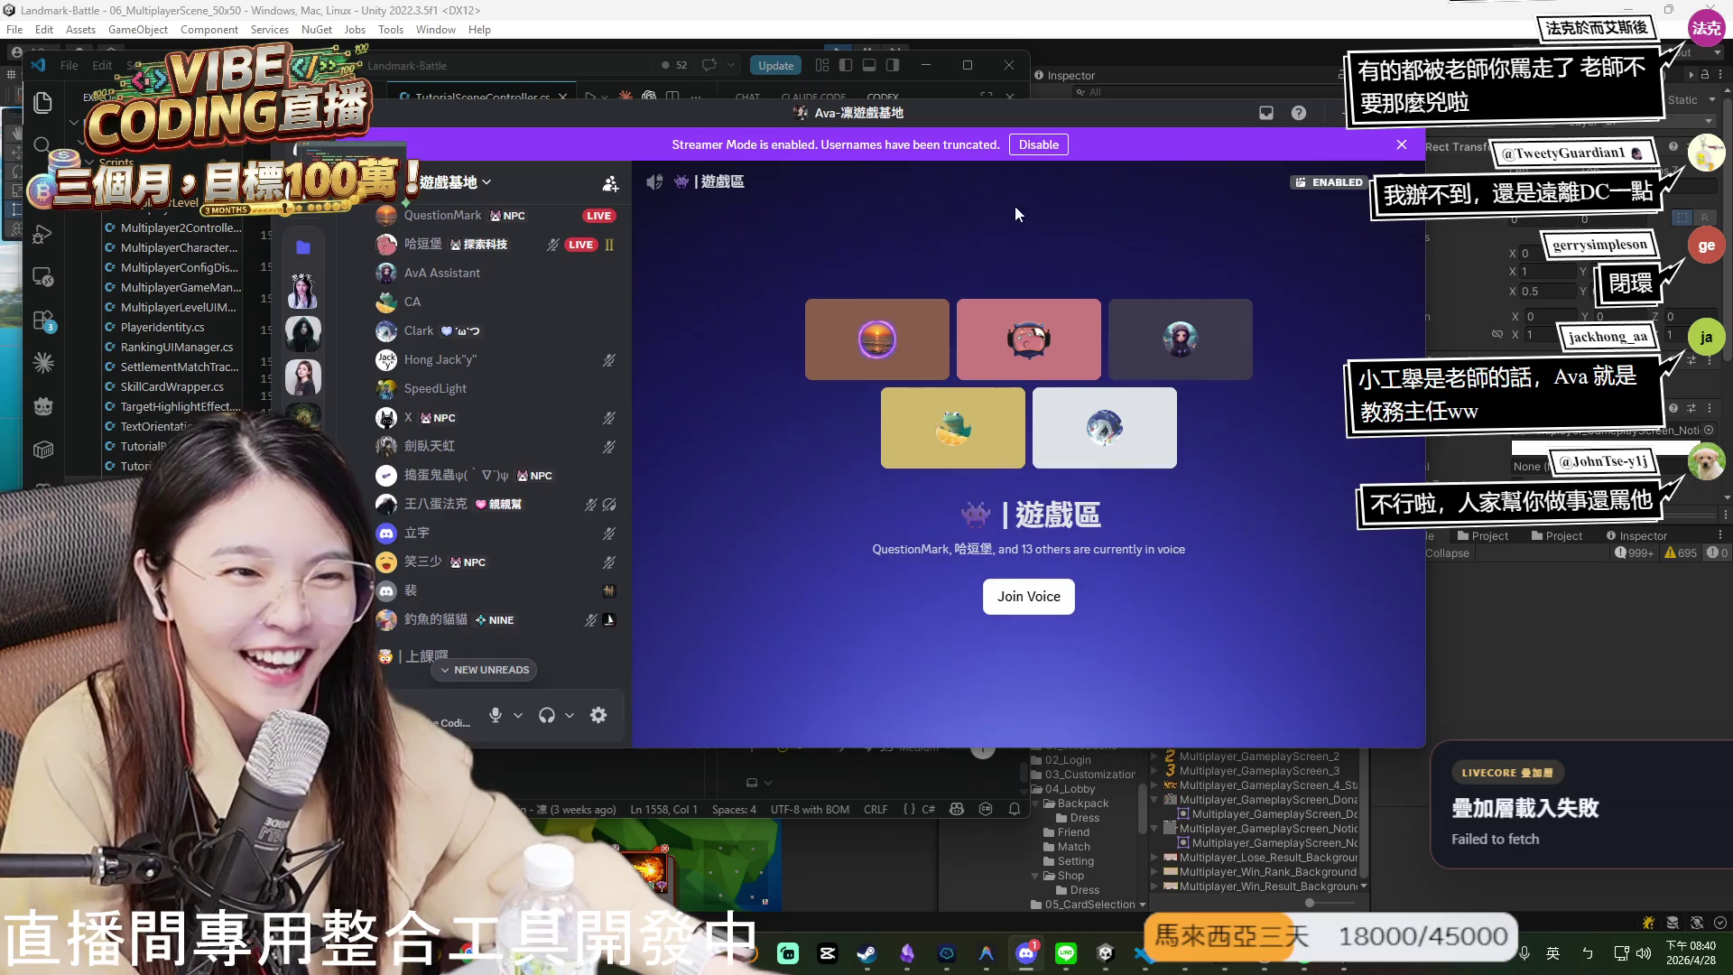
pyautogui.moveTo(1012, 112); pyautogui.dragTo(1006, 115)
pyautogui.press('super+Down')
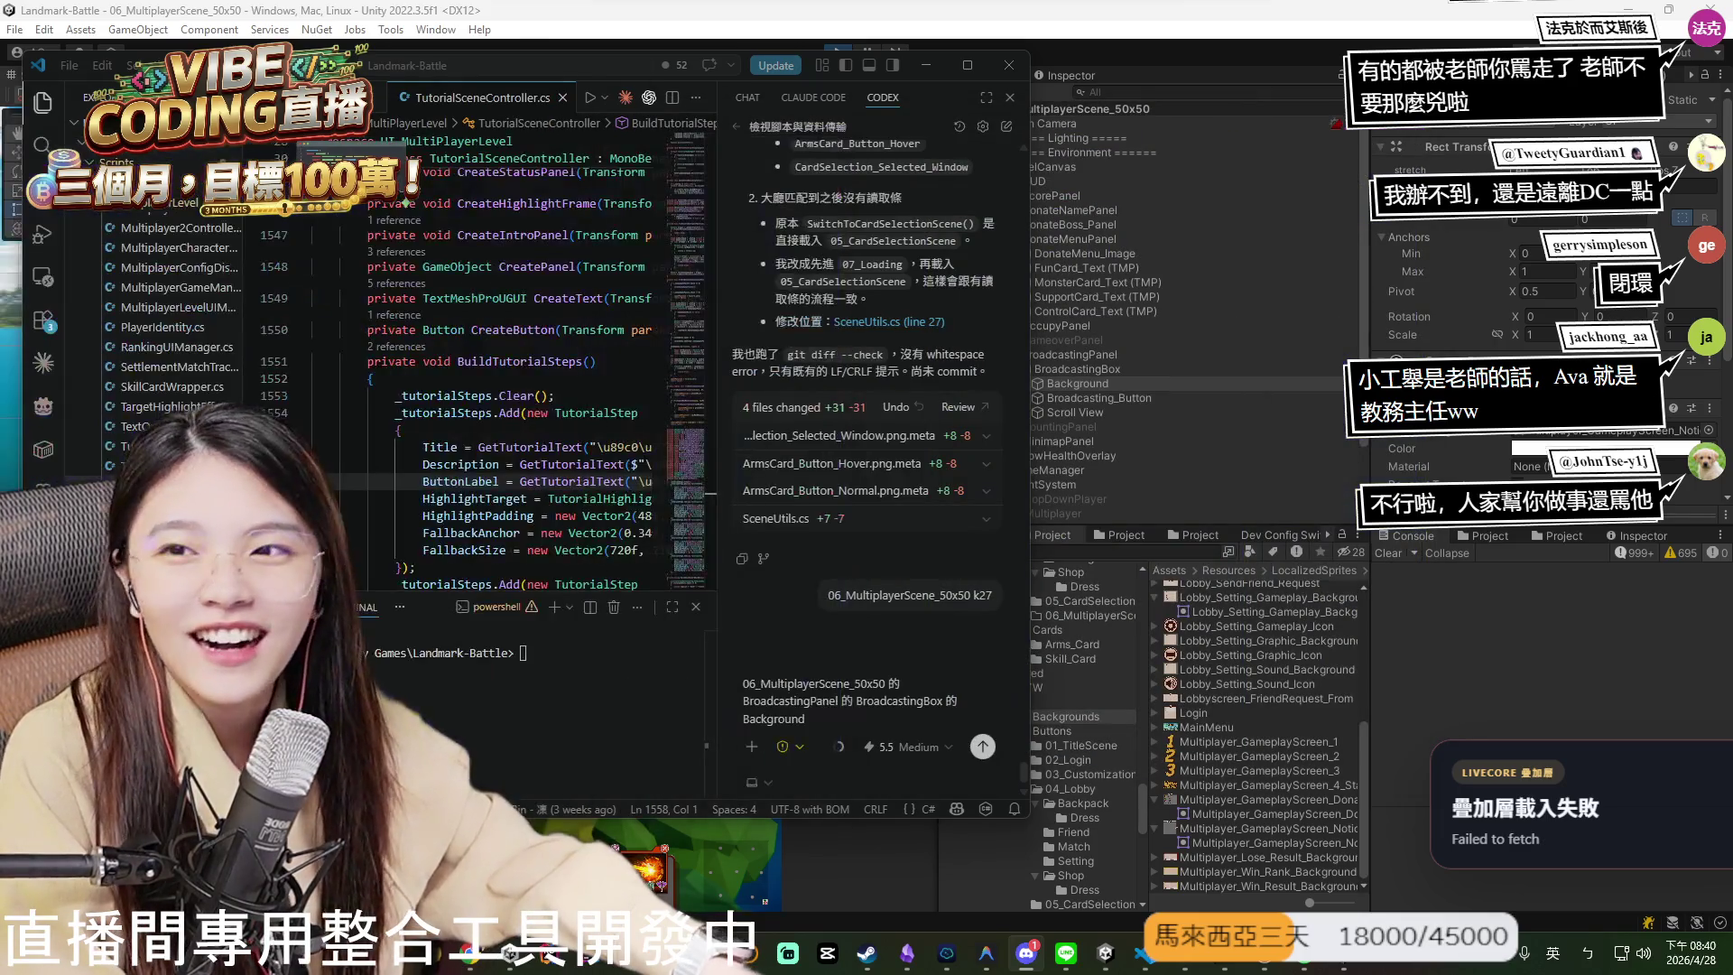
pyautogui.click(807, 718)
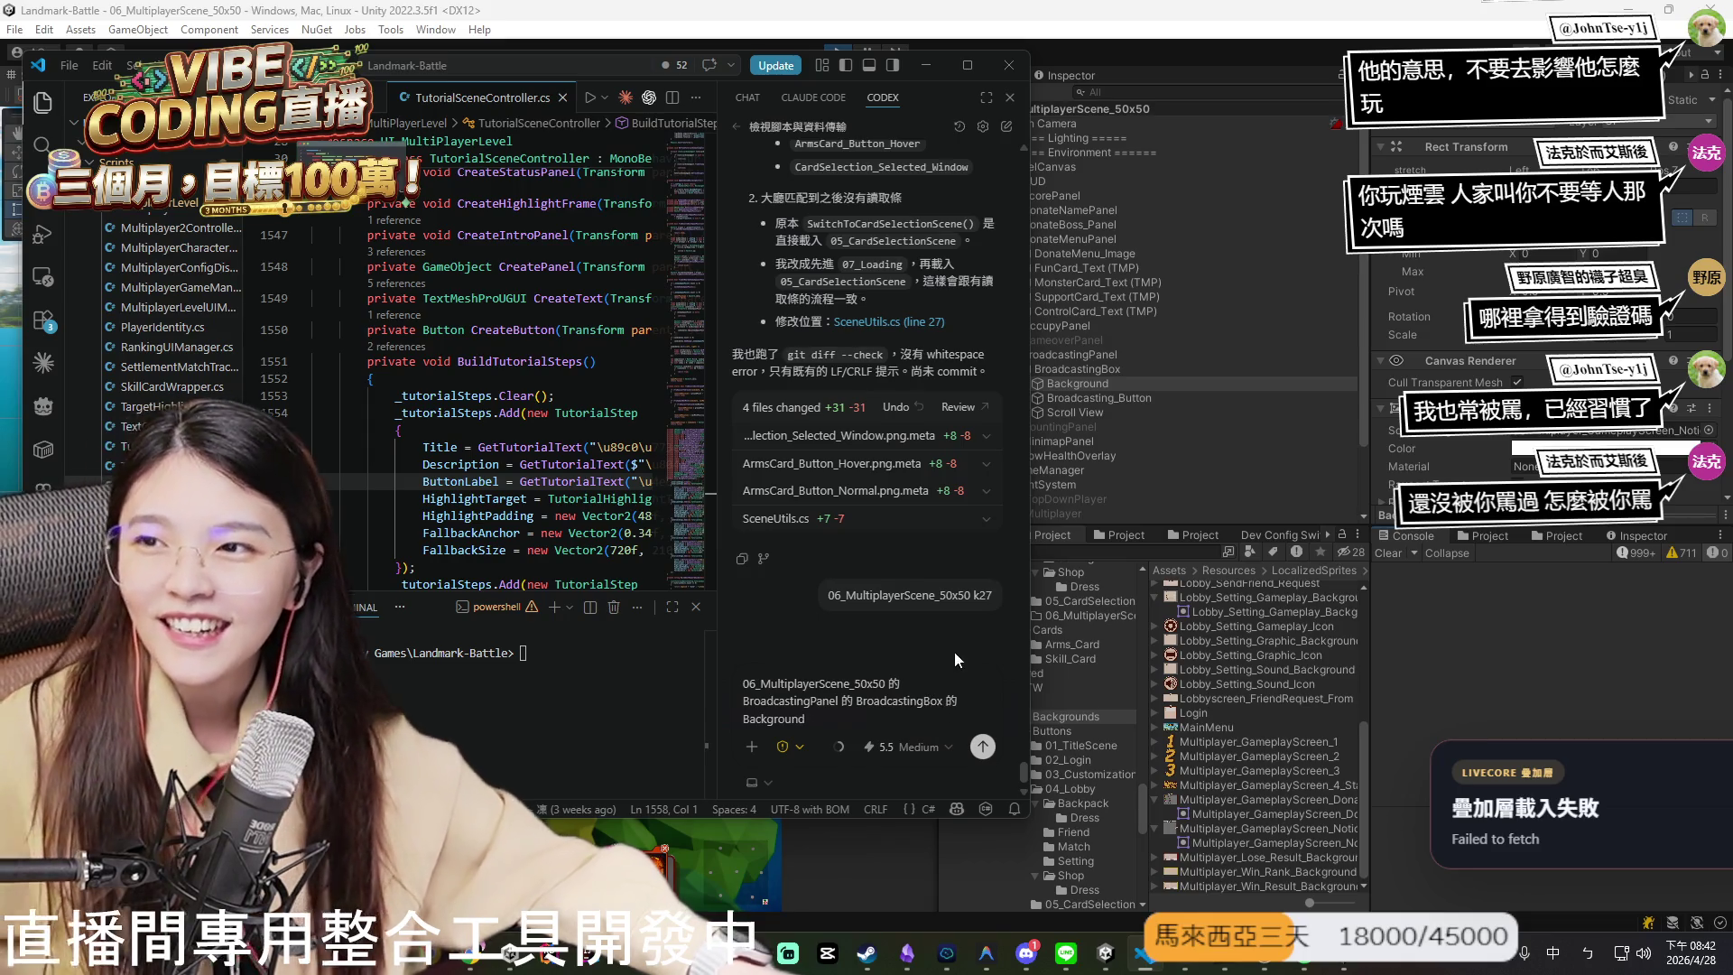
pyautogui.moveTo(963, 629)
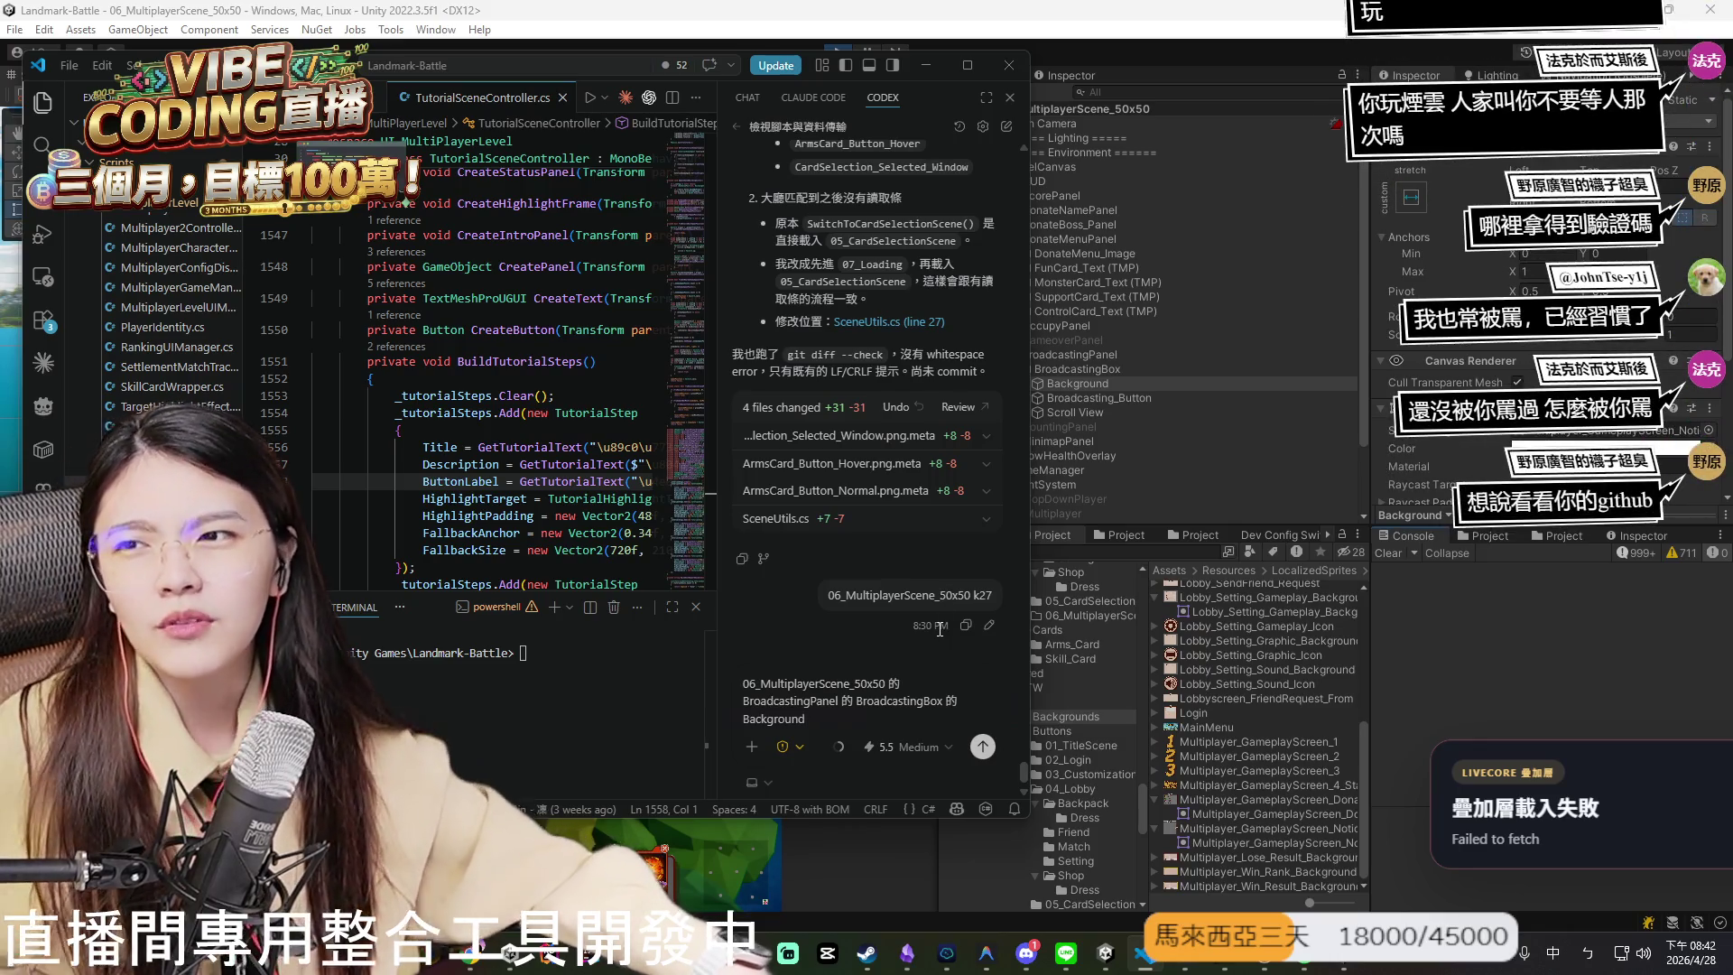
pyautogui.press('shift')
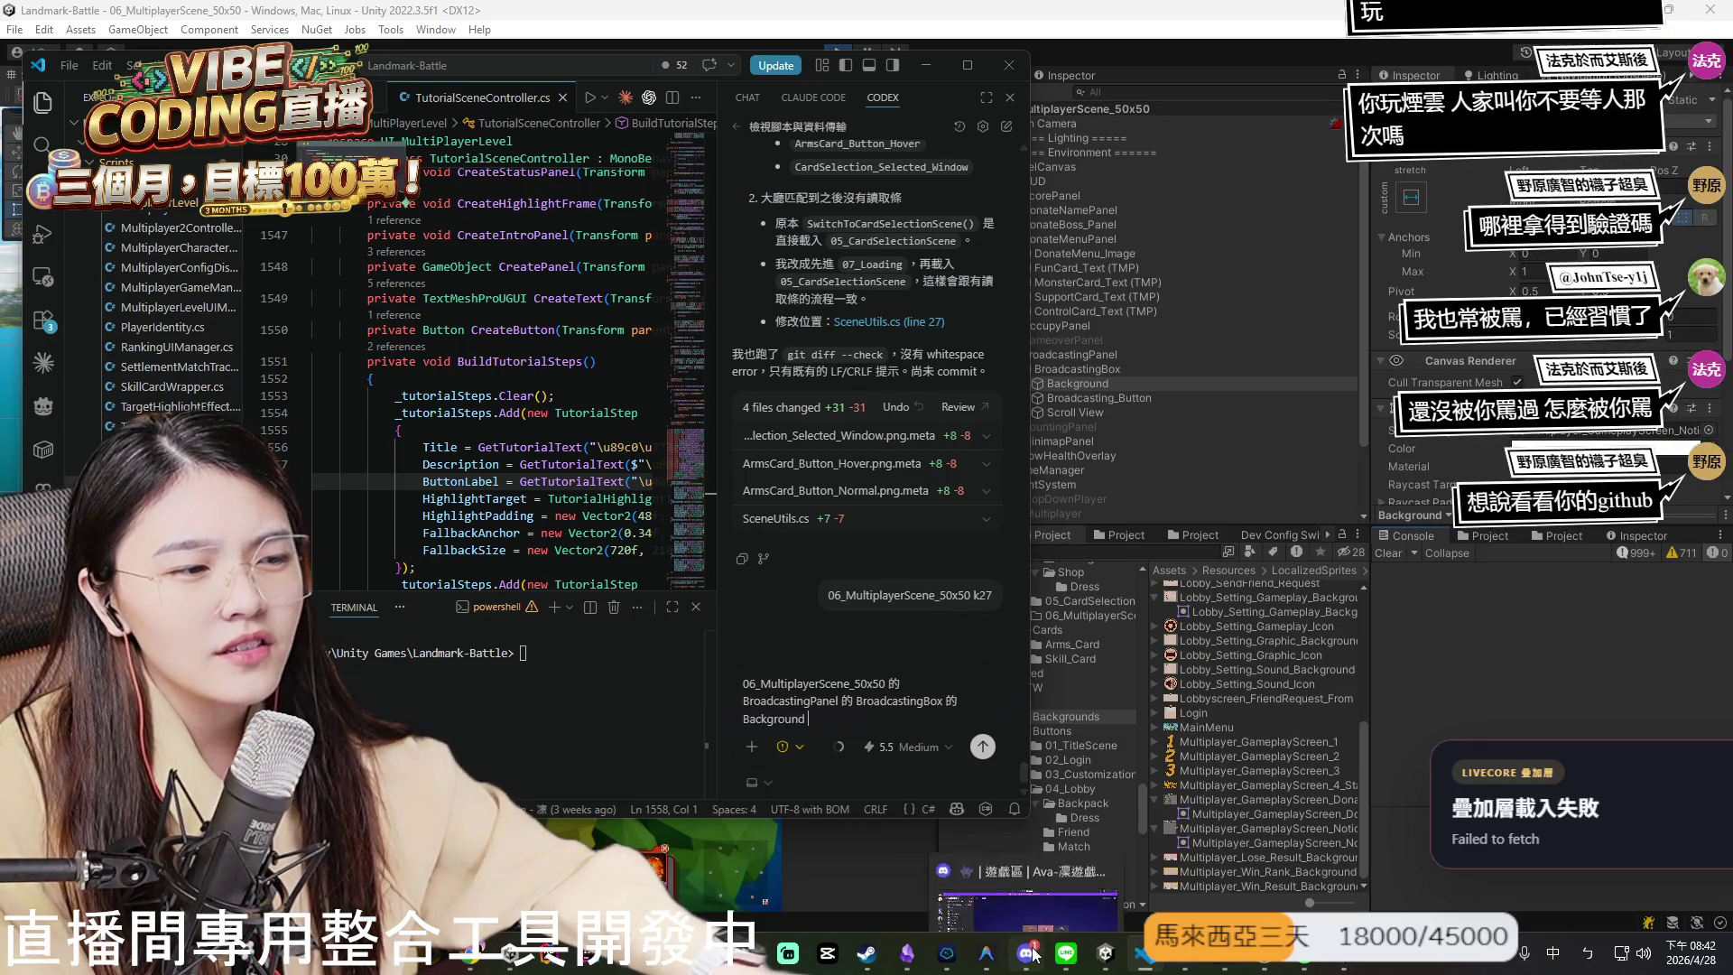
pyautogui.hotkey('alt', 'Tab')
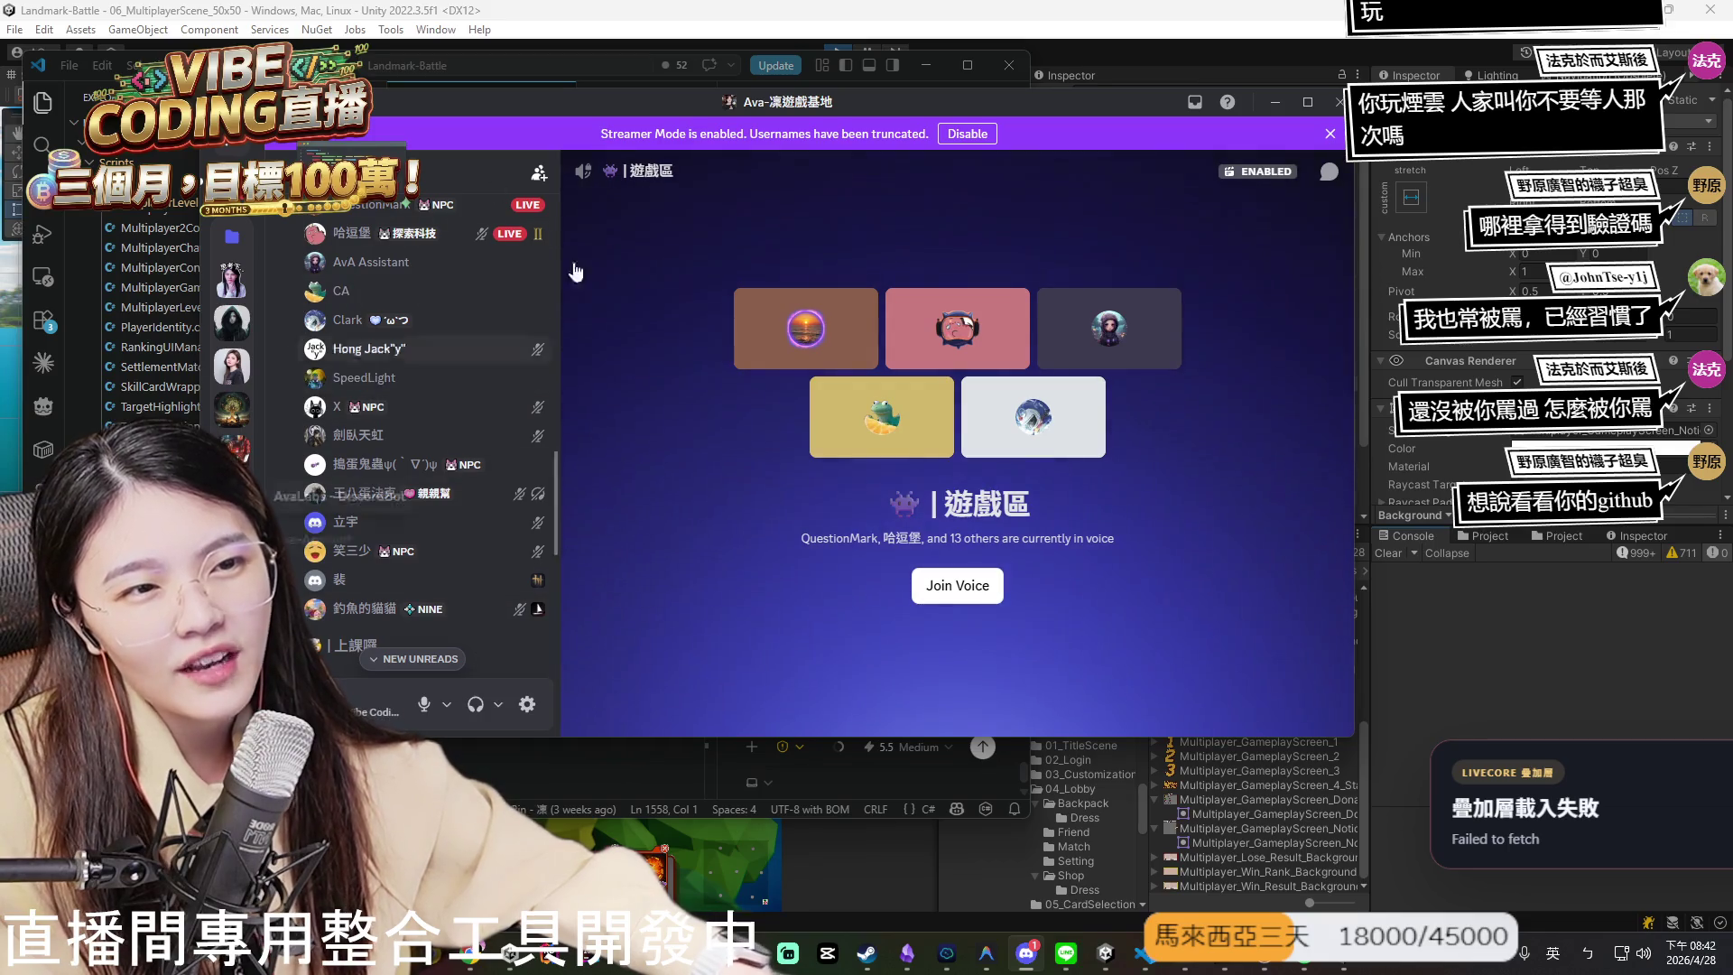
pyautogui.hotkey('alt', 'Tab')
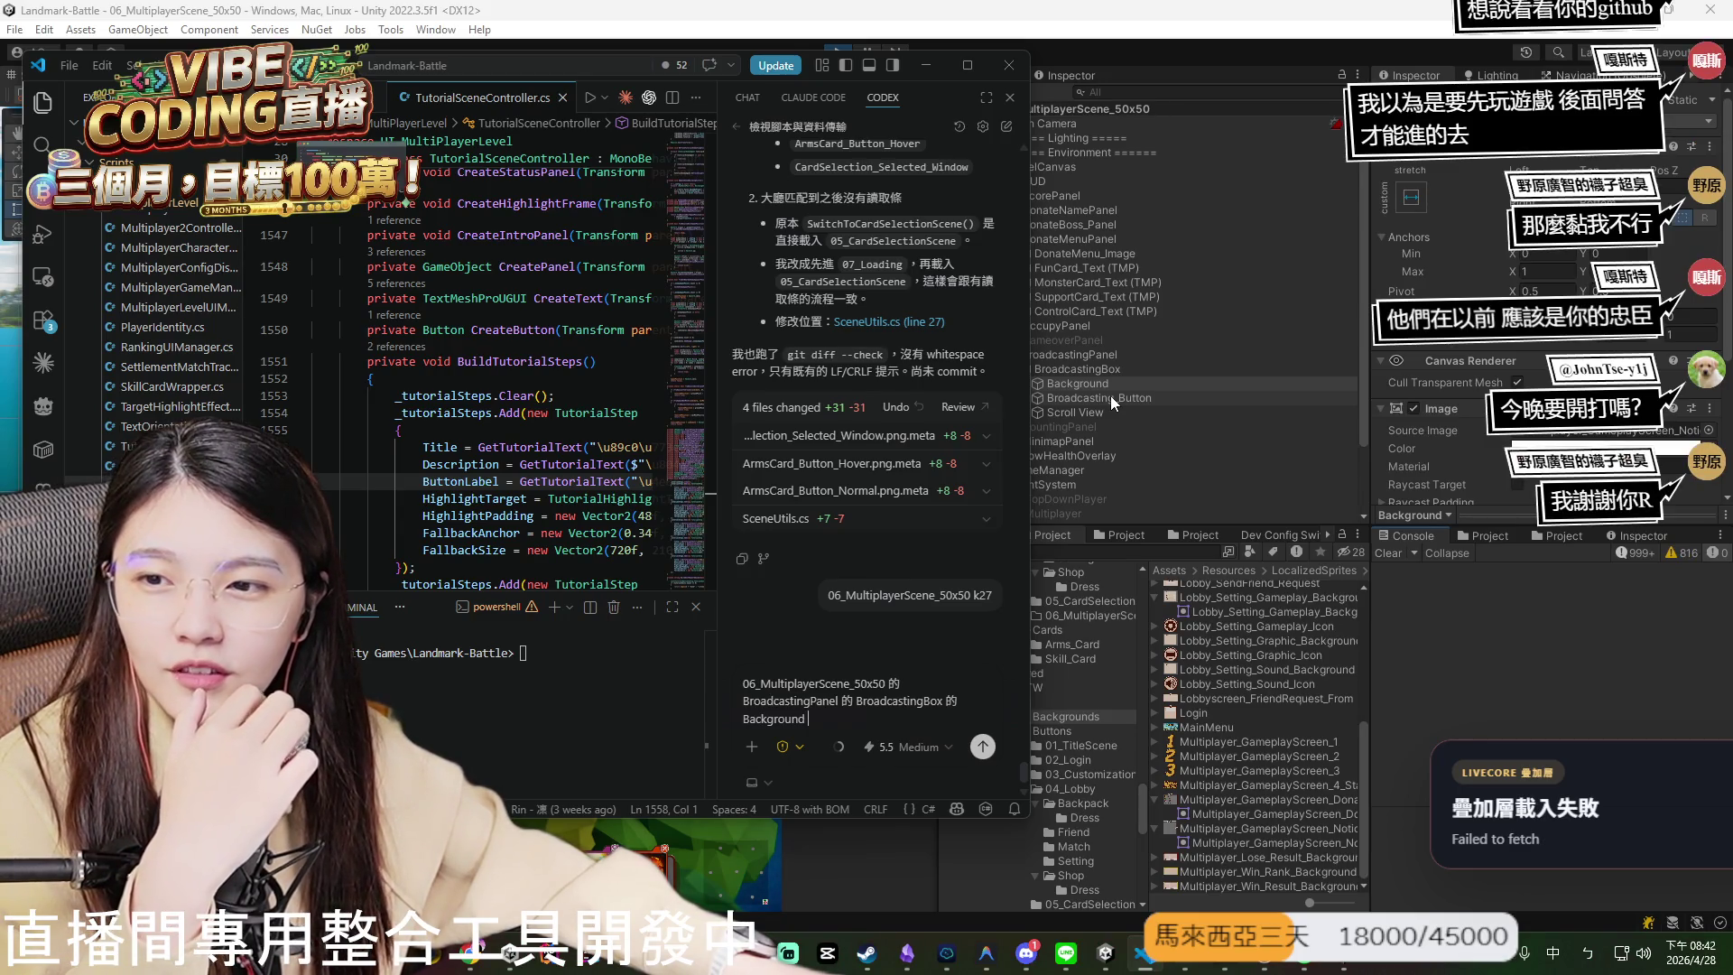
pyautogui.hotkey('alt', 'Tab')
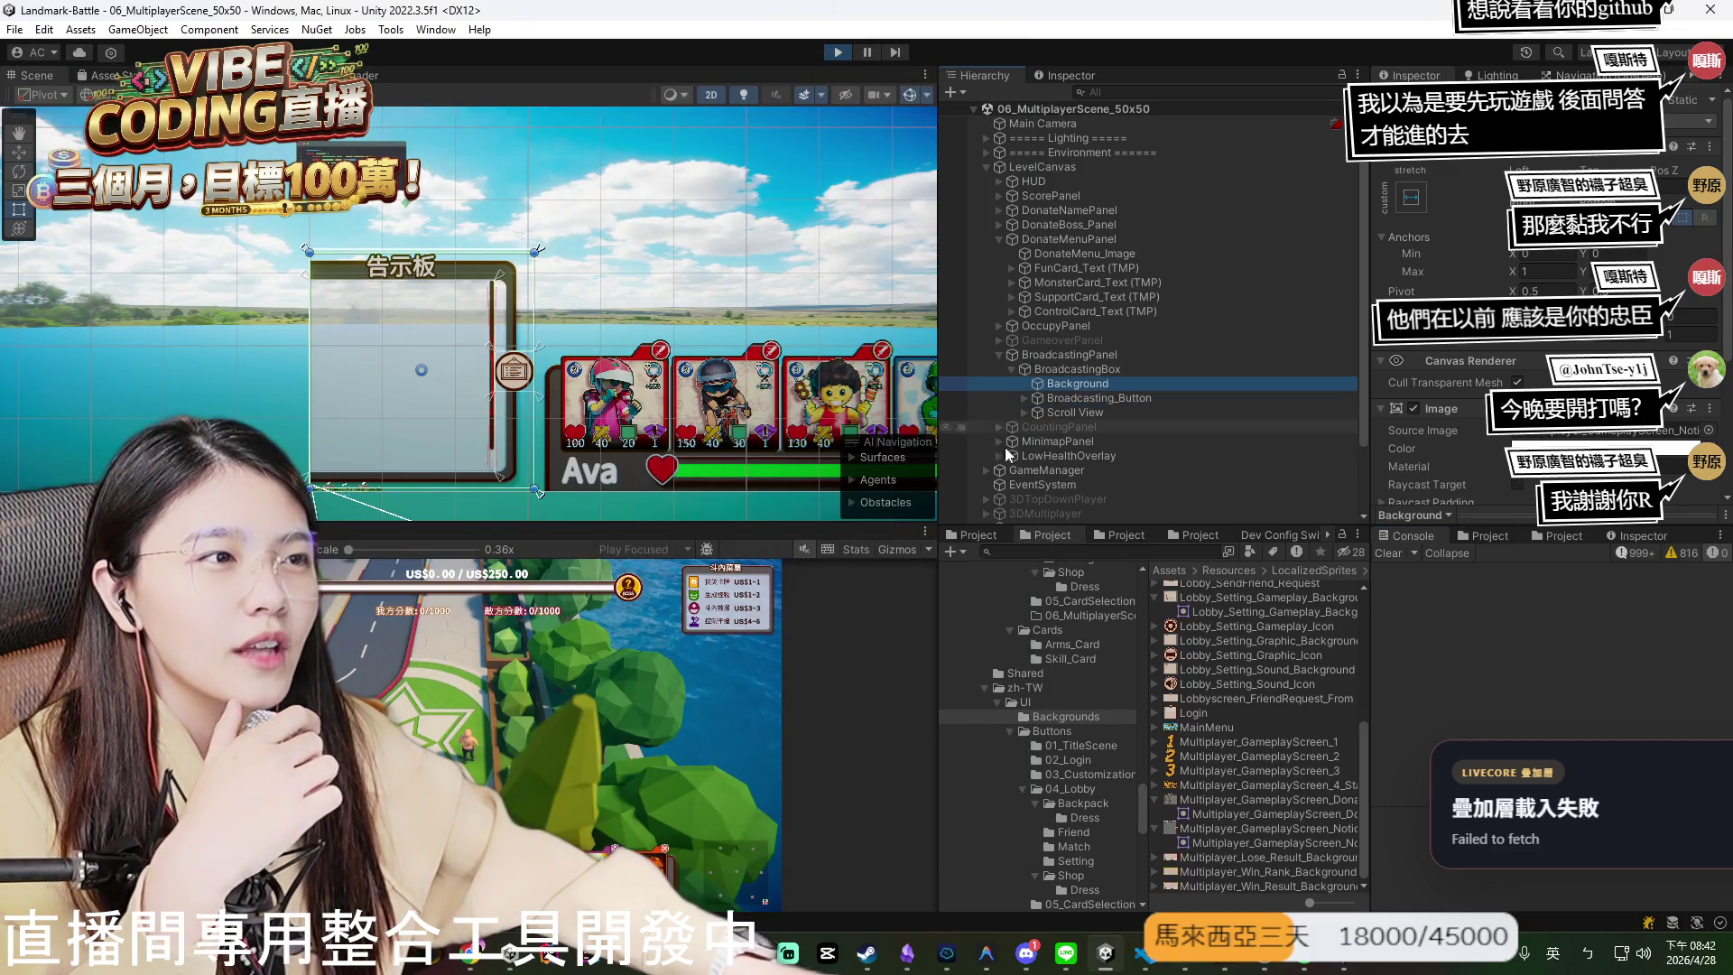
# - Survey the notice board in the Scene view, select the DonateMenu_Image, then return to VS Code
pyautogui.scroll(-2, 559, 401)
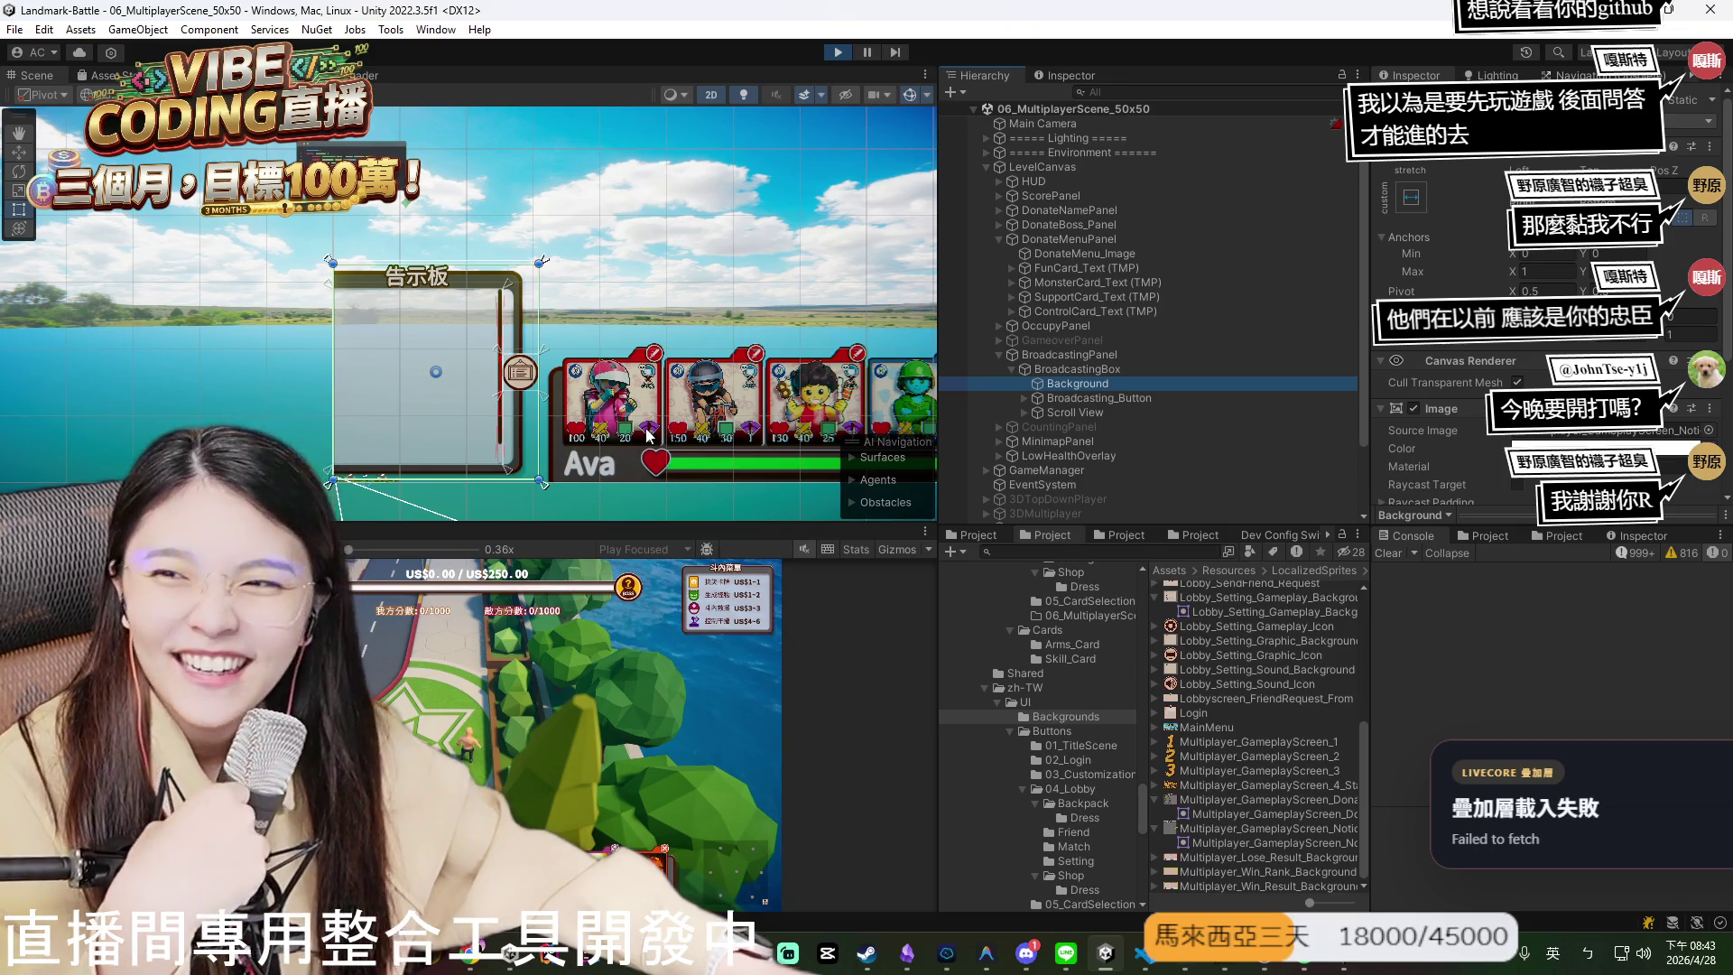
pyautogui.scroll(3, 591, 427)
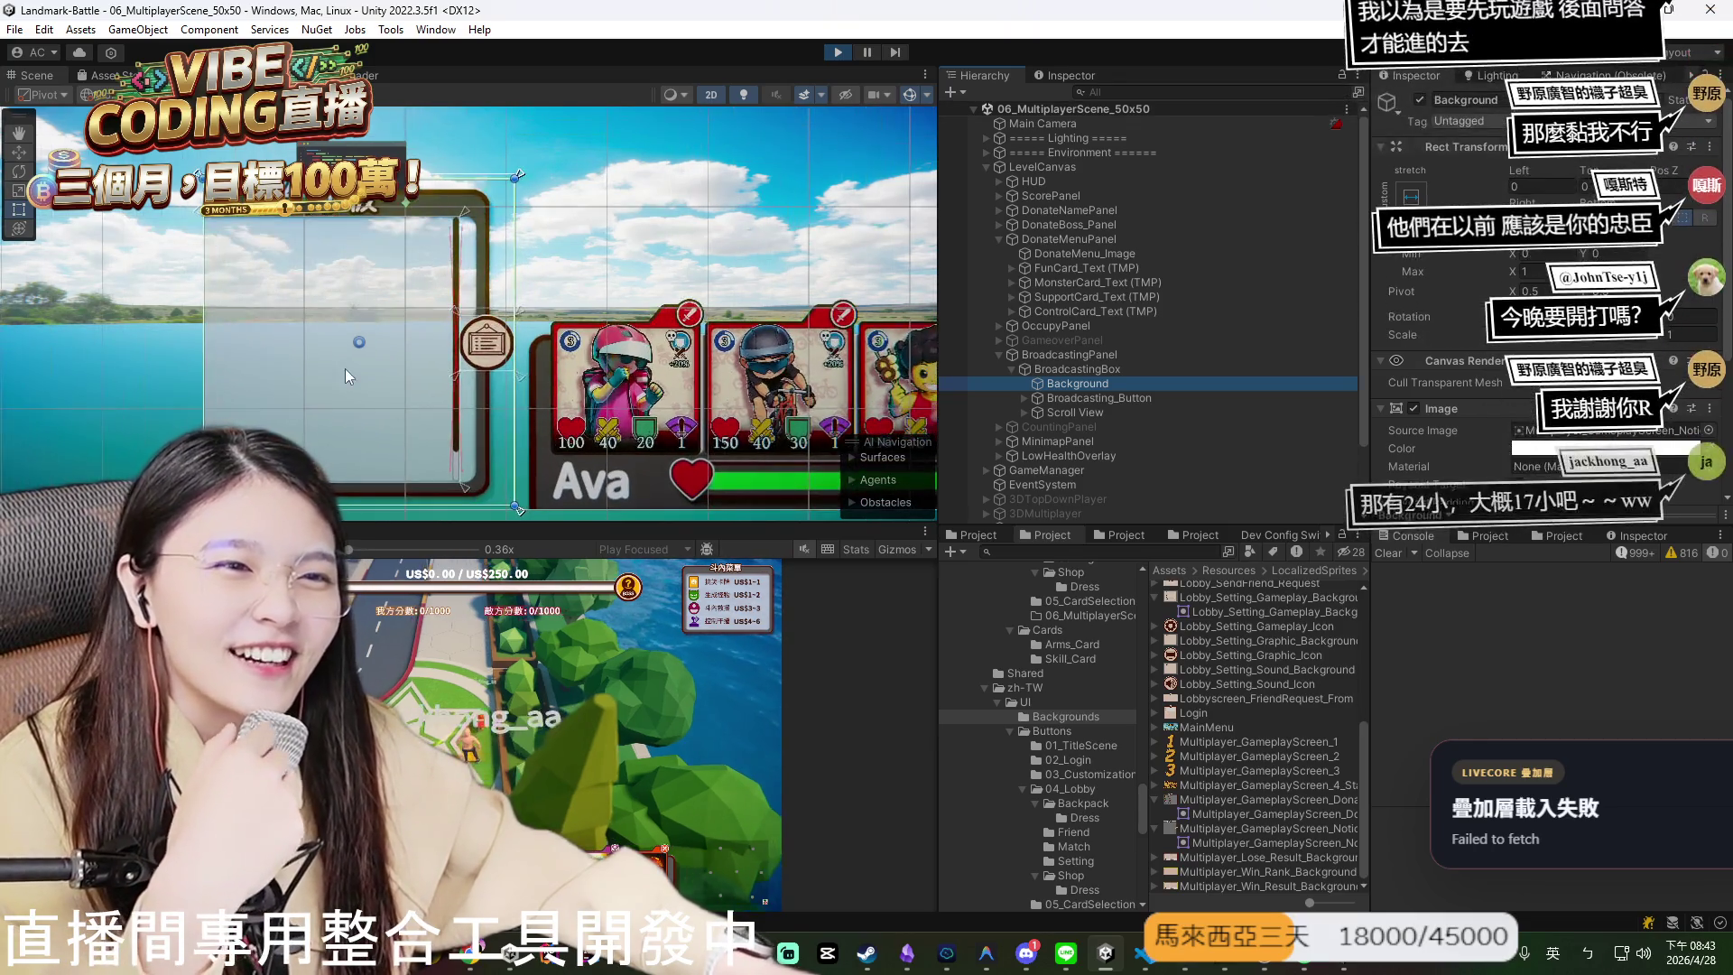
pyautogui.moveTo(432, 341)
pyautogui.mouseDown()
pyautogui.moveTo(539, 295)
pyautogui.moveTo(494, 356)
pyautogui.moveTo(490, 343)
pyautogui.mouseUp()
pyautogui.scroll(-1, 468, 338)
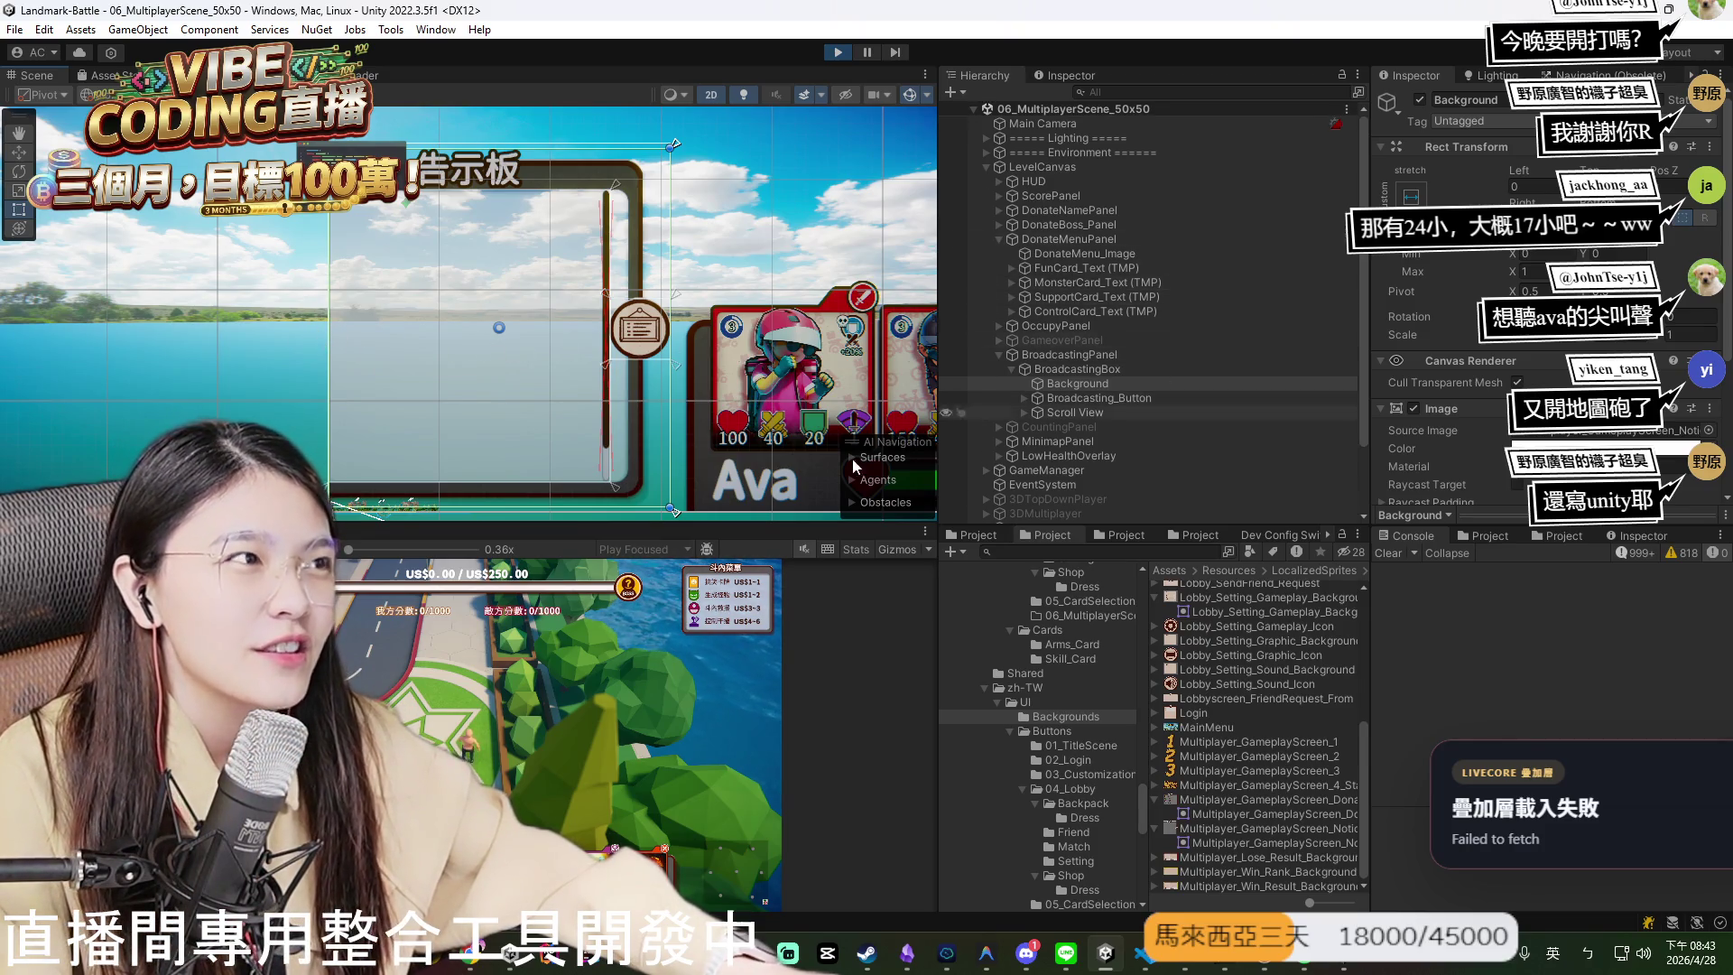
pyautogui.scroll(-3, 693, 288)
pyautogui.click(682, 271)
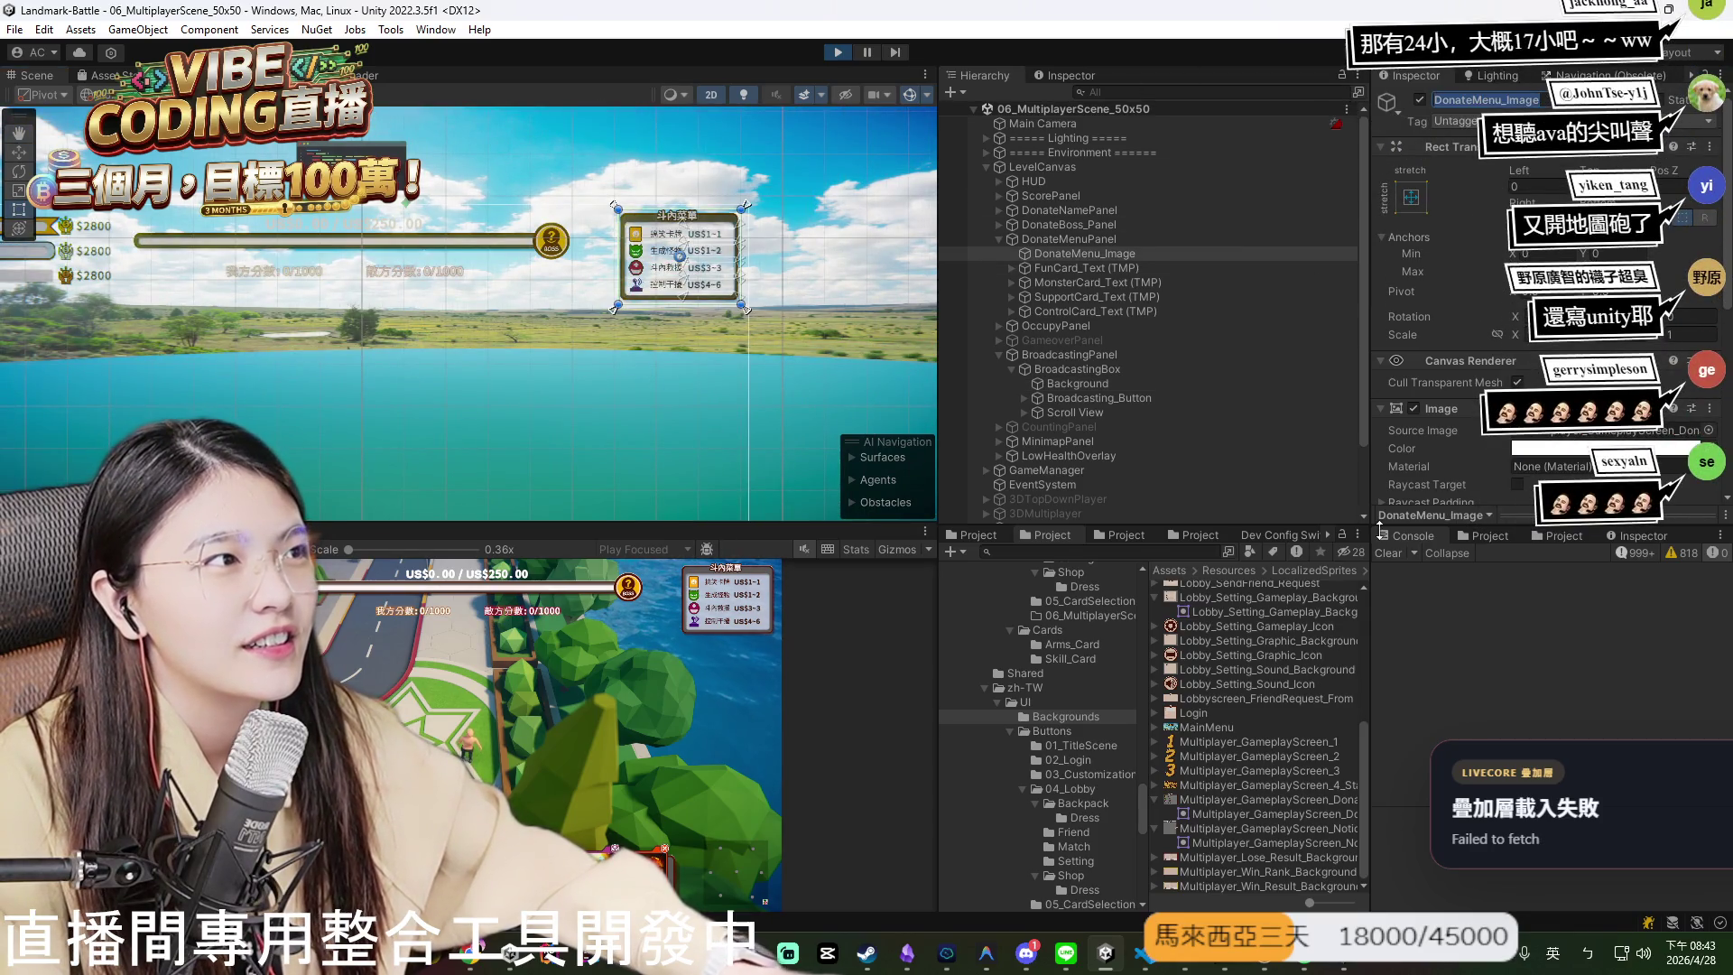
pyautogui.click(1143, 953)
pyautogui.write('06_MultiplayerScene_50x50 的 BroadcastingPanel 的 BroadcastingBox 的 Background ㄉ')
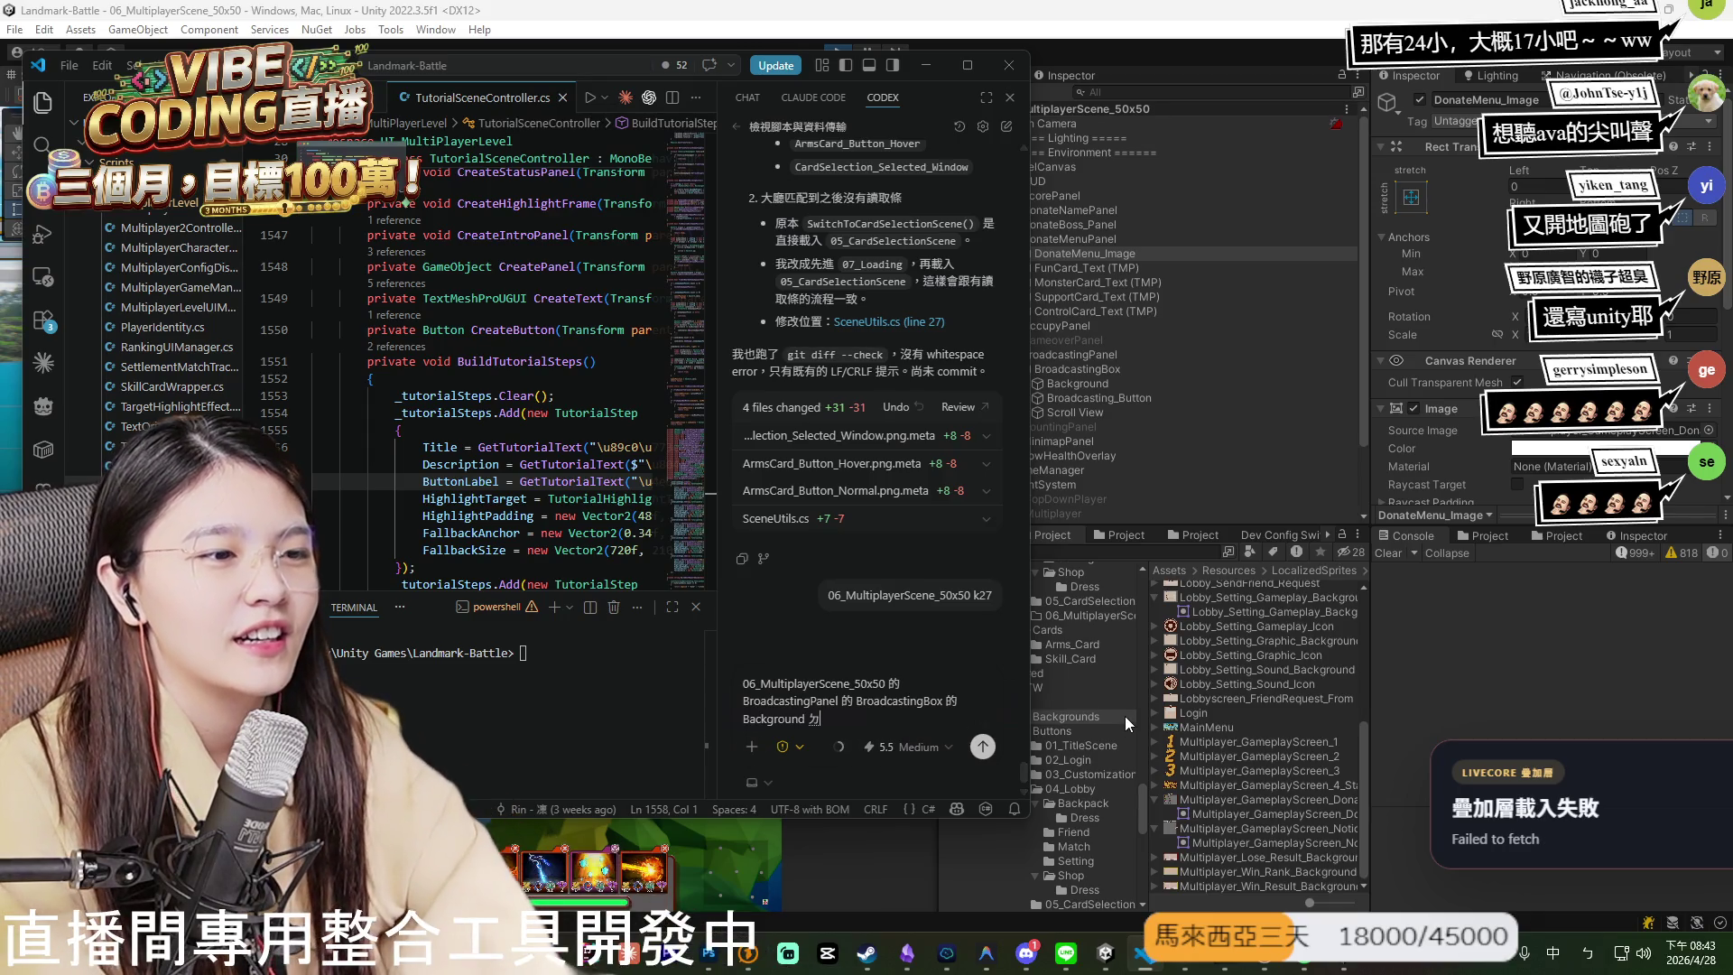
# - Append '以及 DonateMenu_Image，都不是英文版本' to the Codex prompt, with a full-width comma after DonateMenu_Image
pyautogui.write('以及')
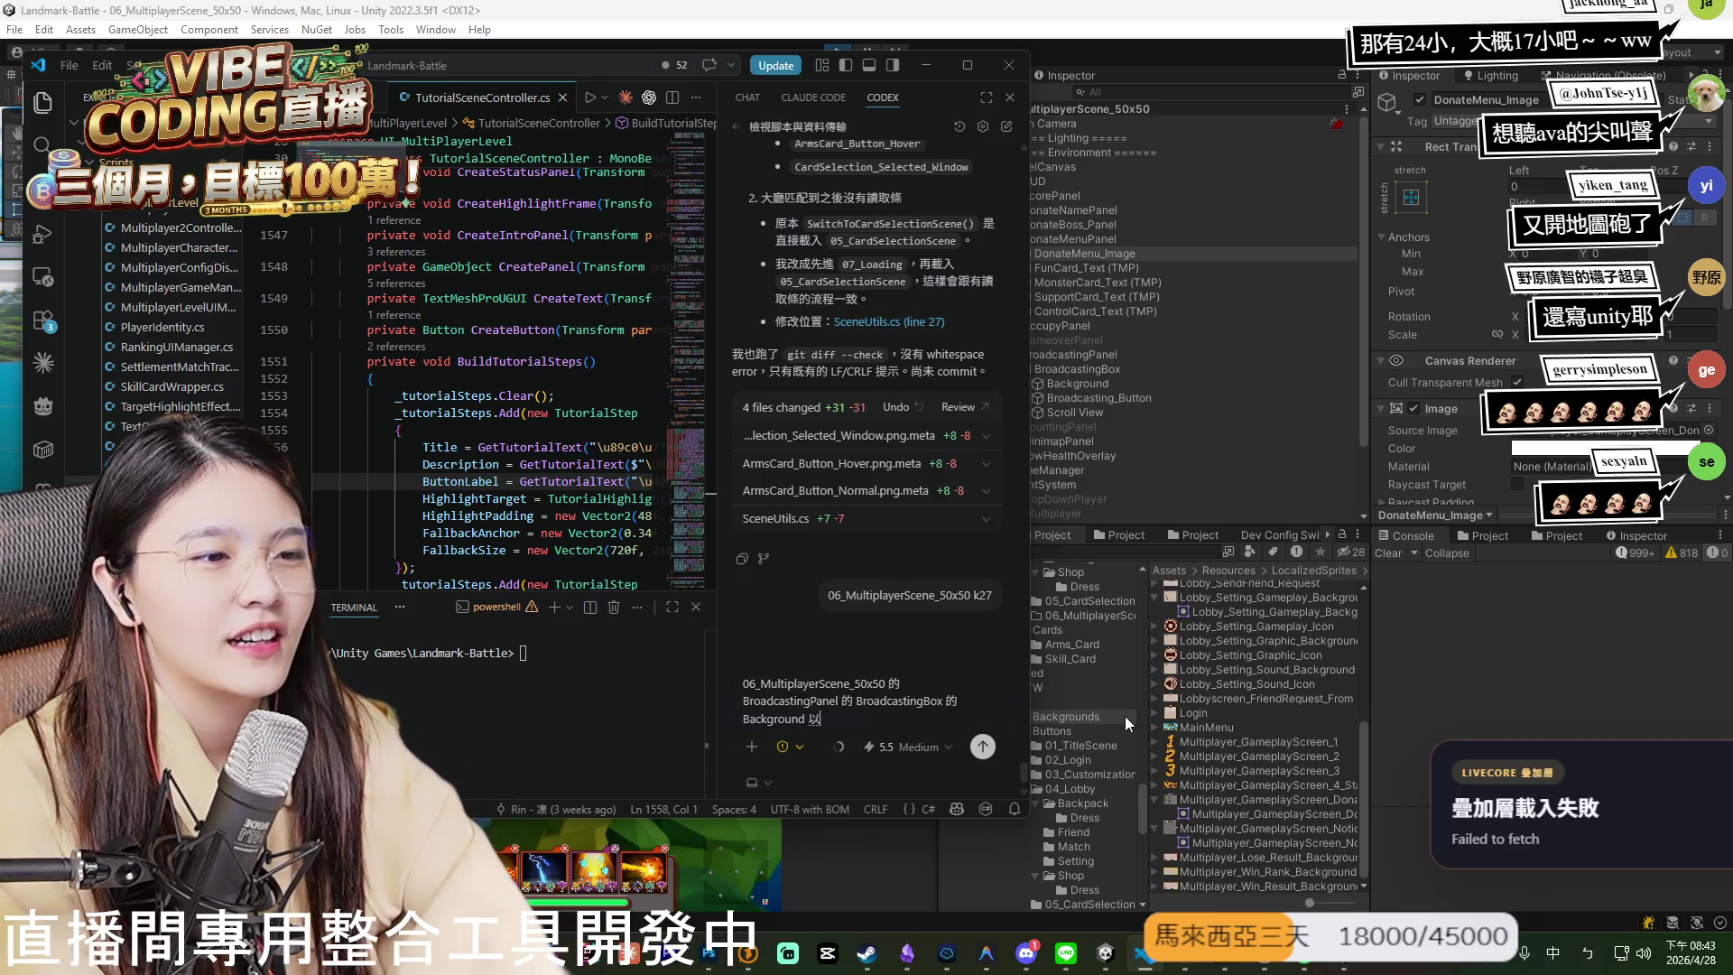
pyautogui.write(' DonateMenu_Image 都不是一')
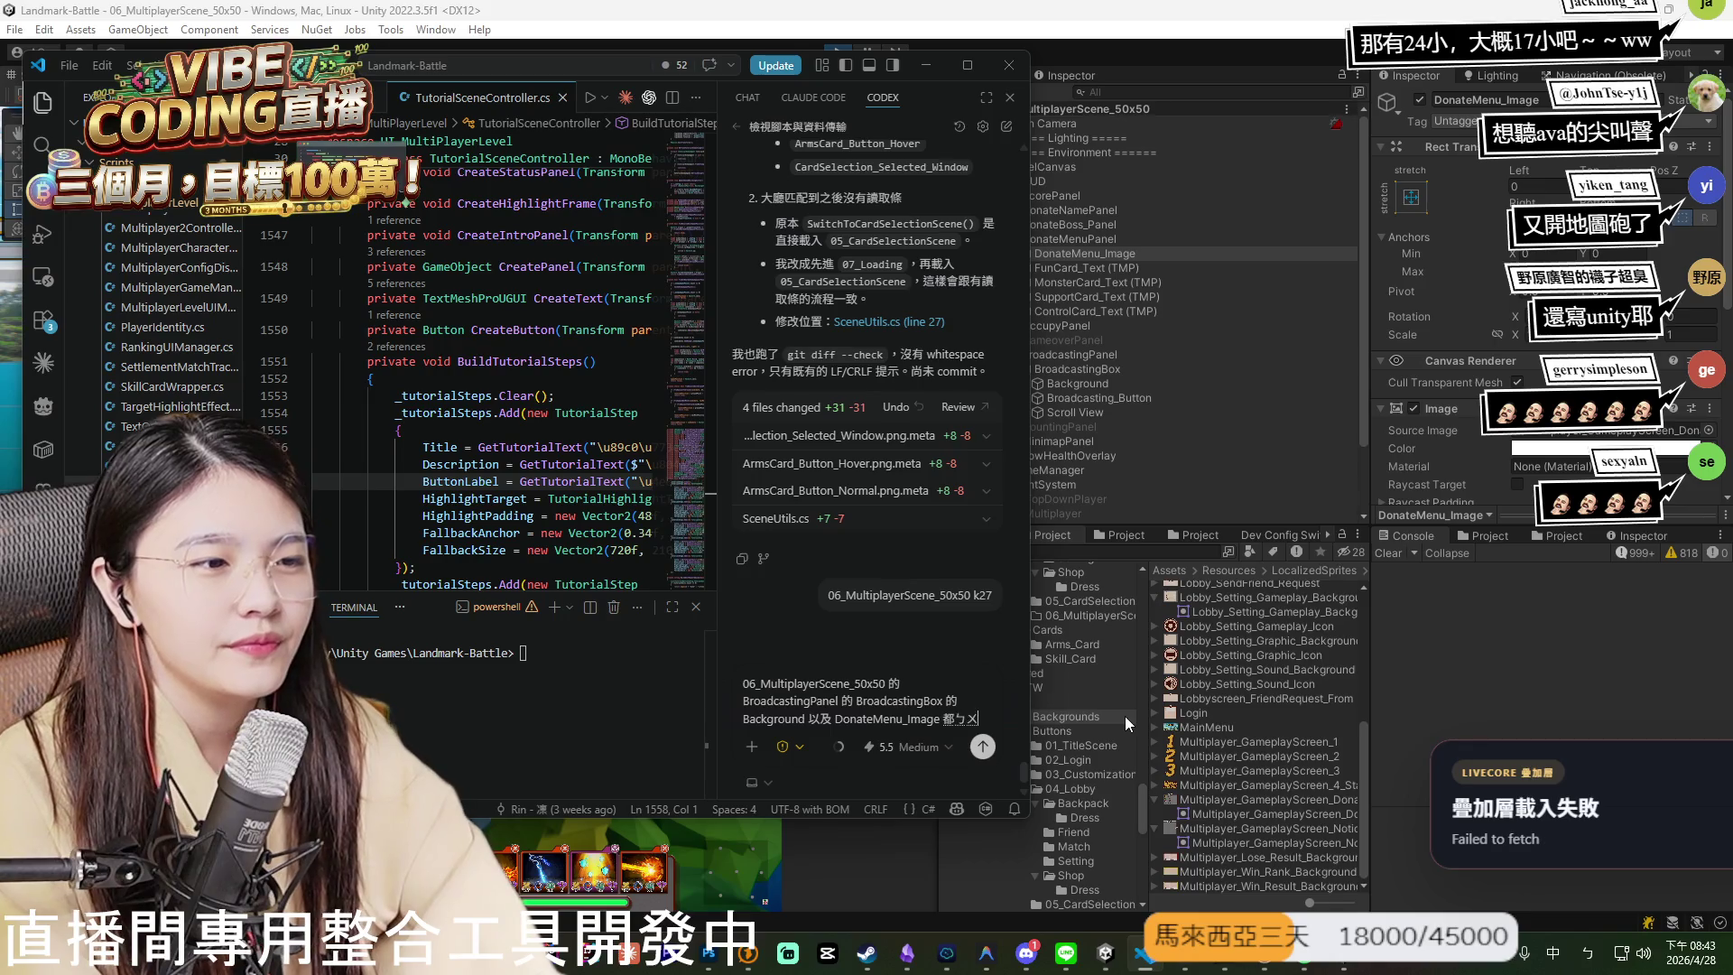
pyautogui.write('英文版本')
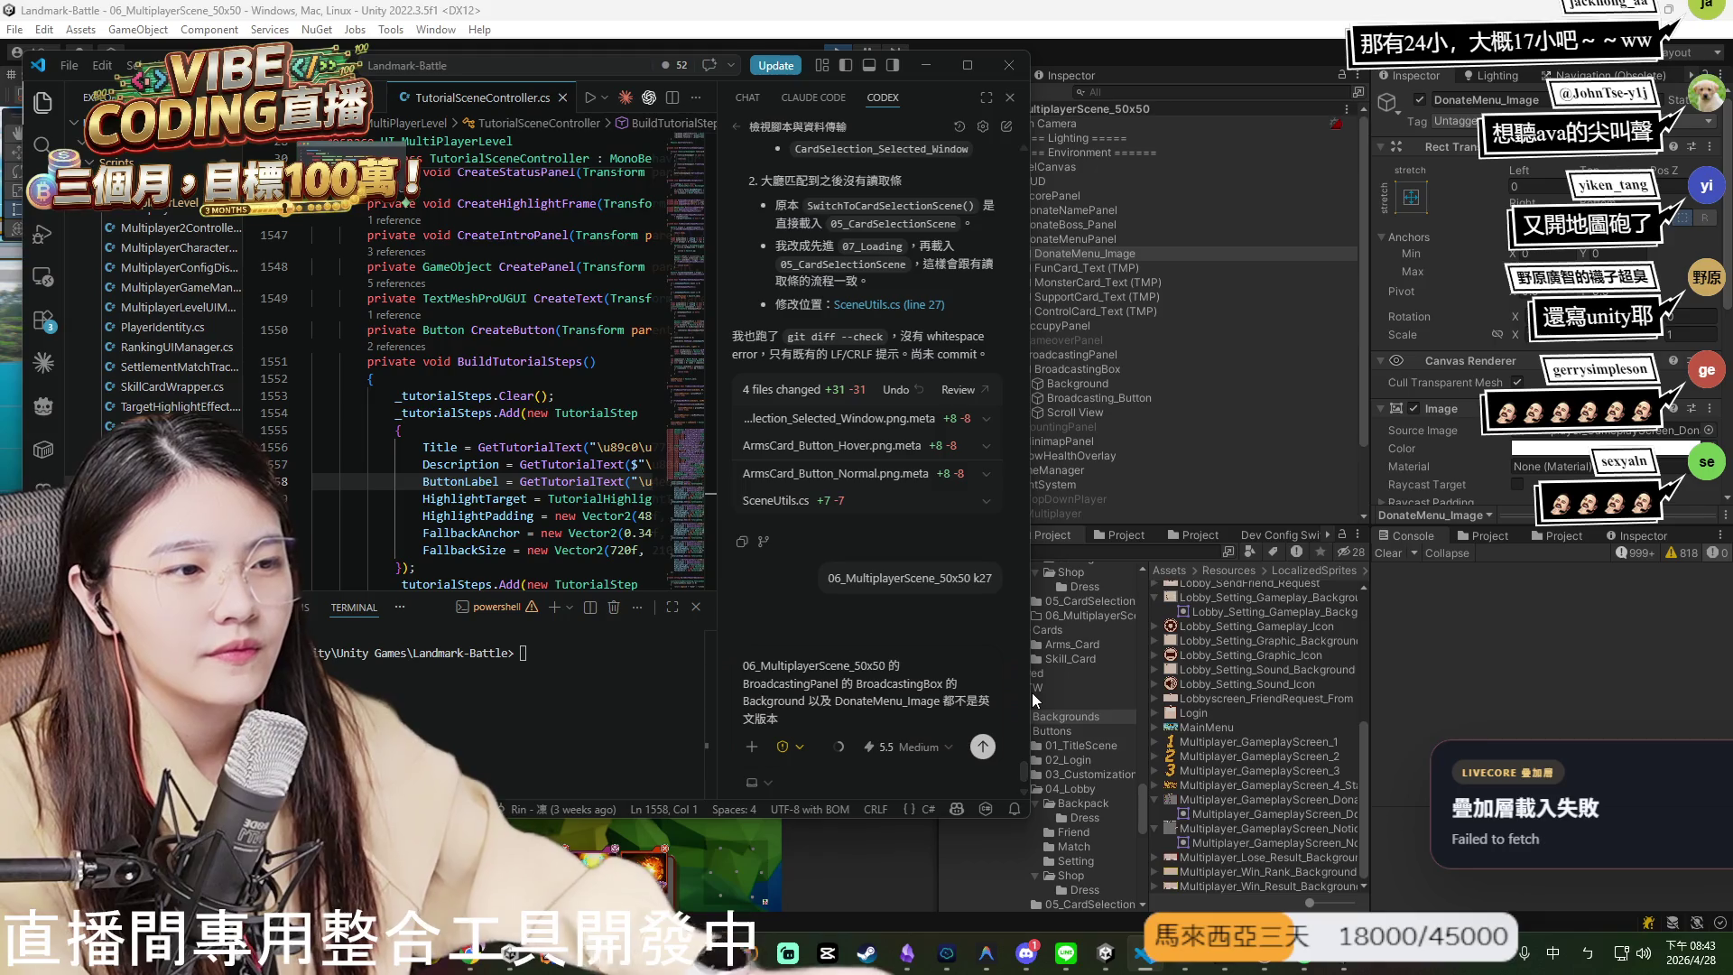
pyautogui.click(942, 701)
pyautogui.write('，')
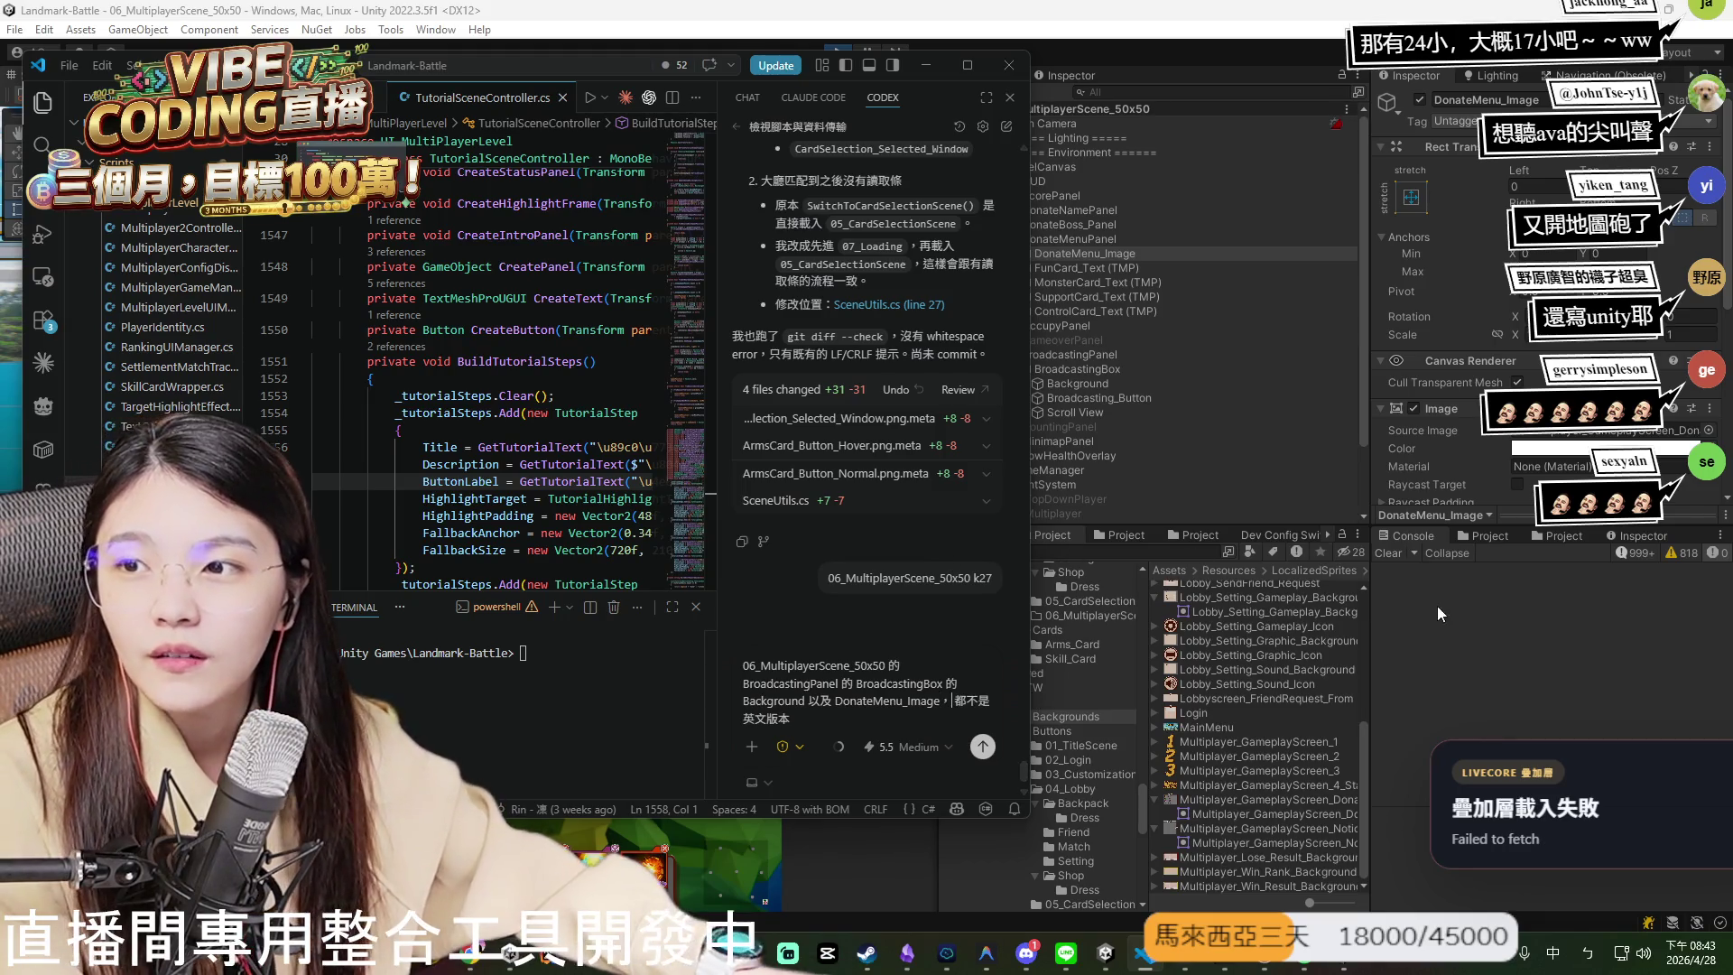
pyautogui.click(1671, 646)
# - Expand LevelCanvas and ScorePanel, select MyTeamScore_Text and frame it in the Scene view
pyautogui.click(423, 276)
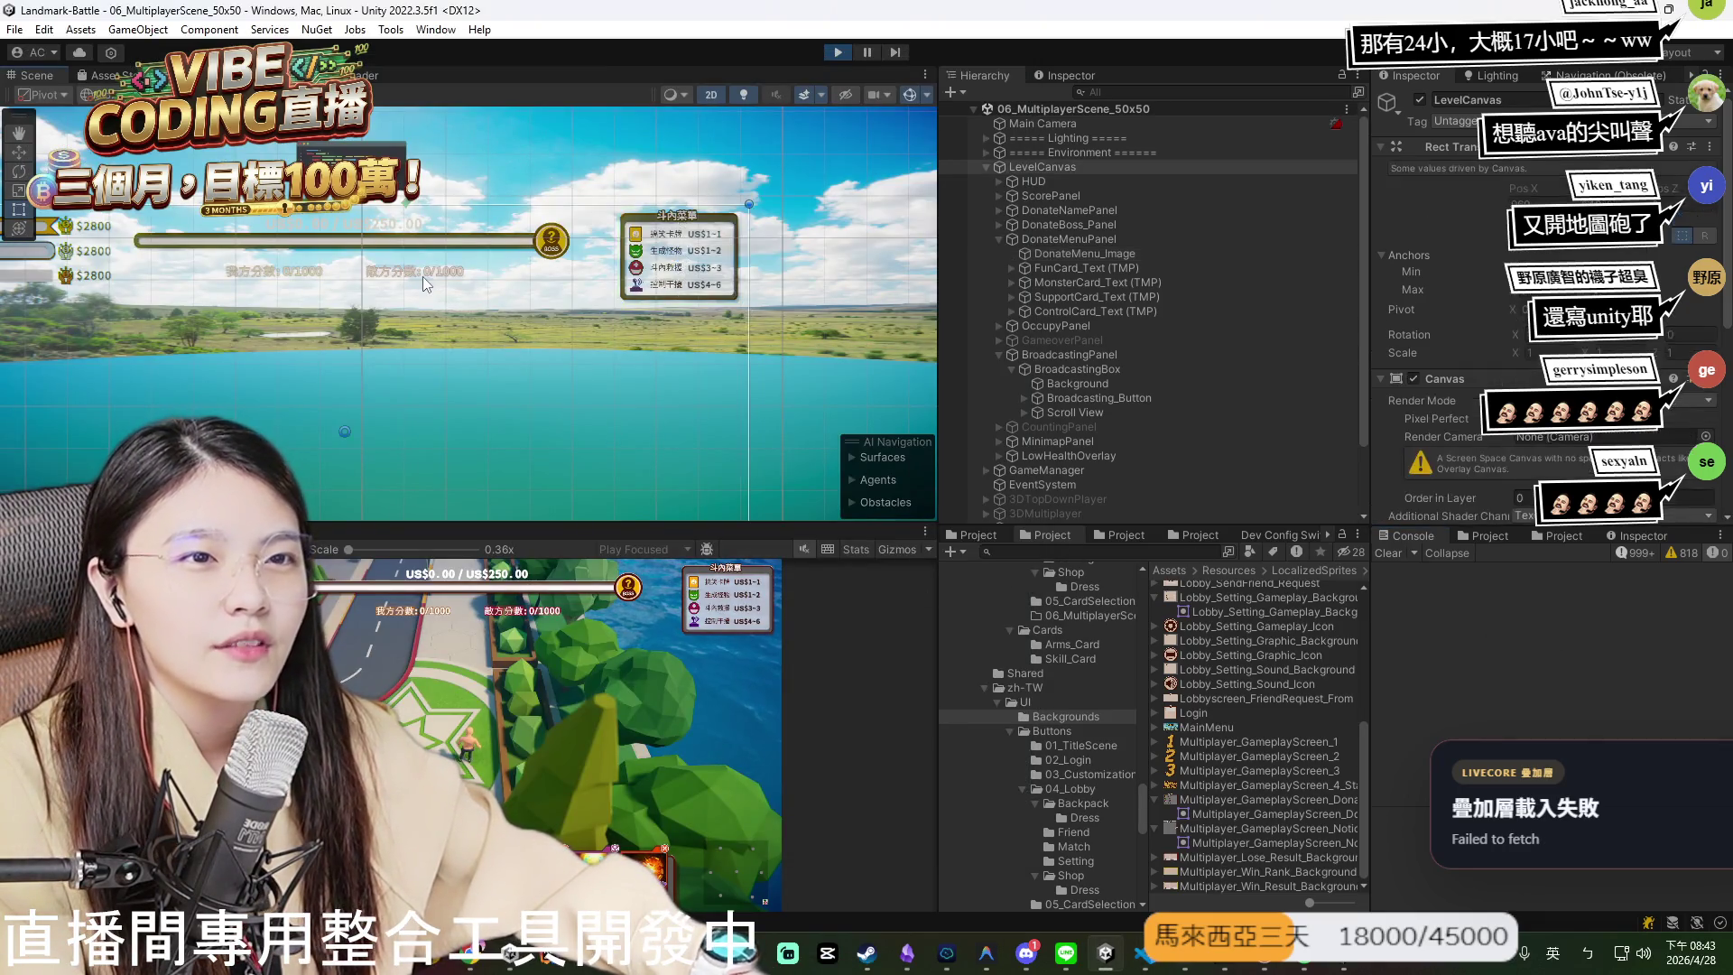
pyautogui.click(415, 273)
pyautogui.moveTo(388, 320); pyautogui.dragTo(588, 344)
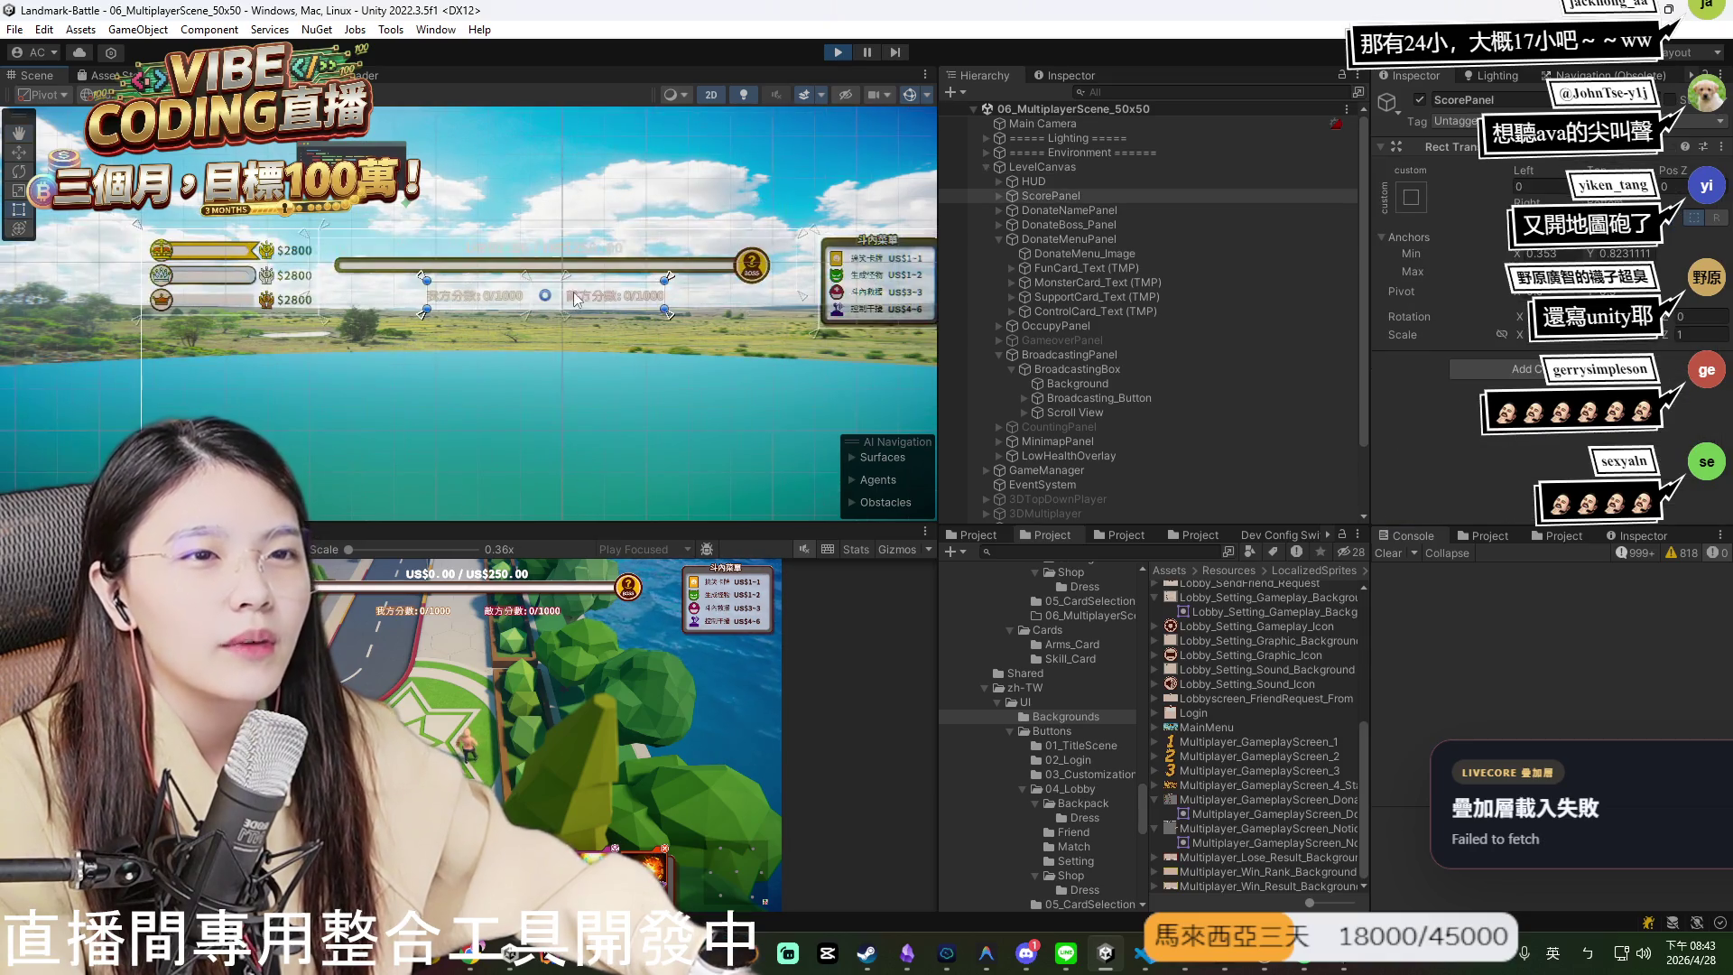
pyautogui.click(587, 291)
pyautogui.scroll(5, 632, 302)
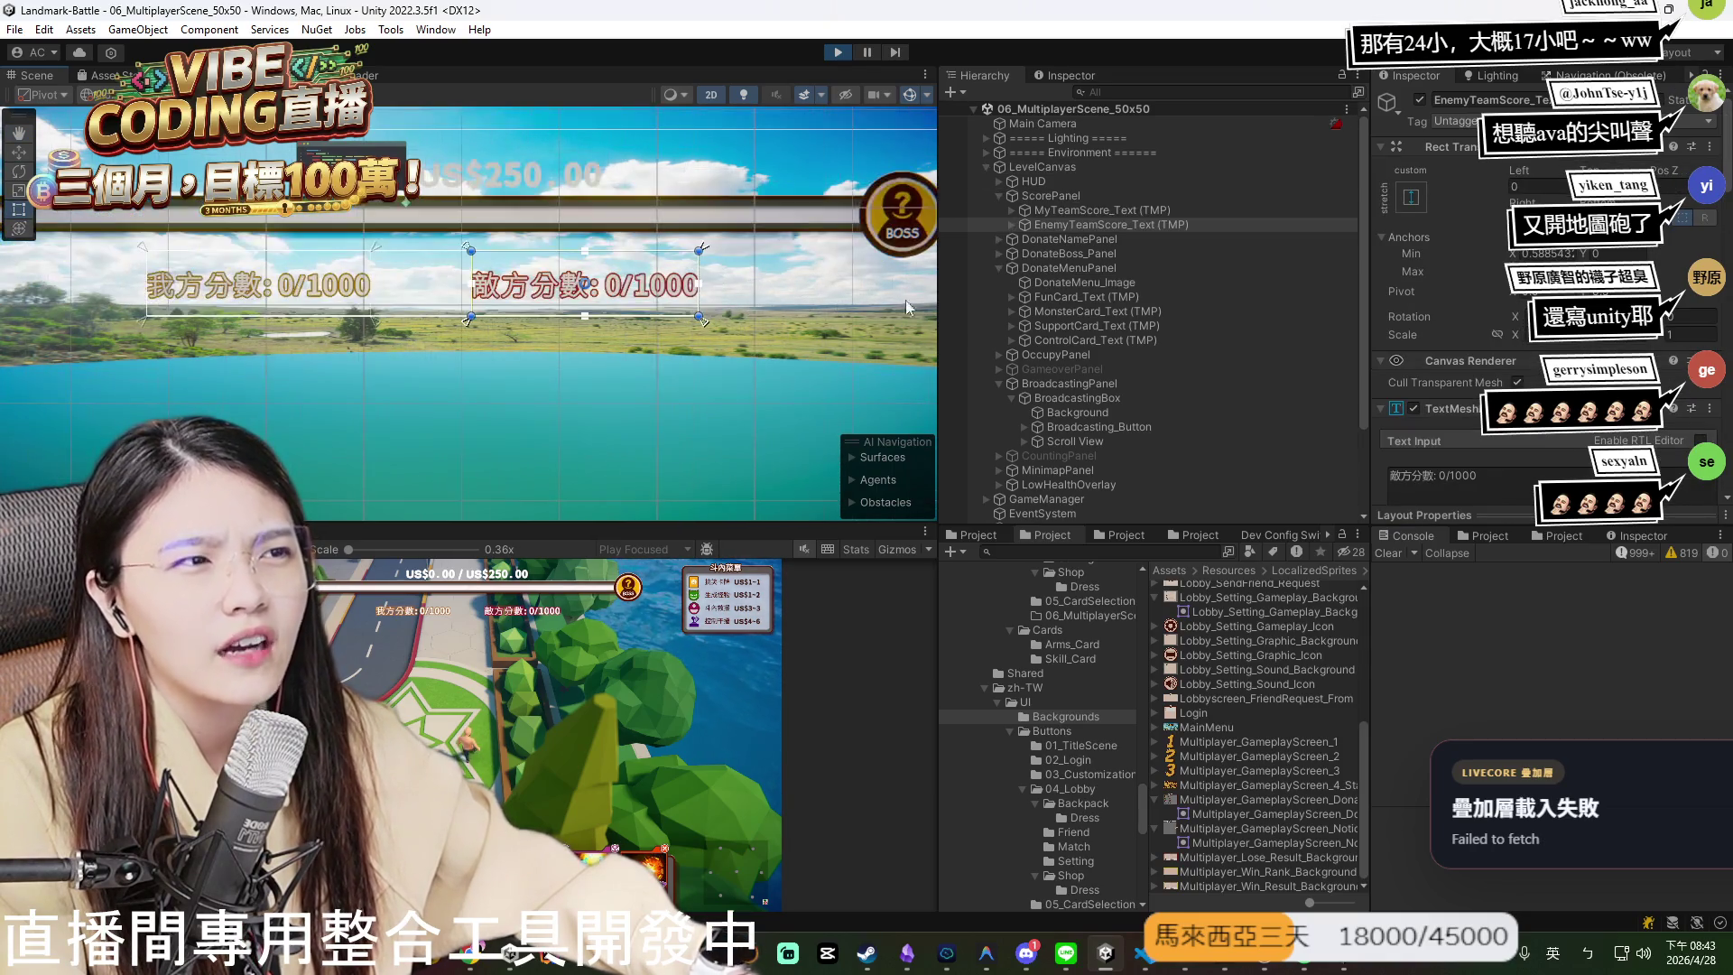
pyautogui.click(340, 289)
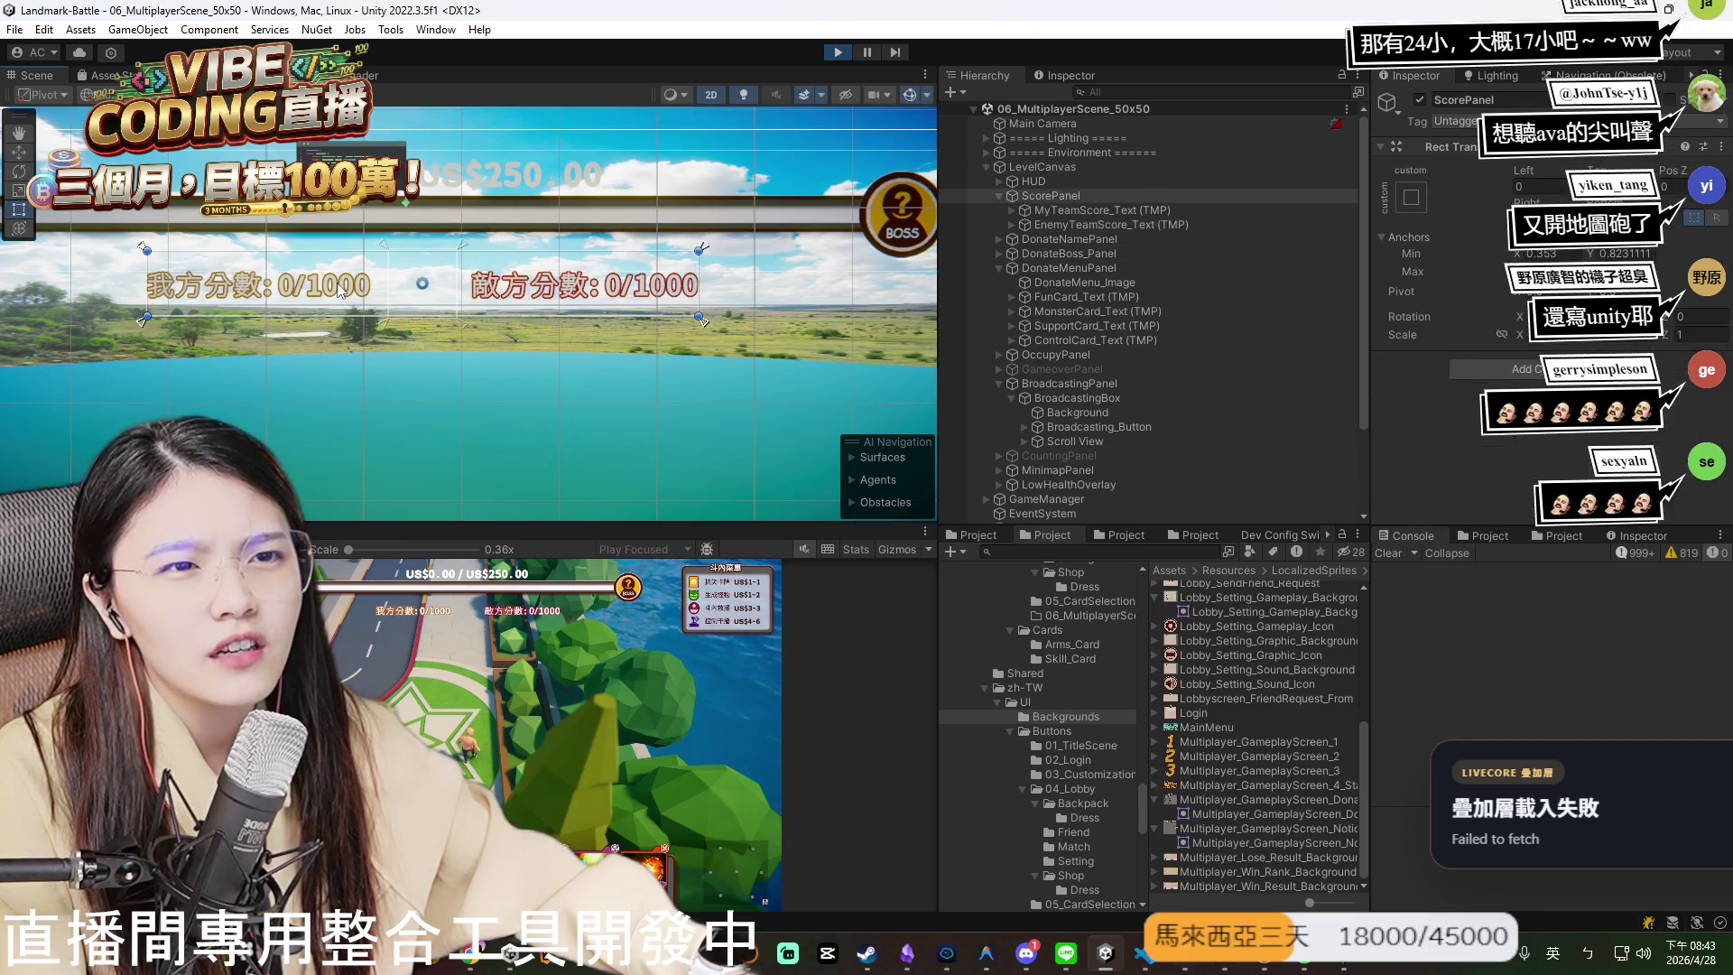
pyautogui.press('f')
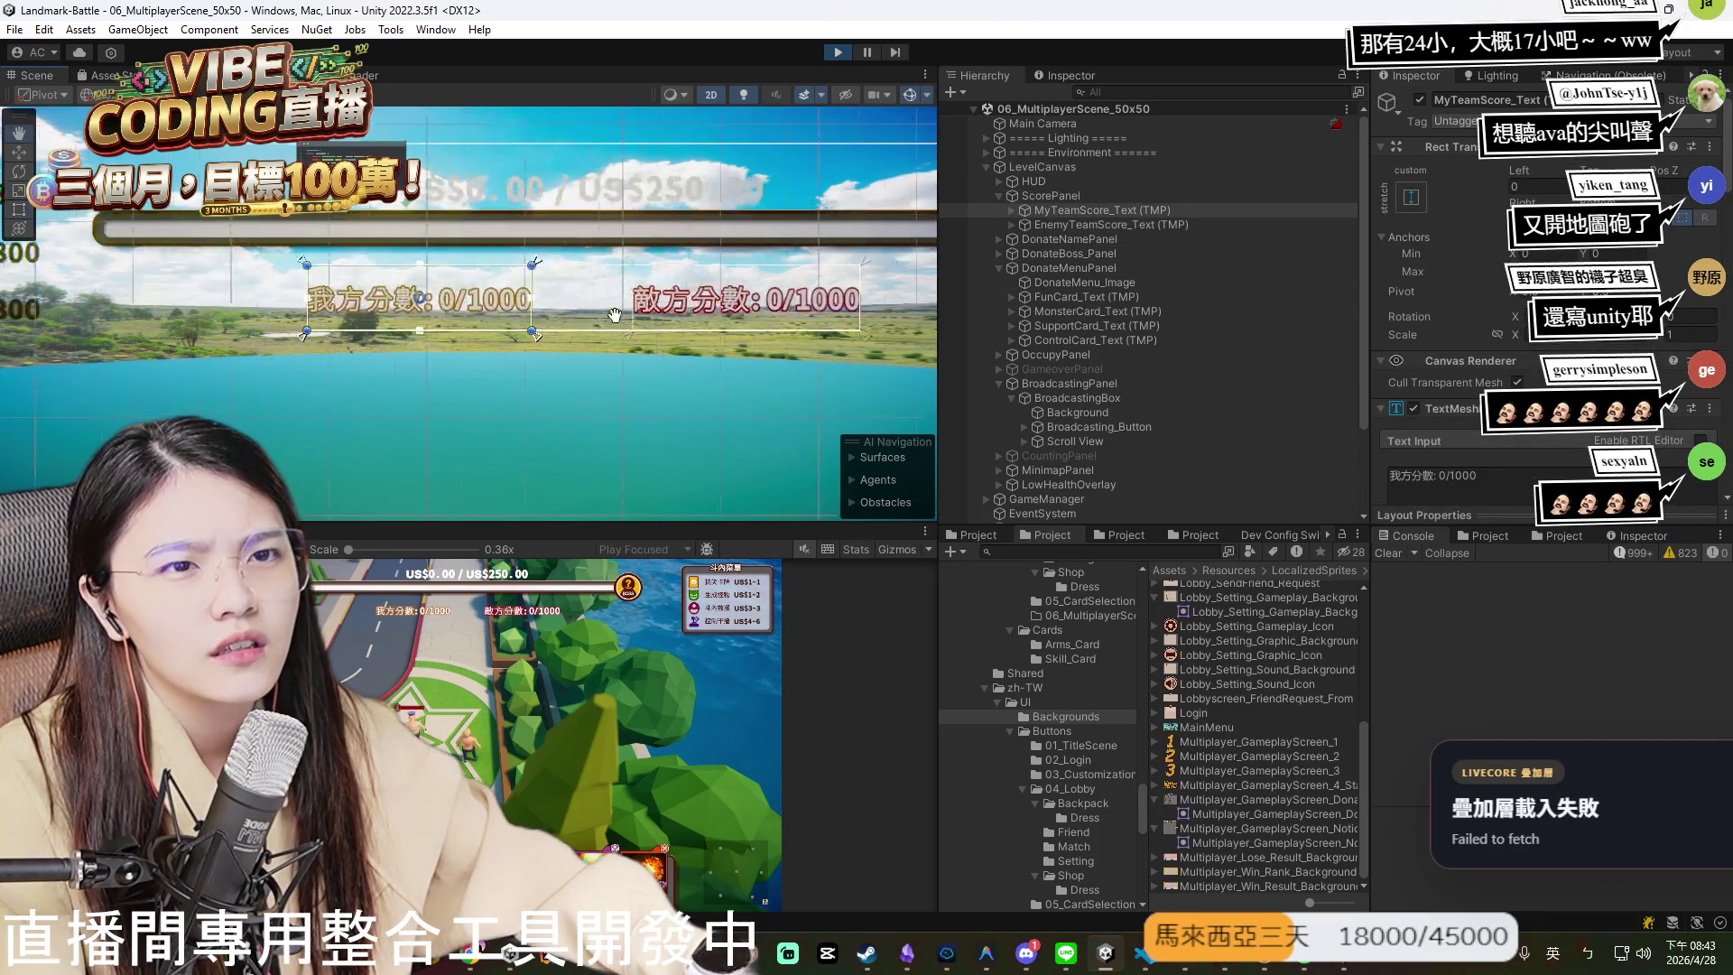
# - Copy the MyTeamScore_Text object name and zoom the Scene view in on the score labels
pyautogui.click(1486, 100)
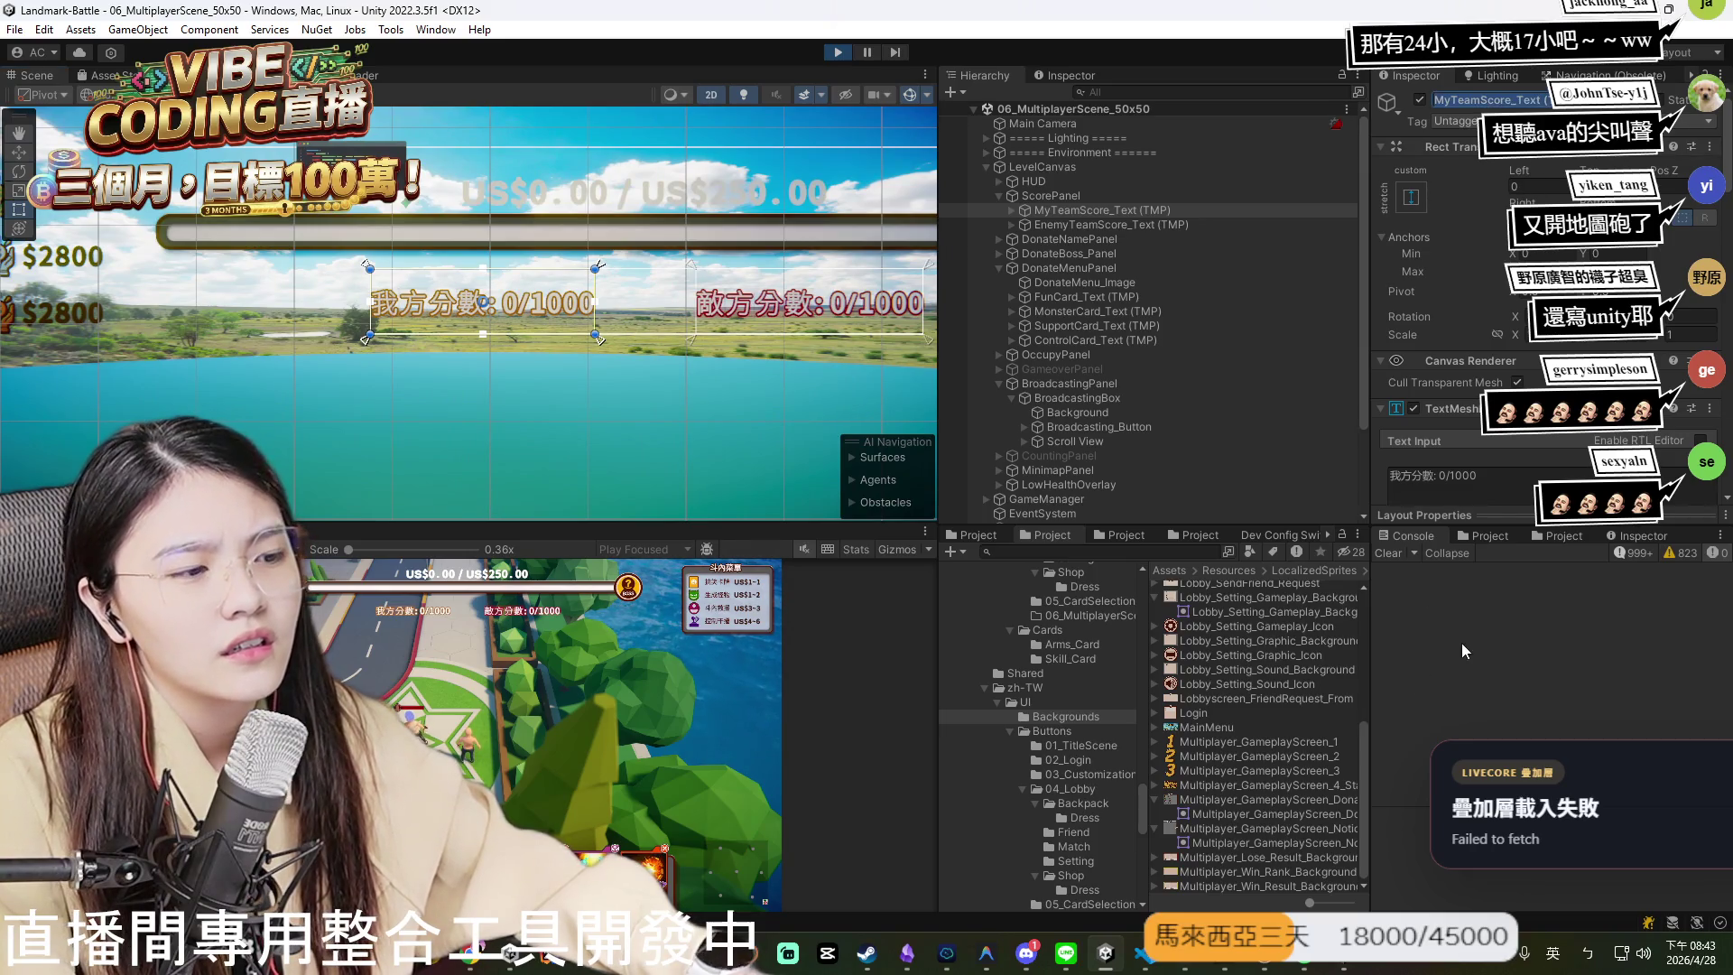
pyautogui.click(1503, 718)
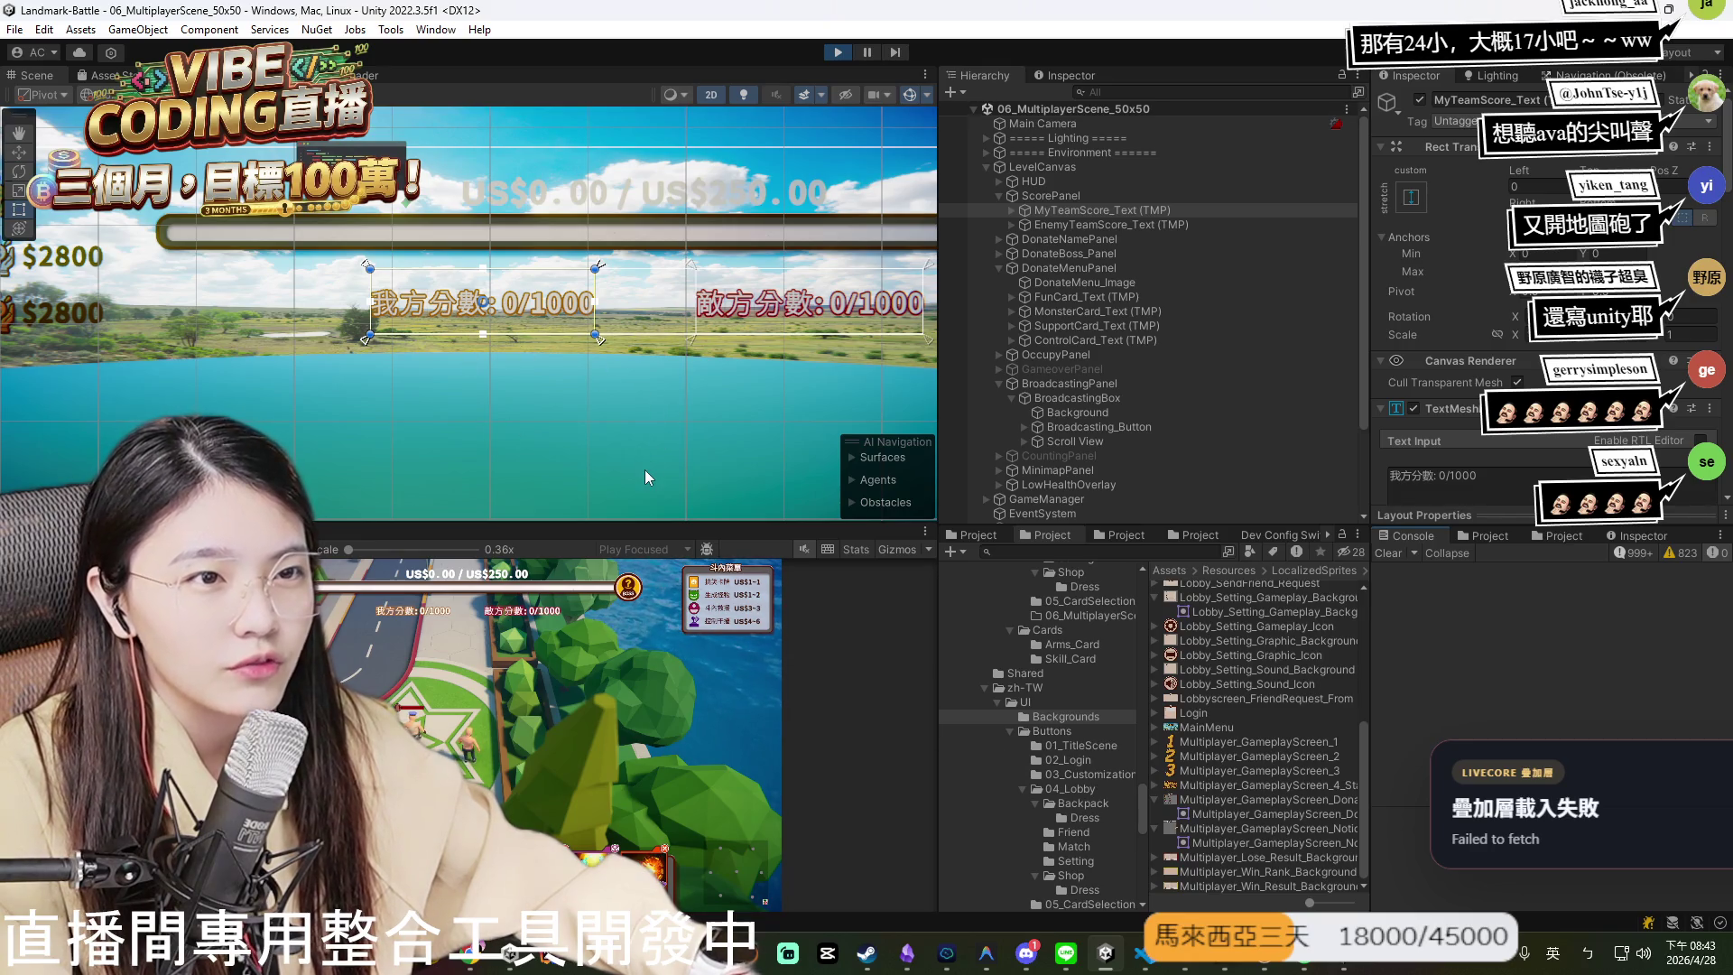
pyautogui.moveTo(639, 371); pyautogui.dragTo(573, 405)
pyautogui.scroll(3, 578, 402)
pyautogui.scroll(2, 621, 398)
pyautogui.scroll(3, 572, 388)
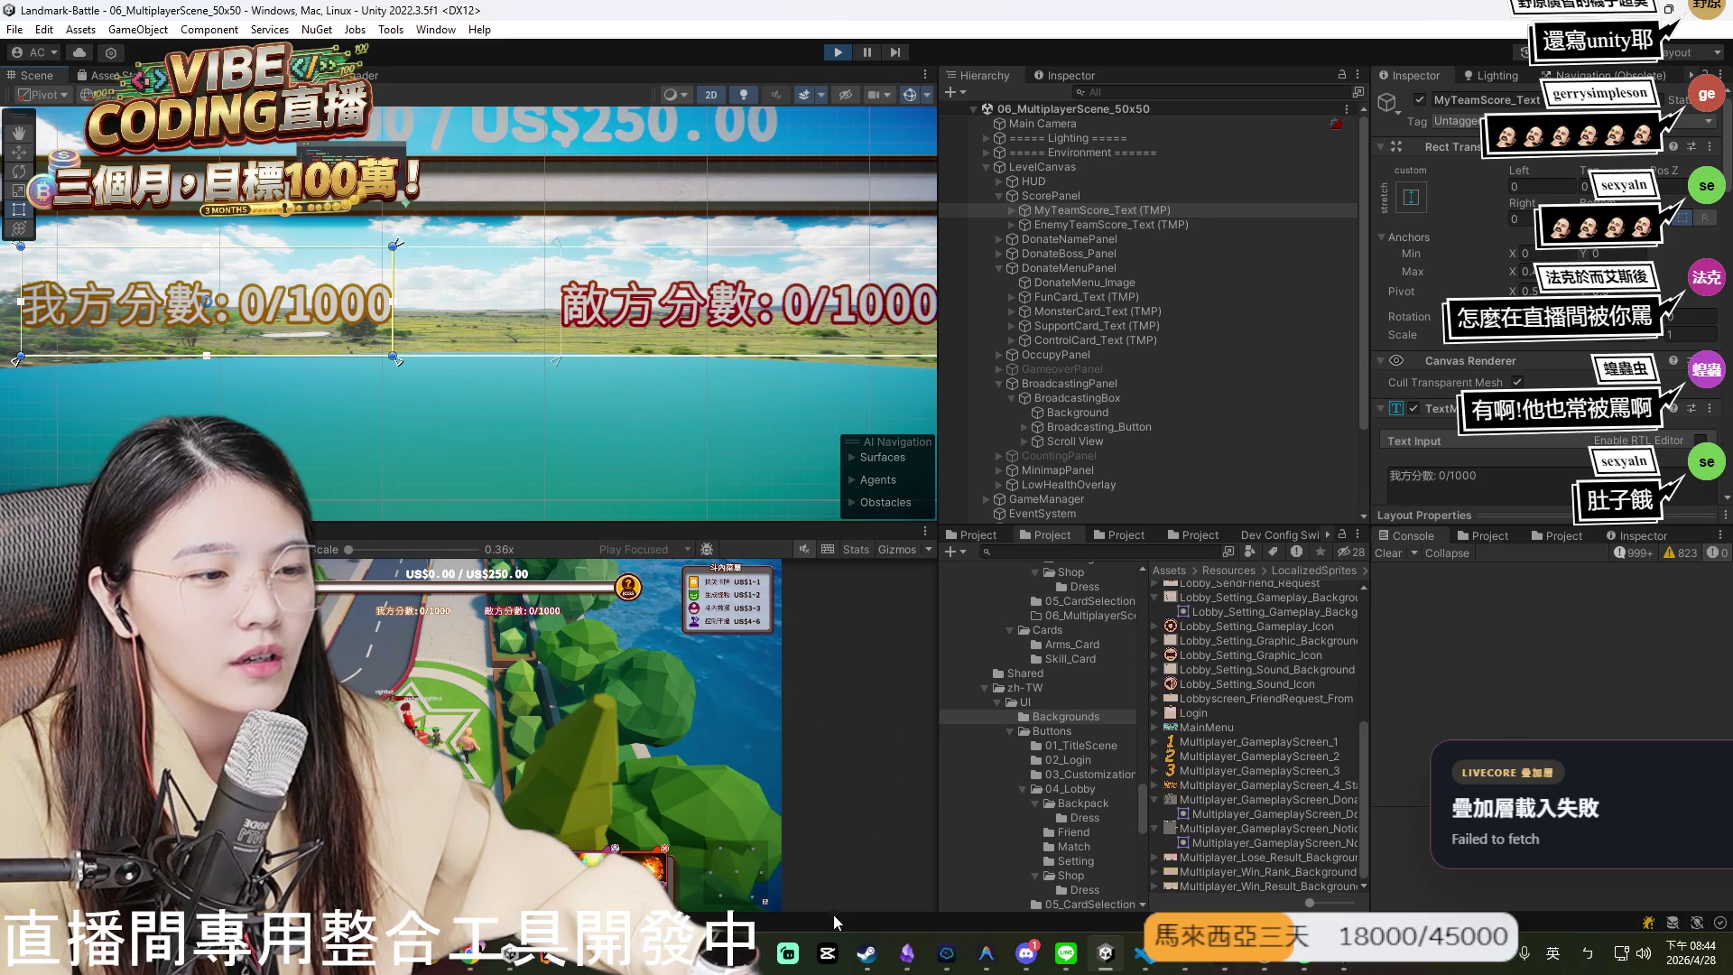
pyautogui.click(1144, 953)
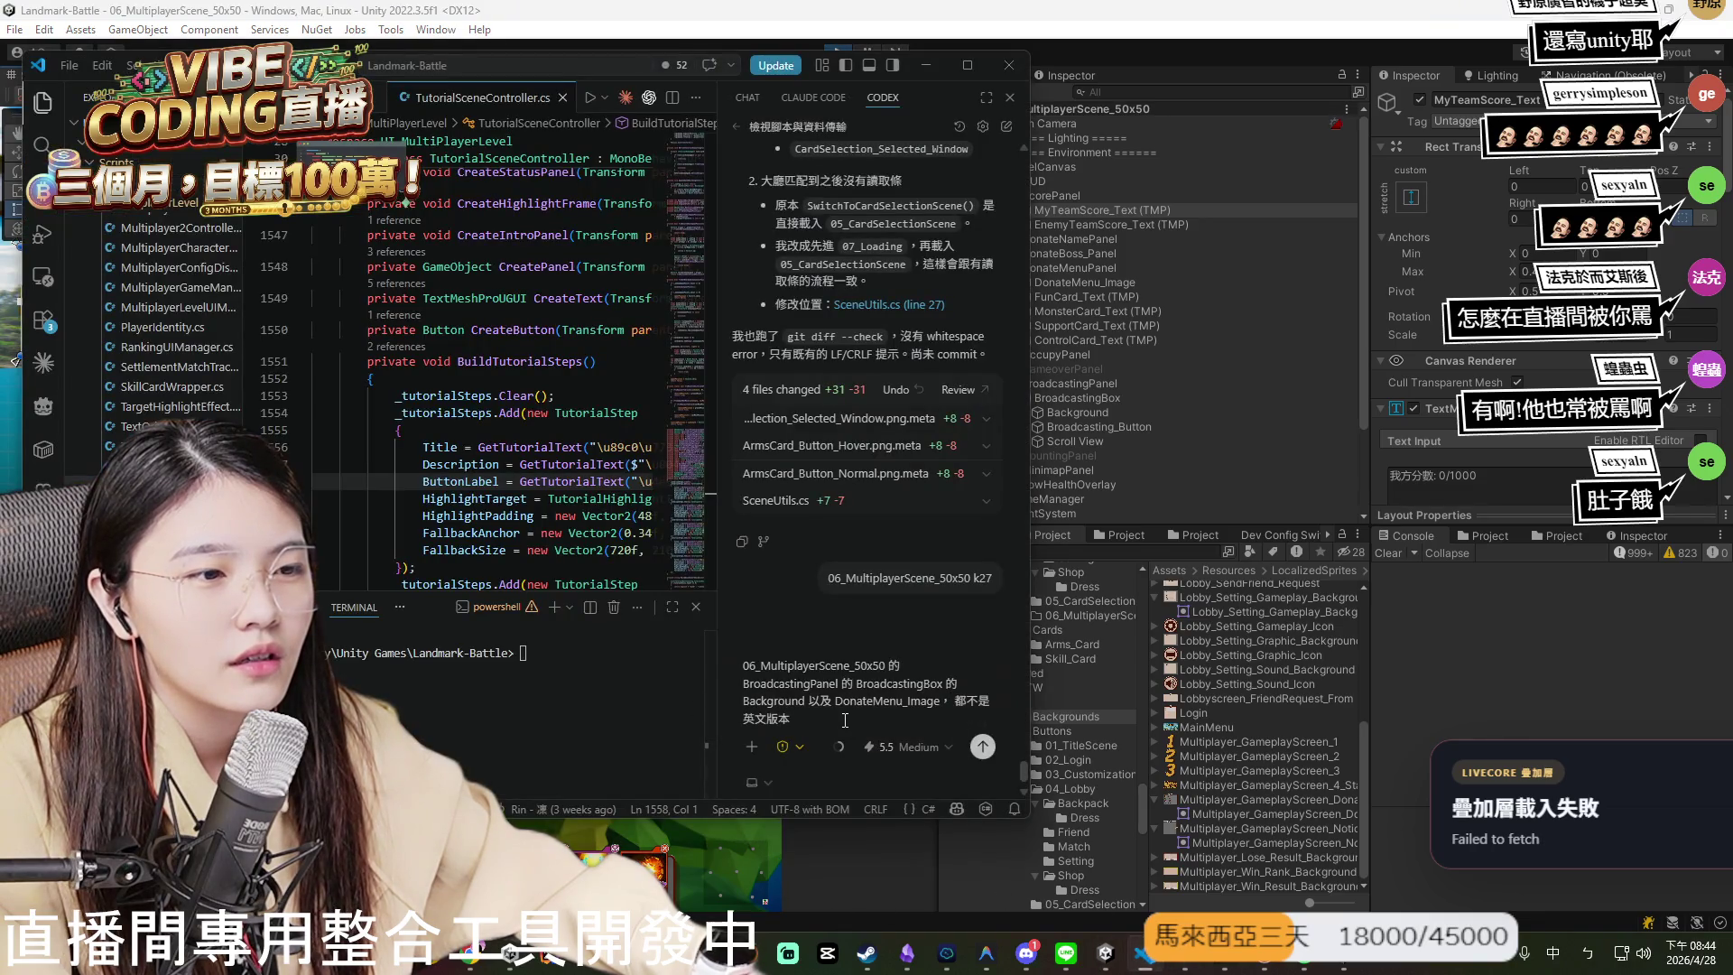
# - Paste 'MyTeamScore_Text (TMP)' into the Codex prompt's list of untranslated items
pyautogui.write('MyTeamScore_Text (TMP)')
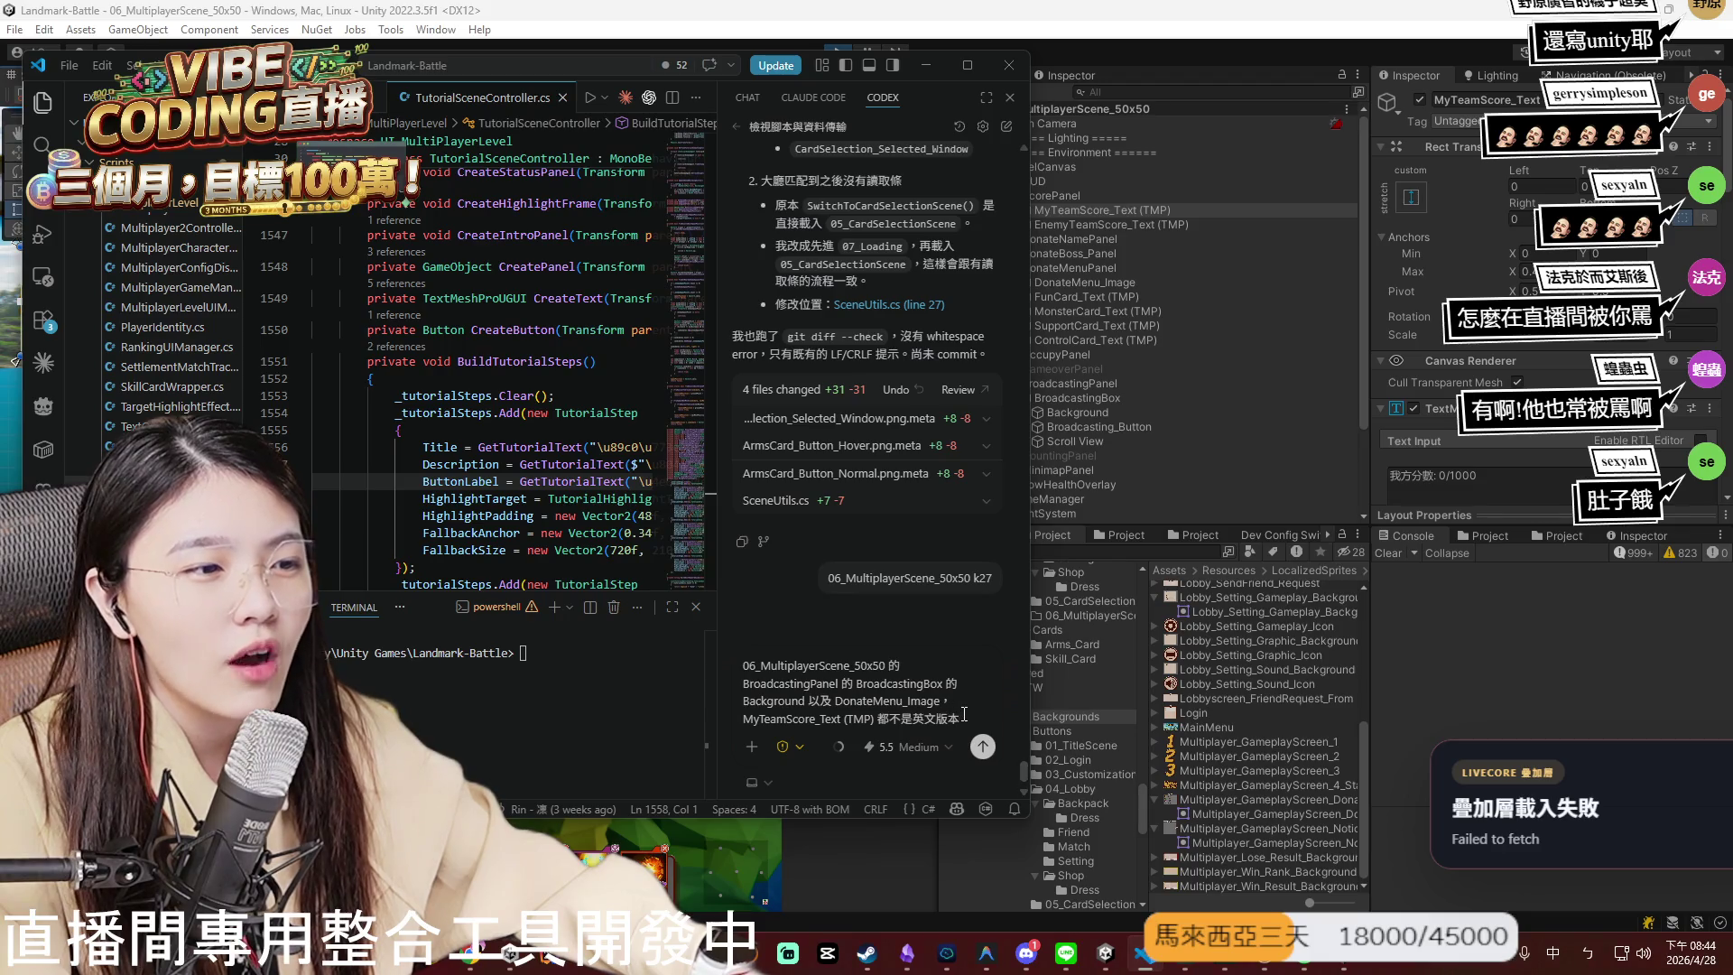
pyautogui.click(1583, 751)
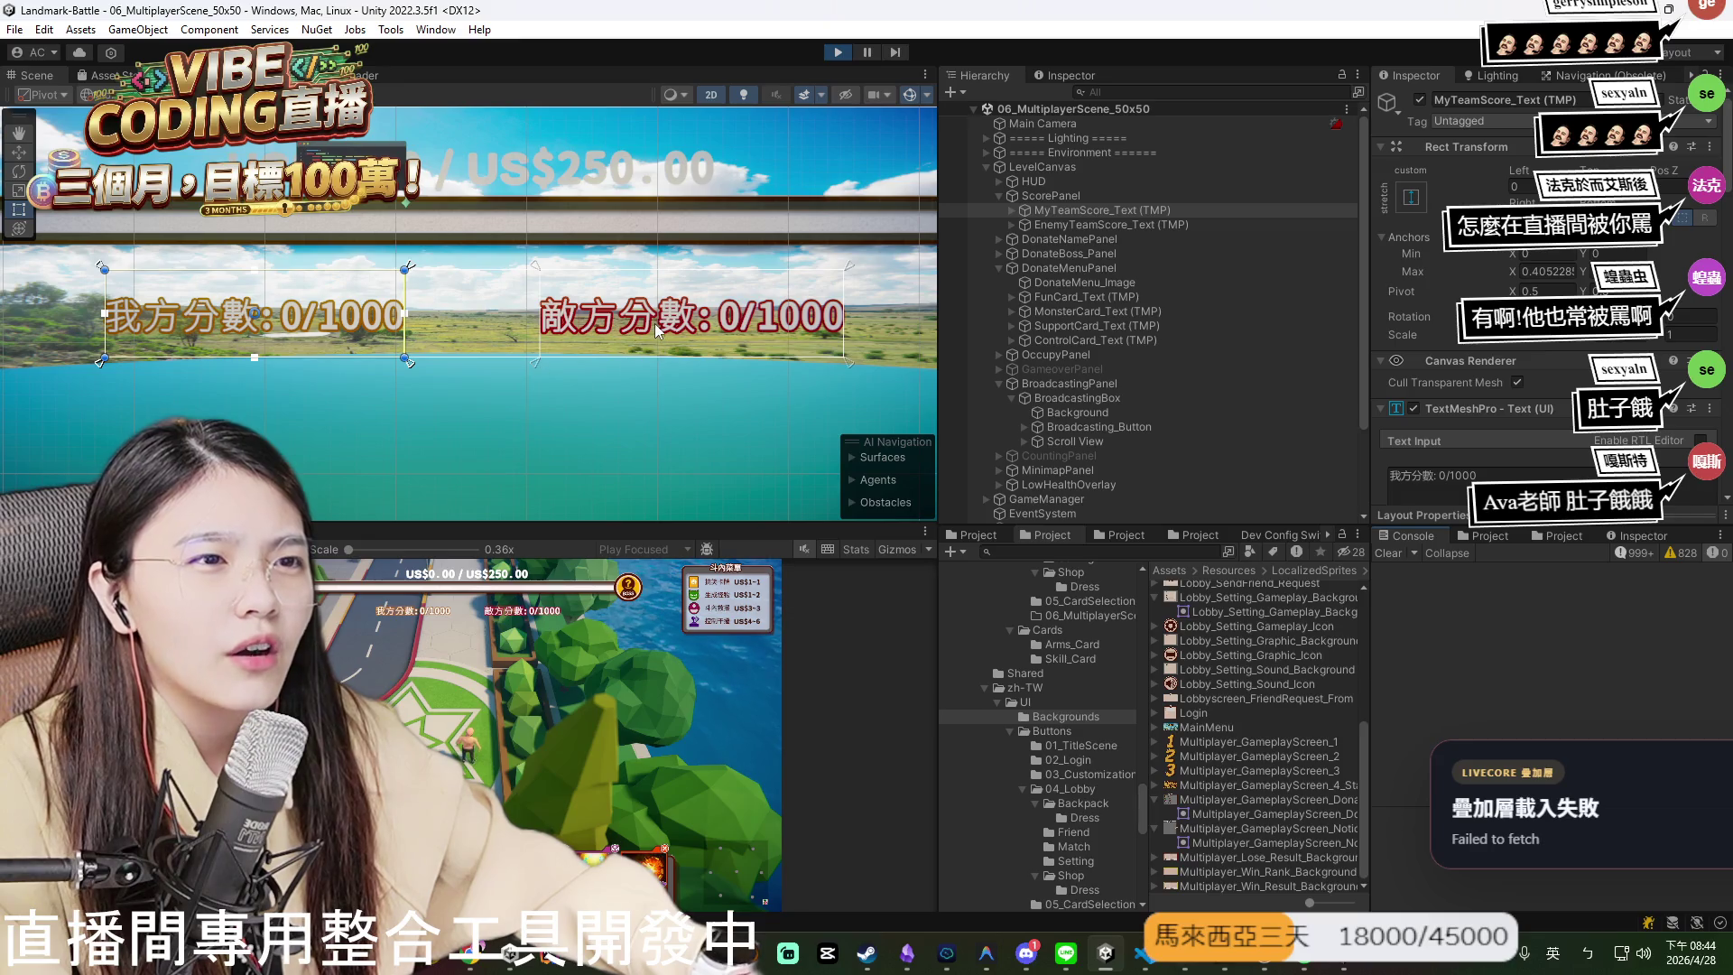
pyautogui.click(653, 323)
pyautogui.click(654, 326)
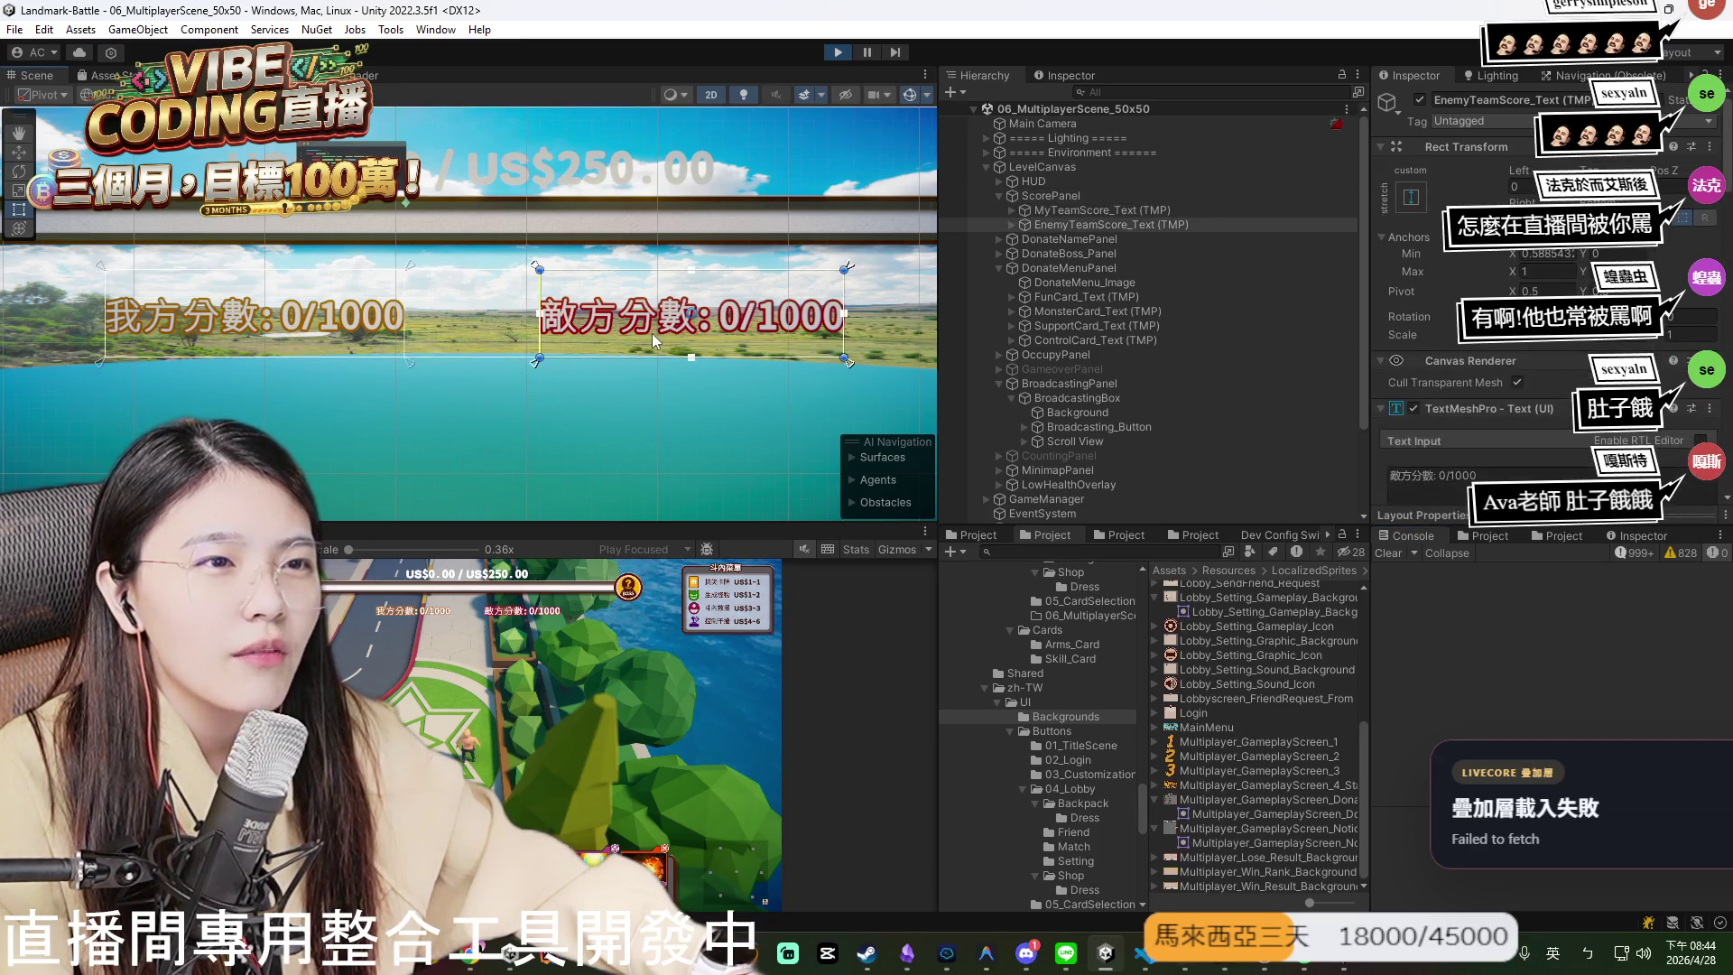
pyautogui.click(648, 327)
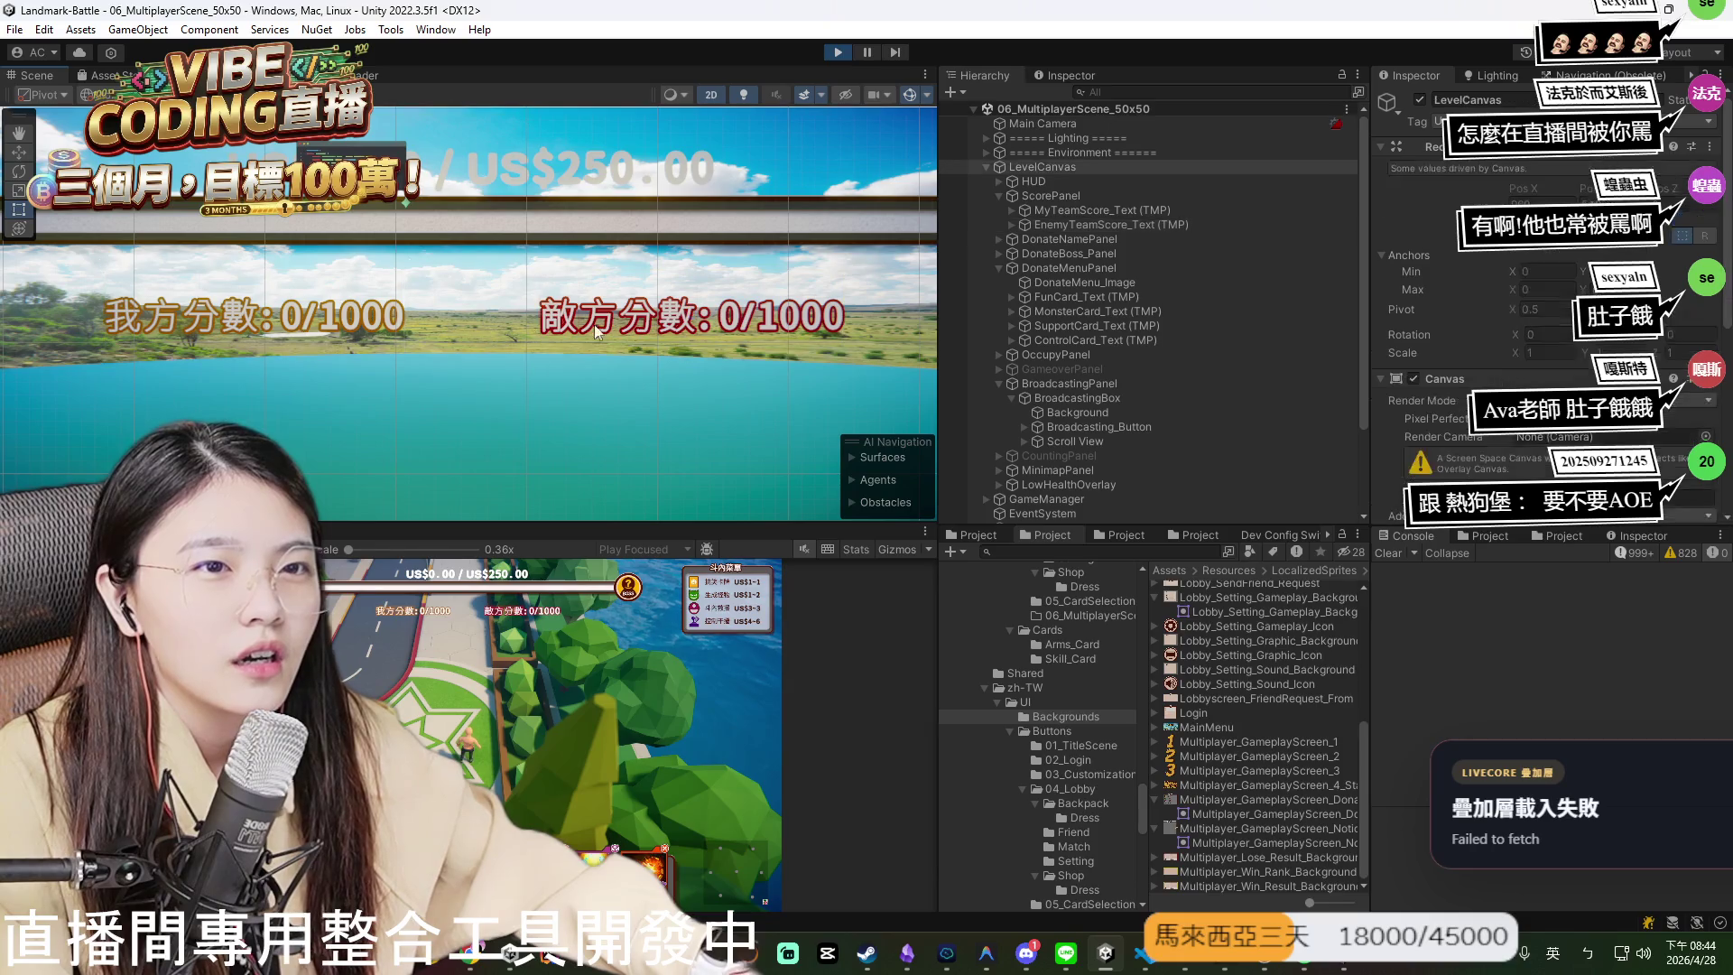
pyautogui.click(646, 327)
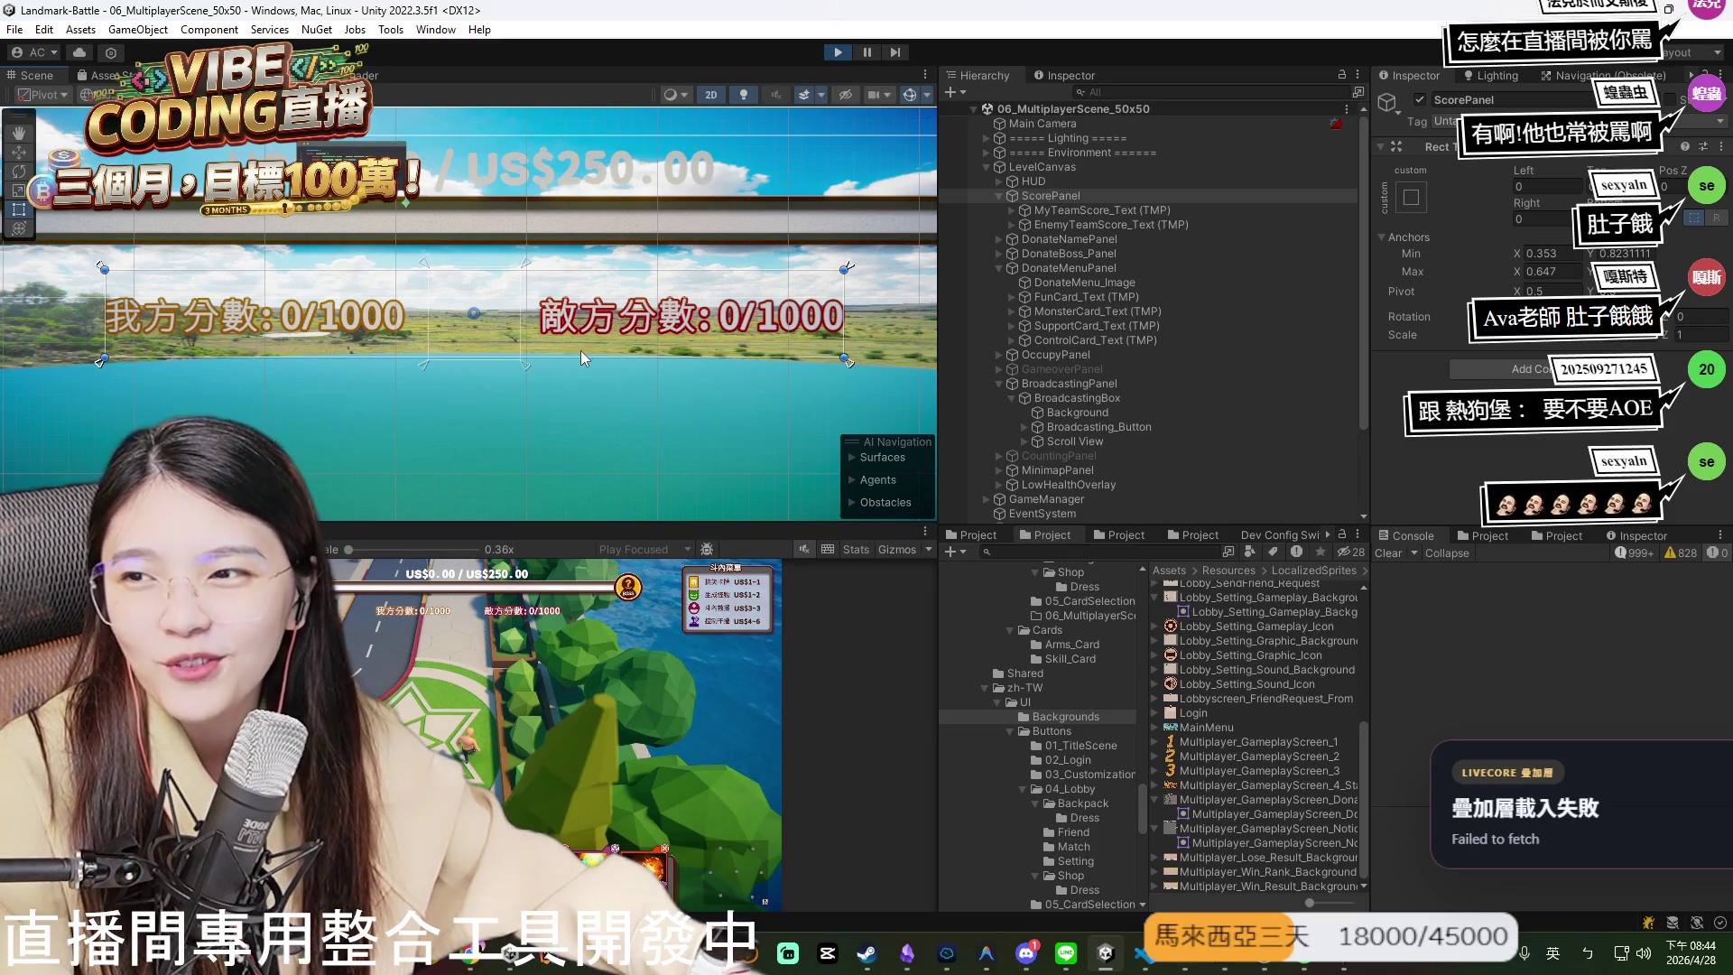
pyautogui.scroll(-2, 552, 379)
pyautogui.scroll(3, 546, 384)
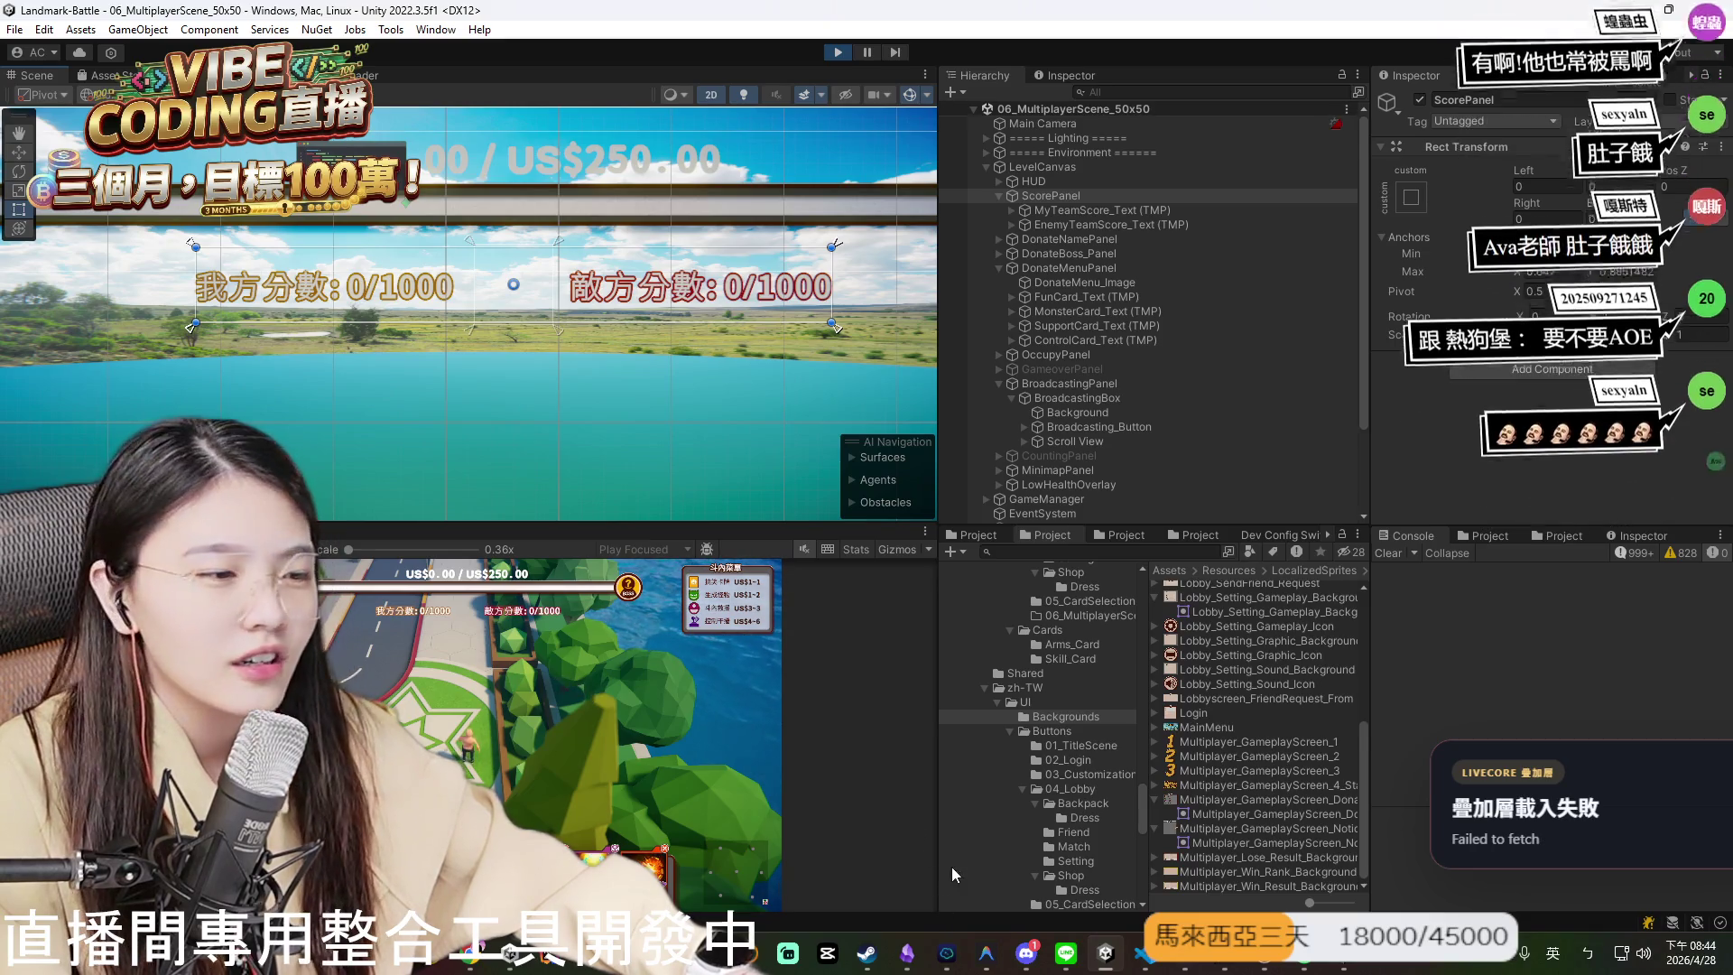
pyautogui.scroll(-5, 545, 448)
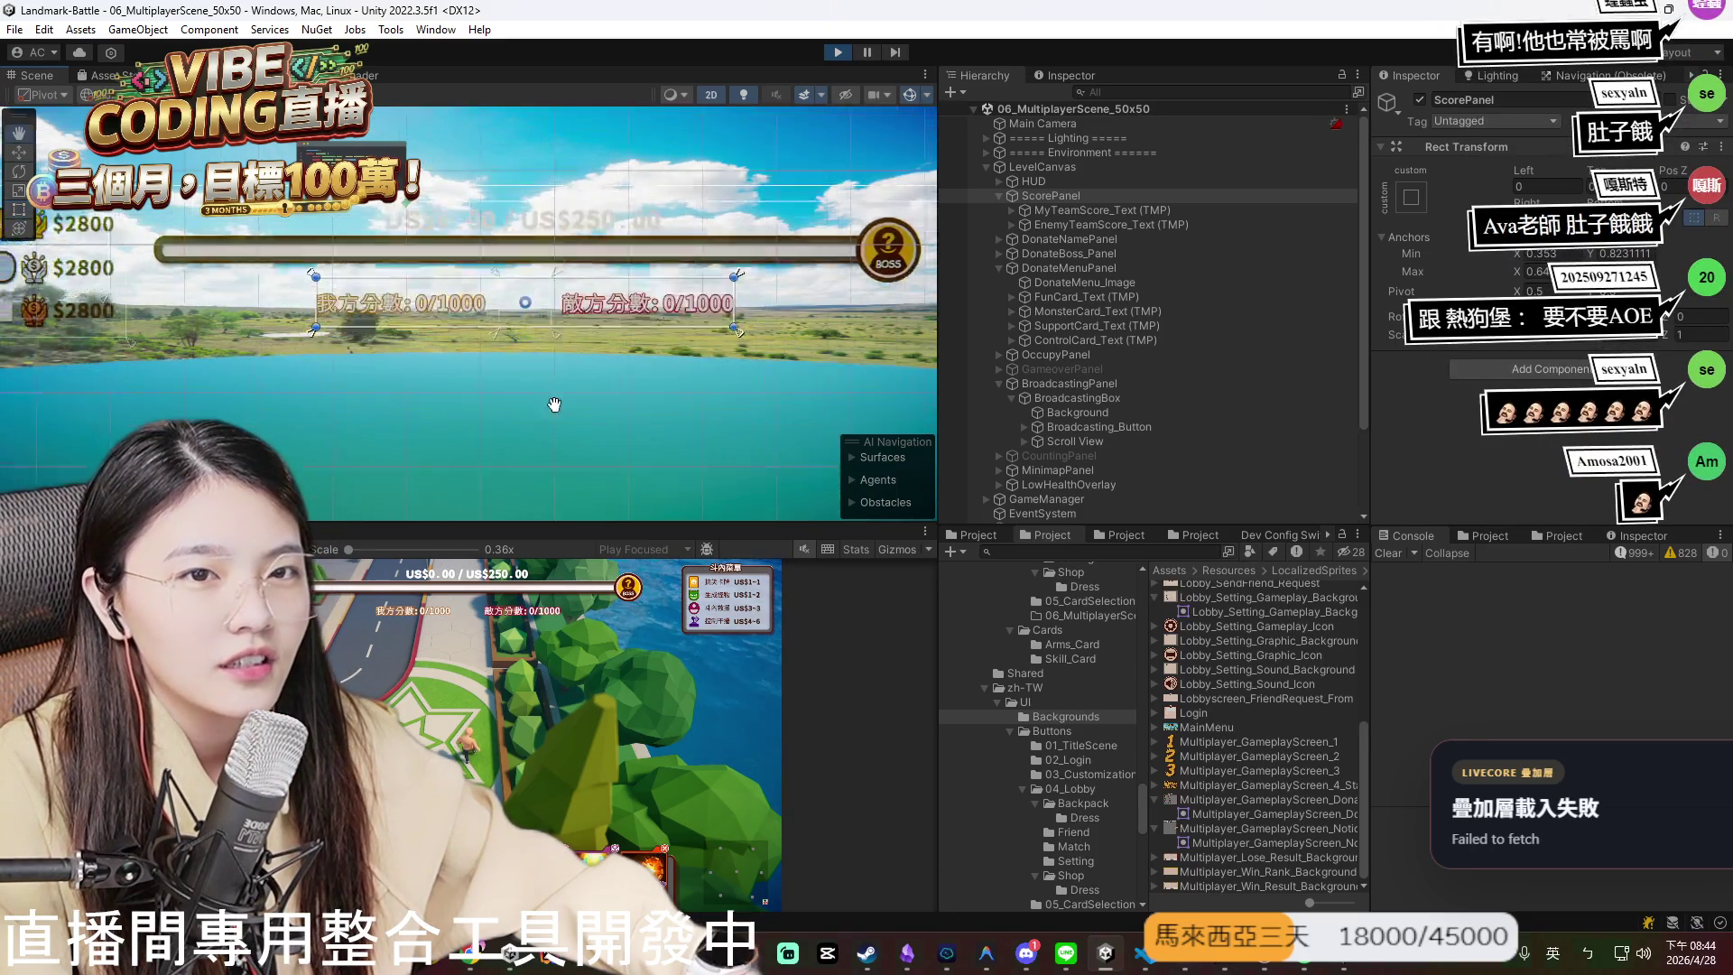
pyautogui.scroll(-5, 563, 330)
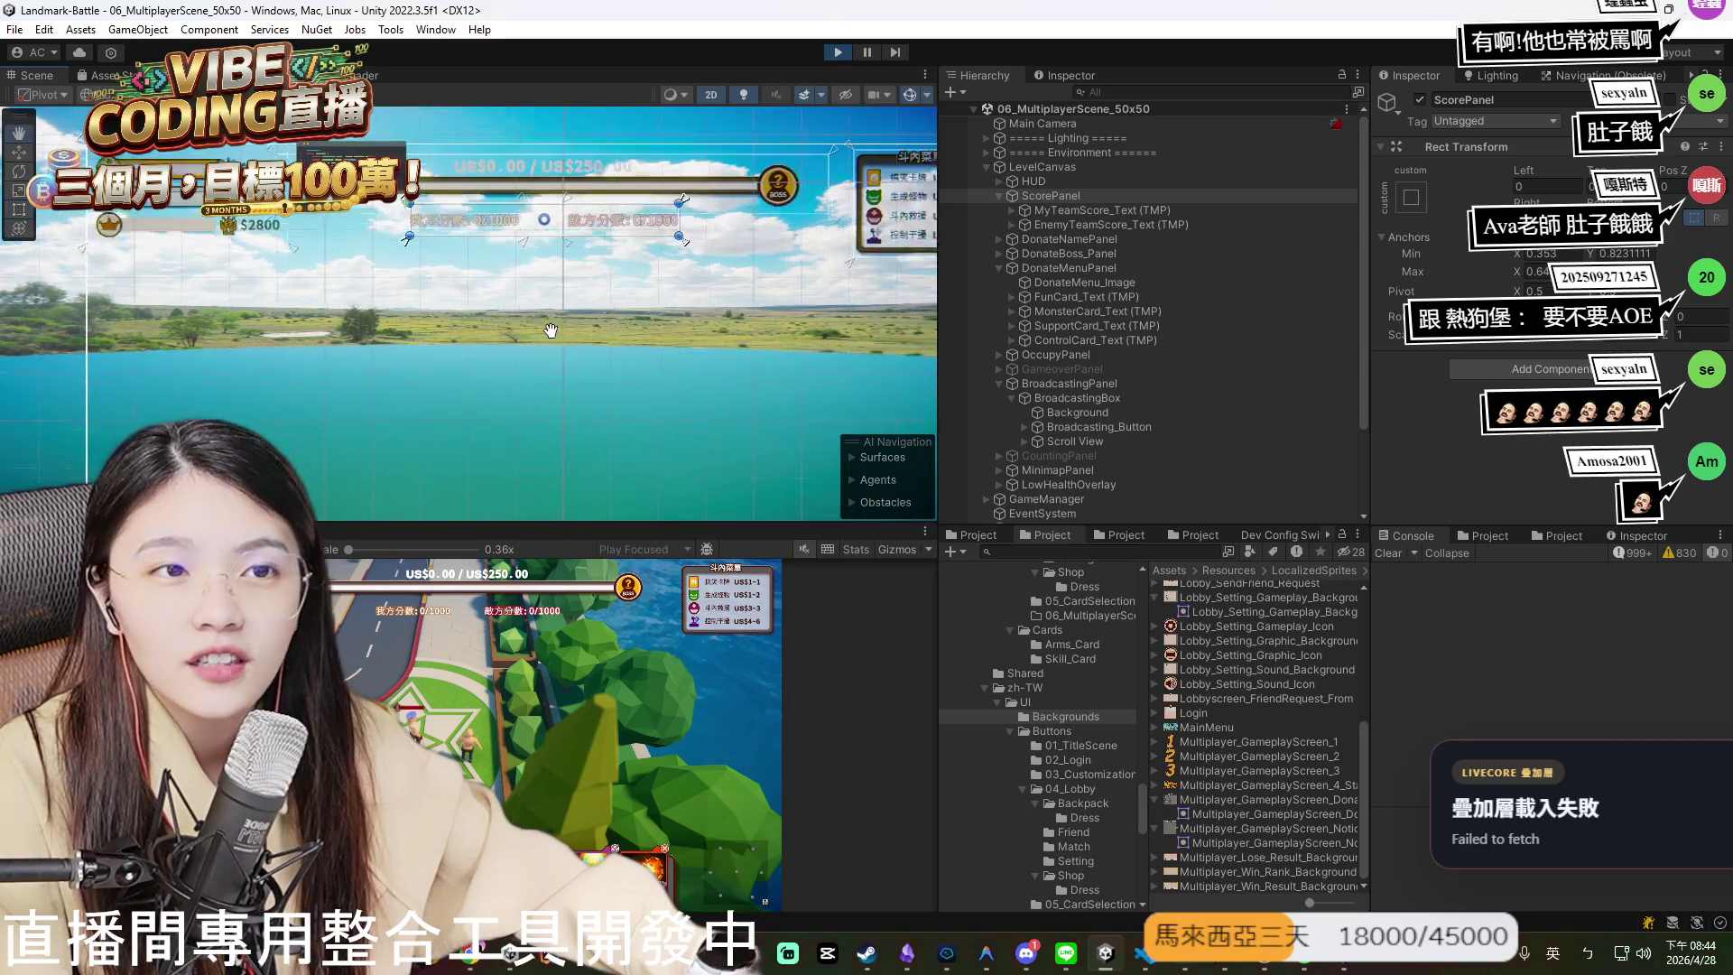
pyautogui.scroll(-5, 492, 356)
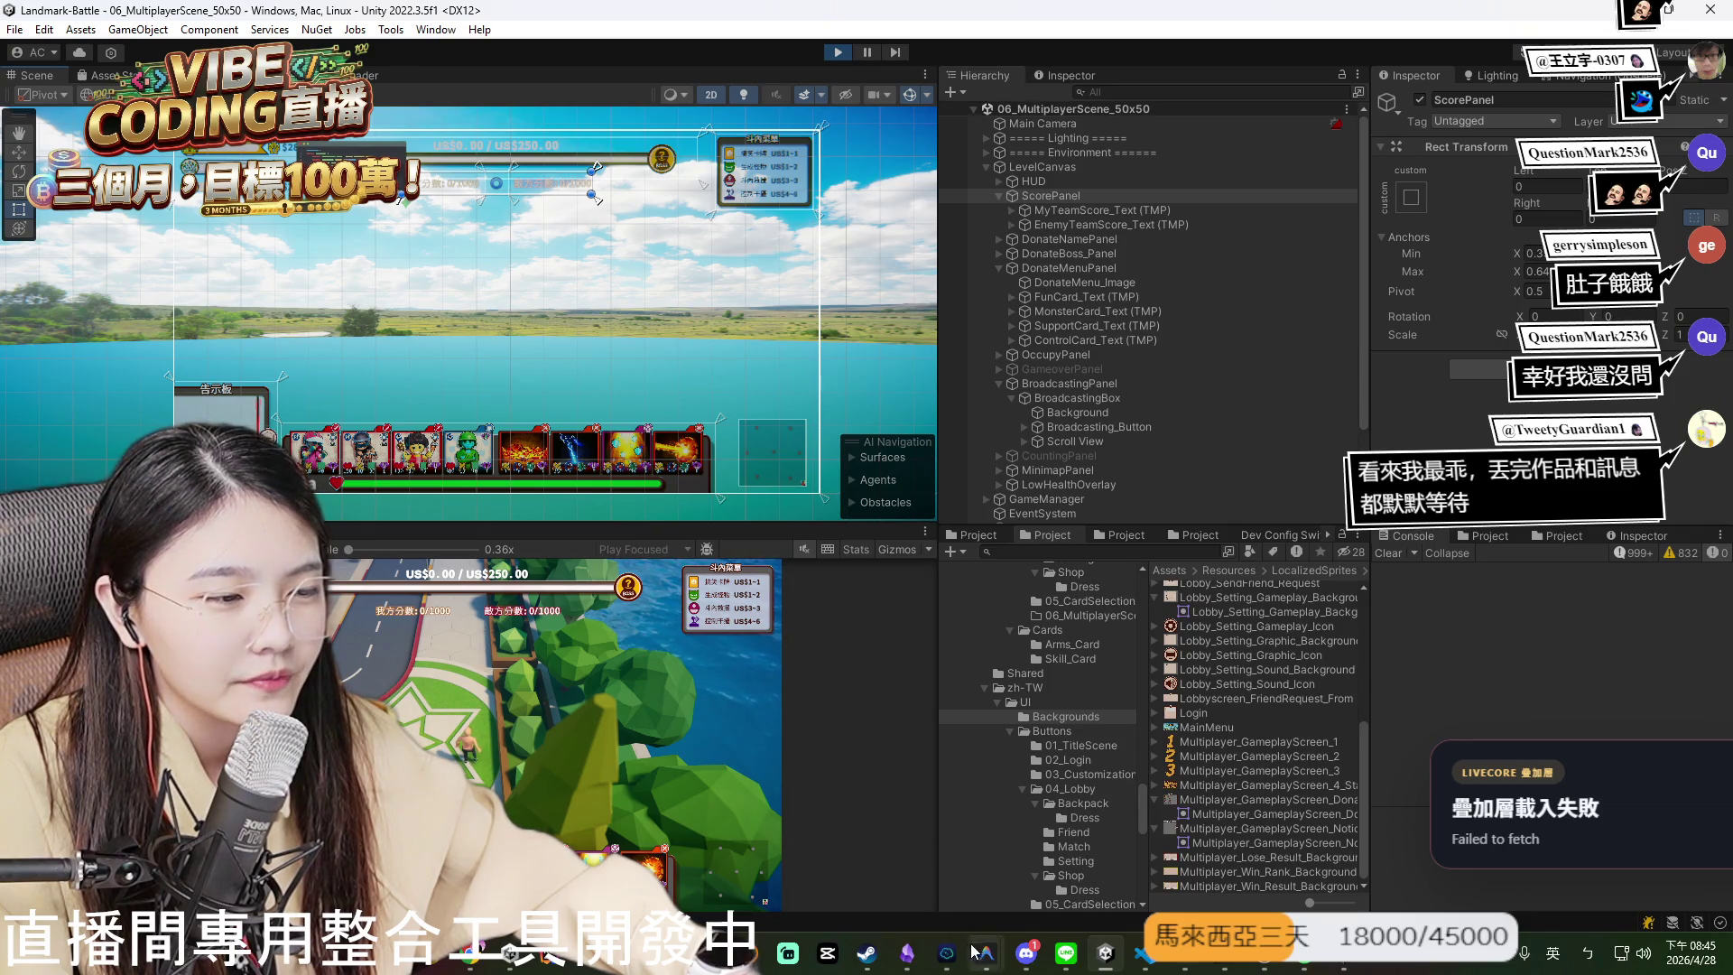
pyautogui.hotkey('alt', 'Tab')
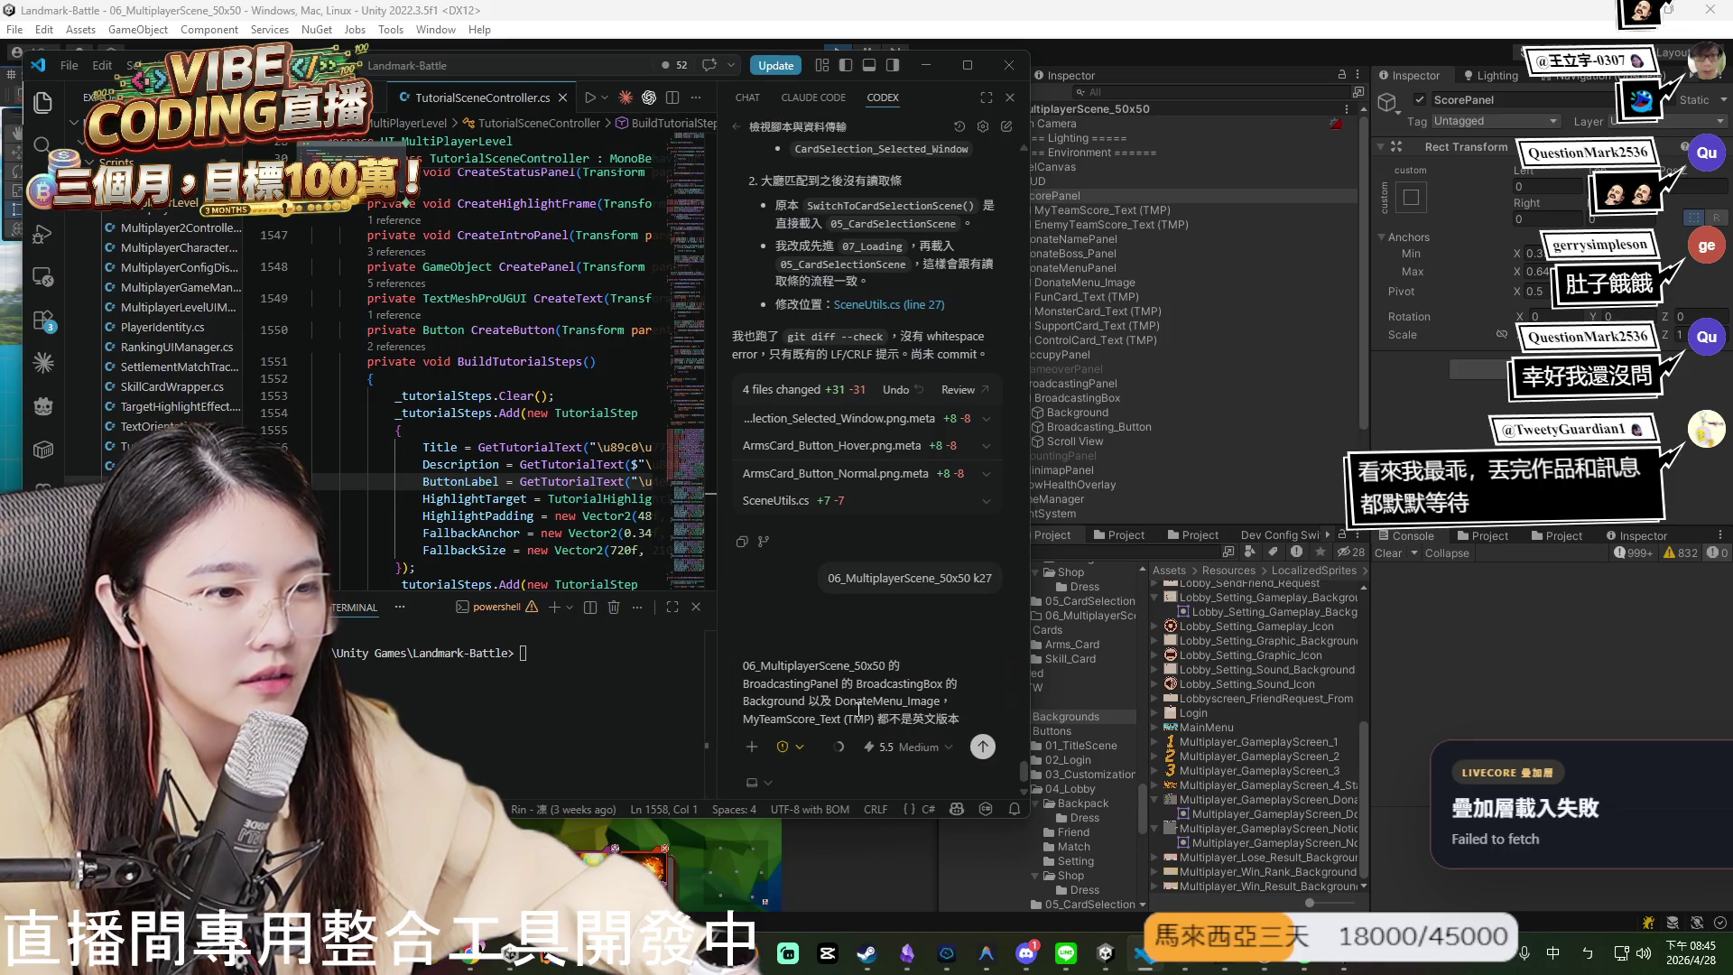
pyautogui.hotkey('alt', 'Tab')
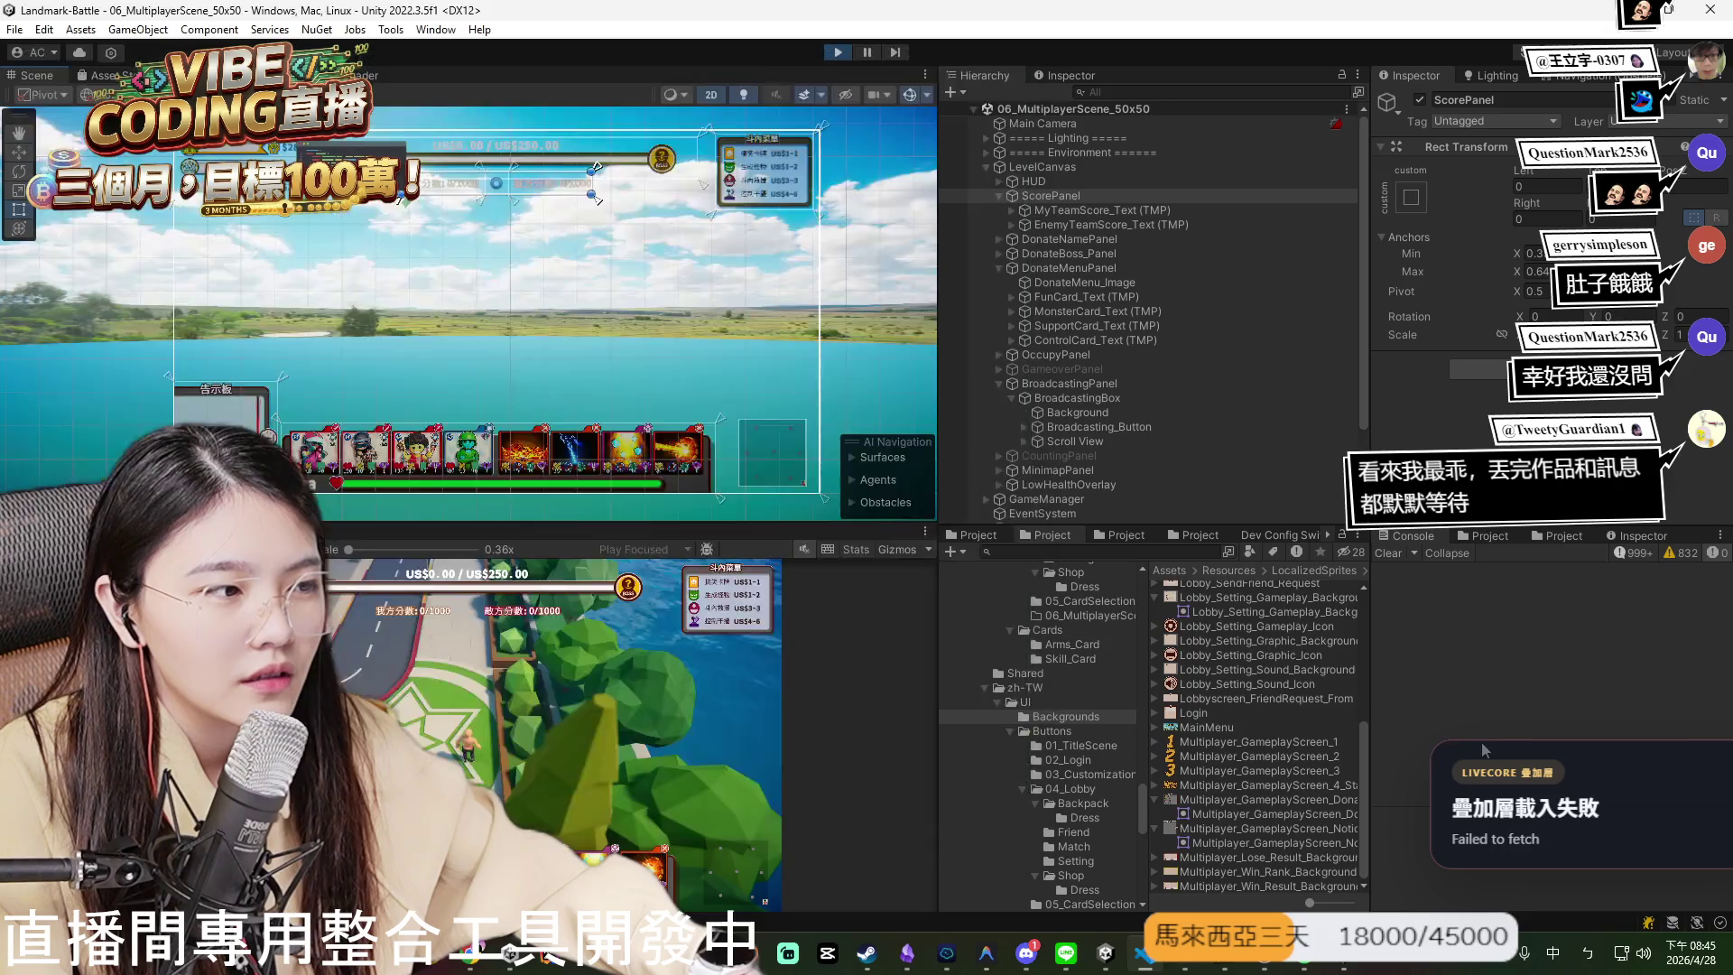
pyautogui.click(747, 176)
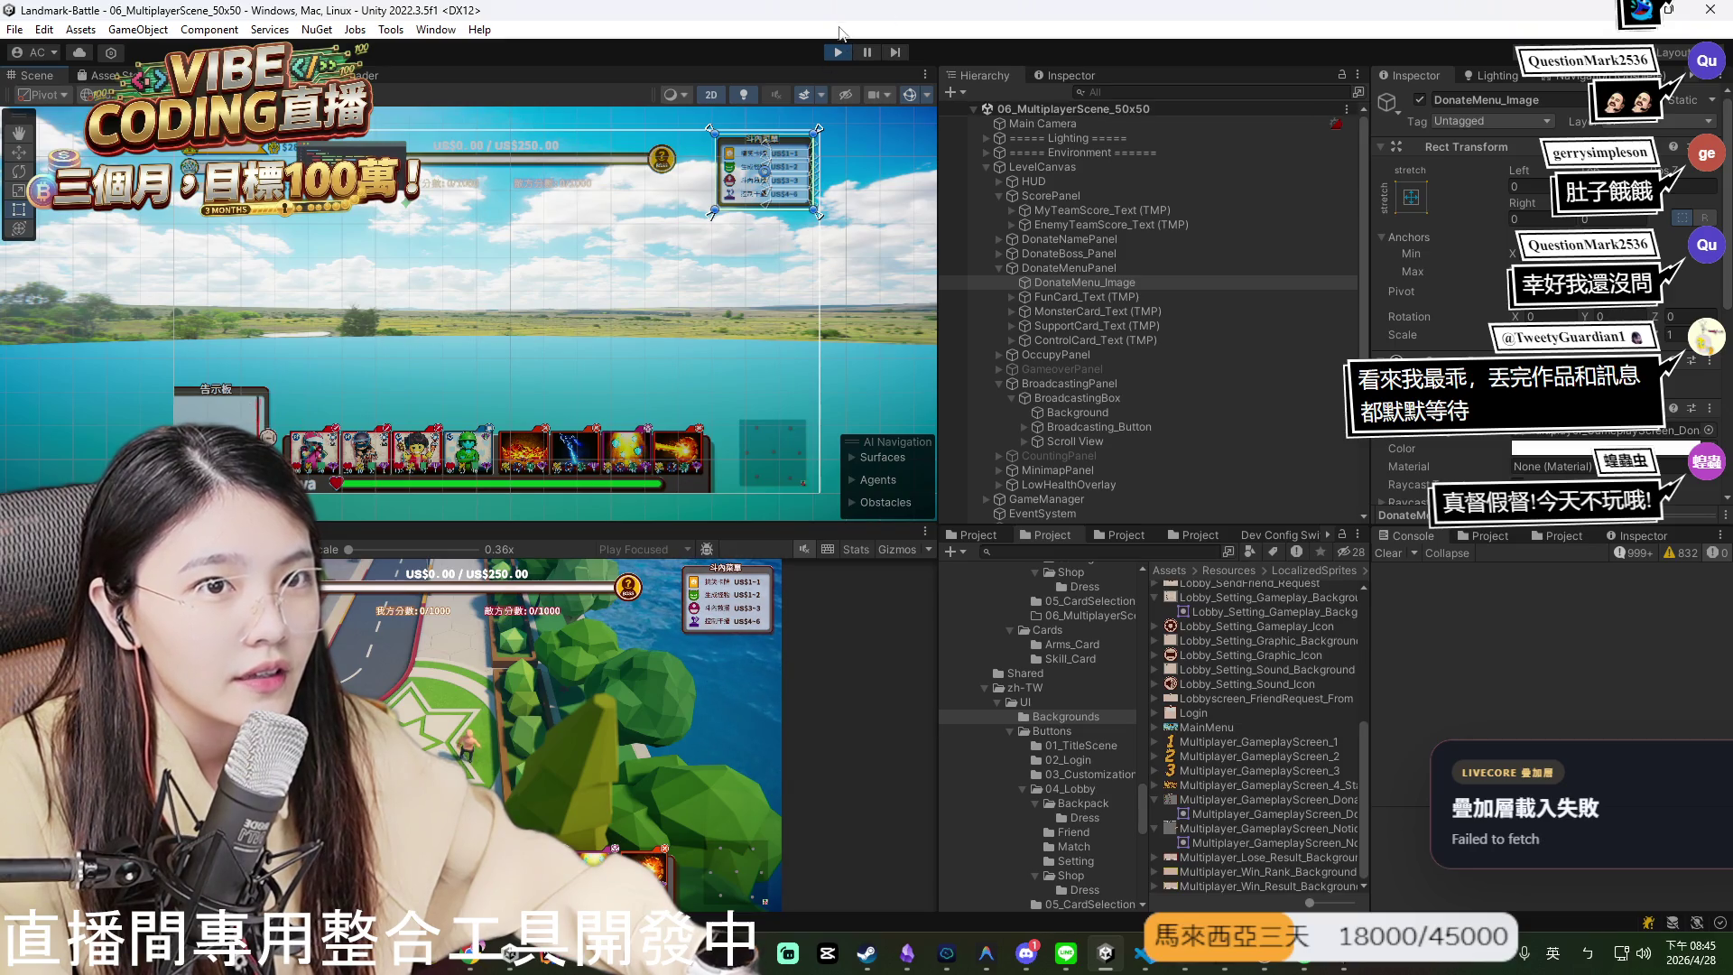
pyautogui.click(837, 54)
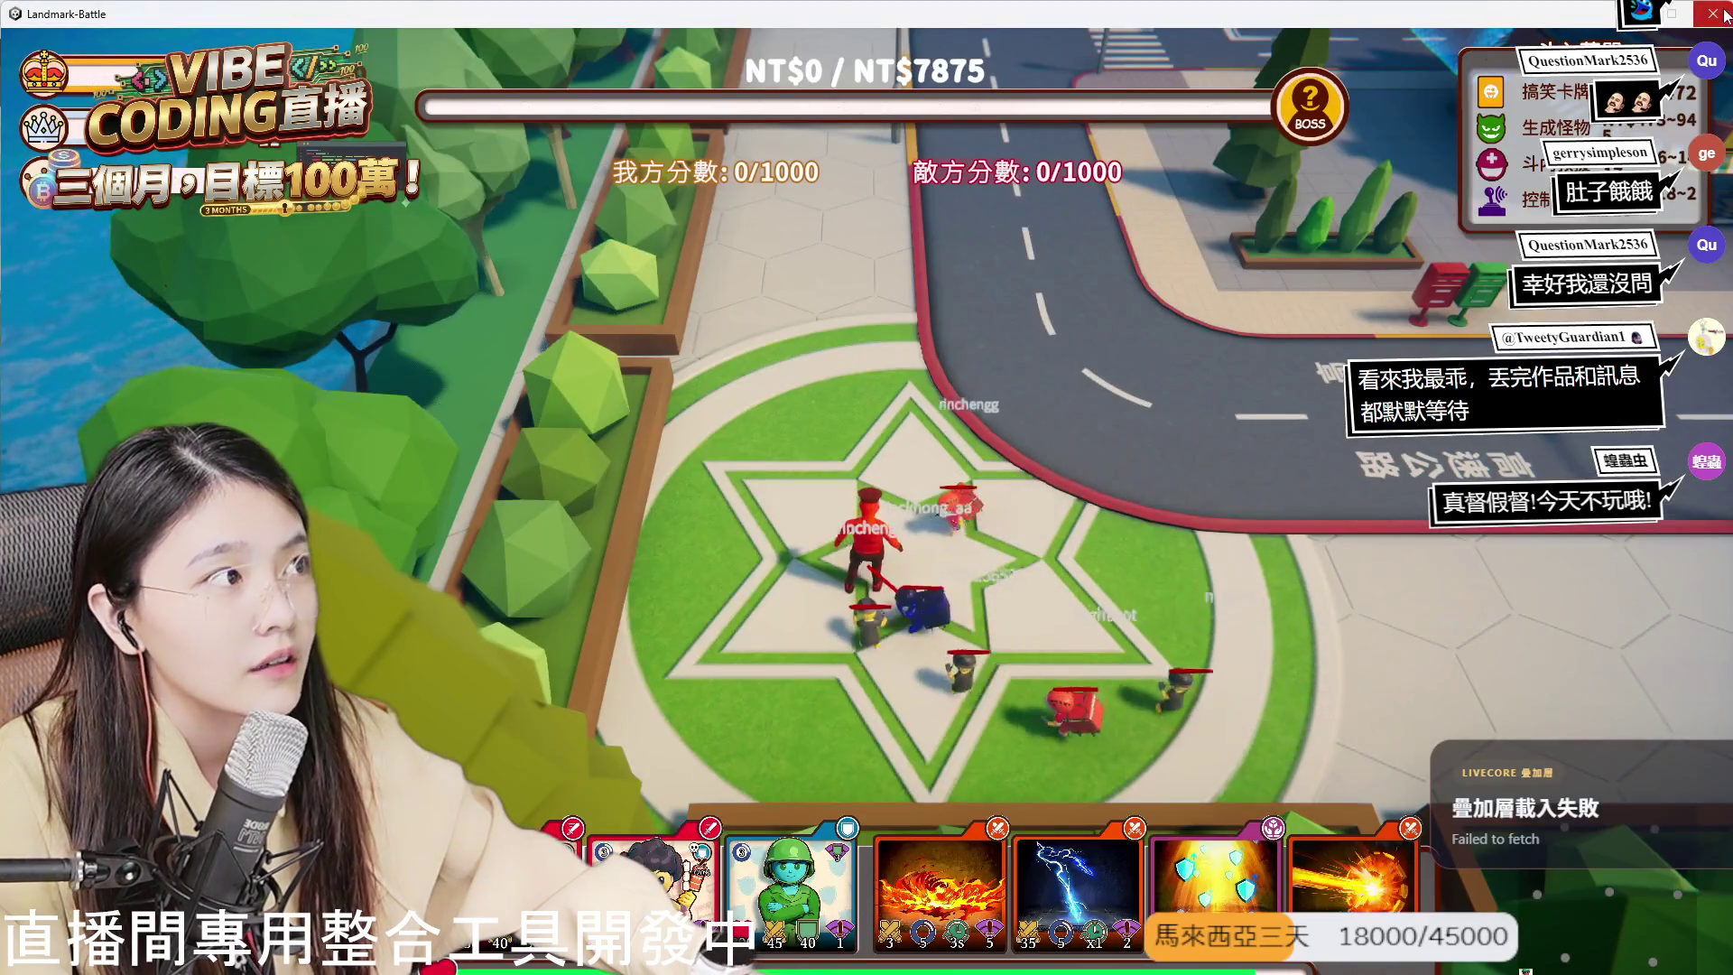
# - Close the running game and bring the zh-TW Backgrounds folder window to the front
pyautogui.click(1719, 17)
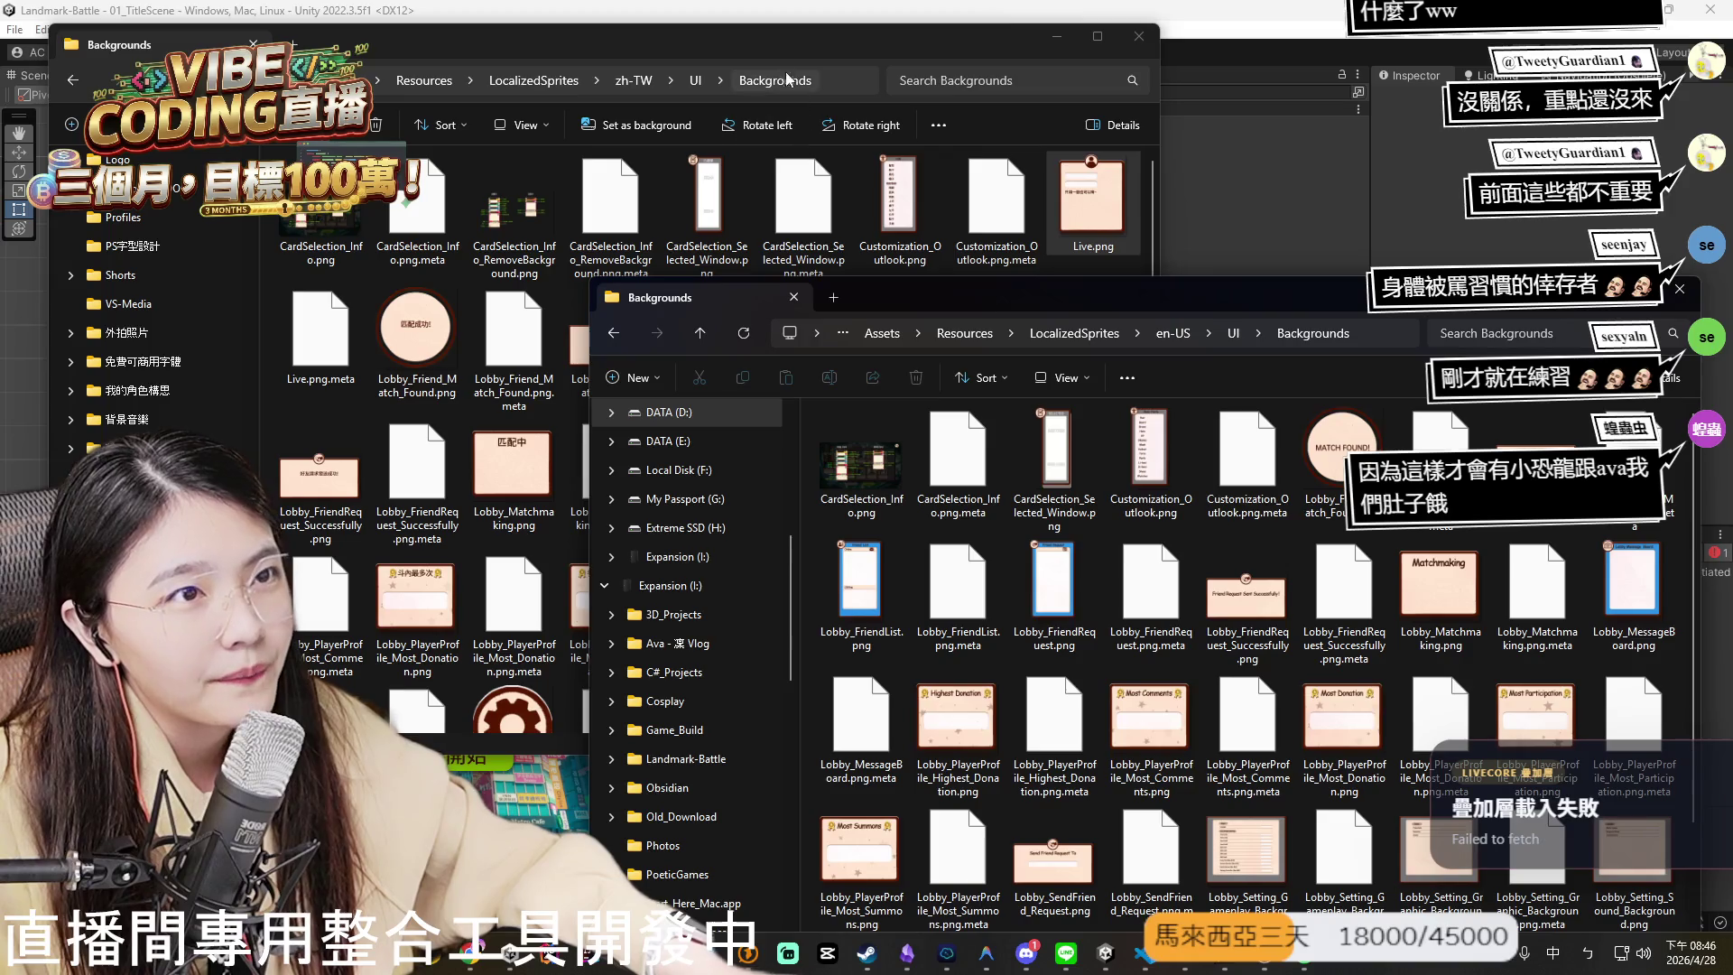
pyautogui.click(581, 596)
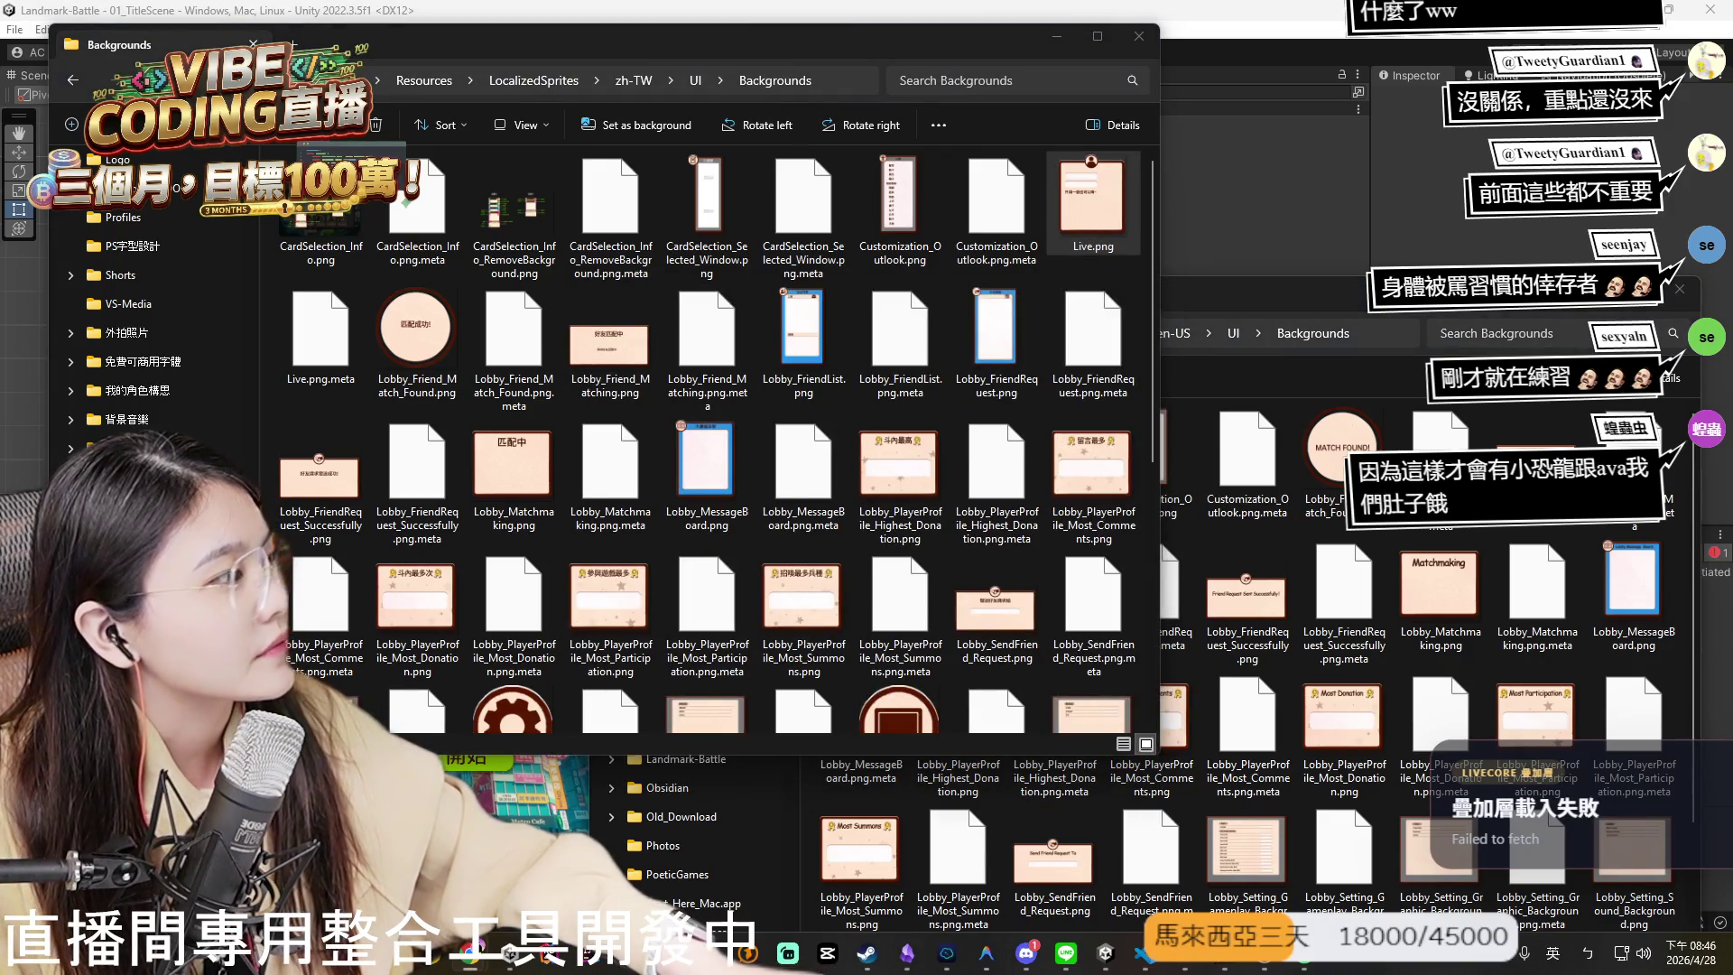
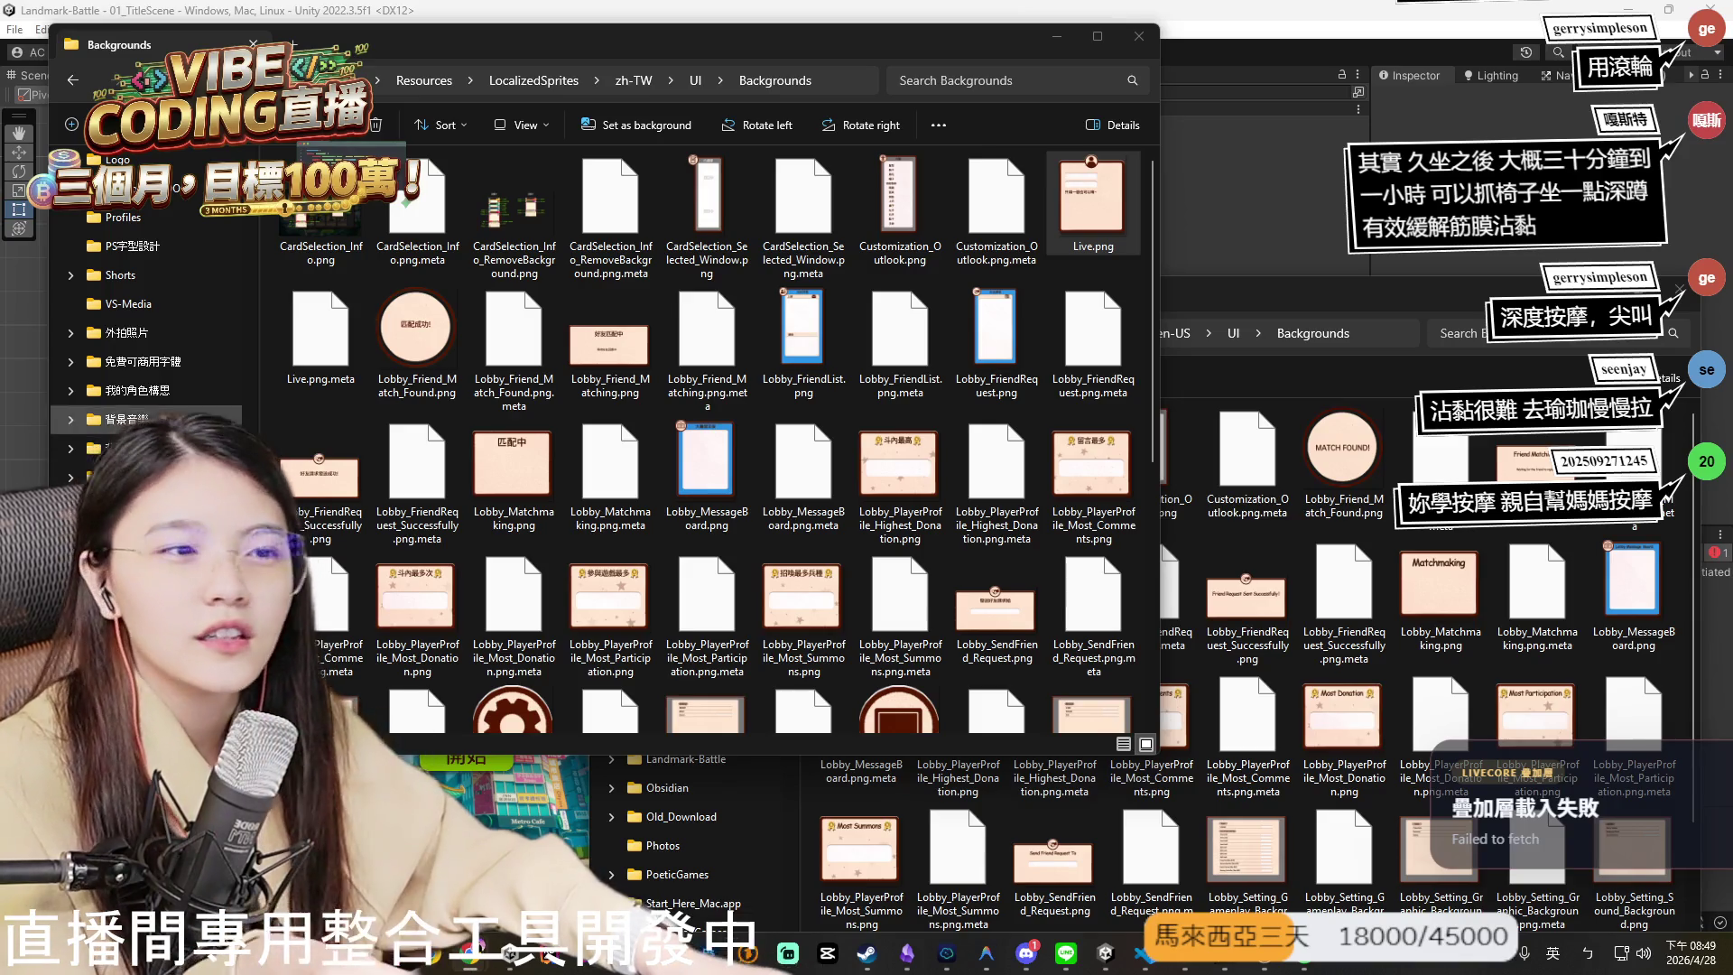
pyautogui.scroll(-5, 751, 528)
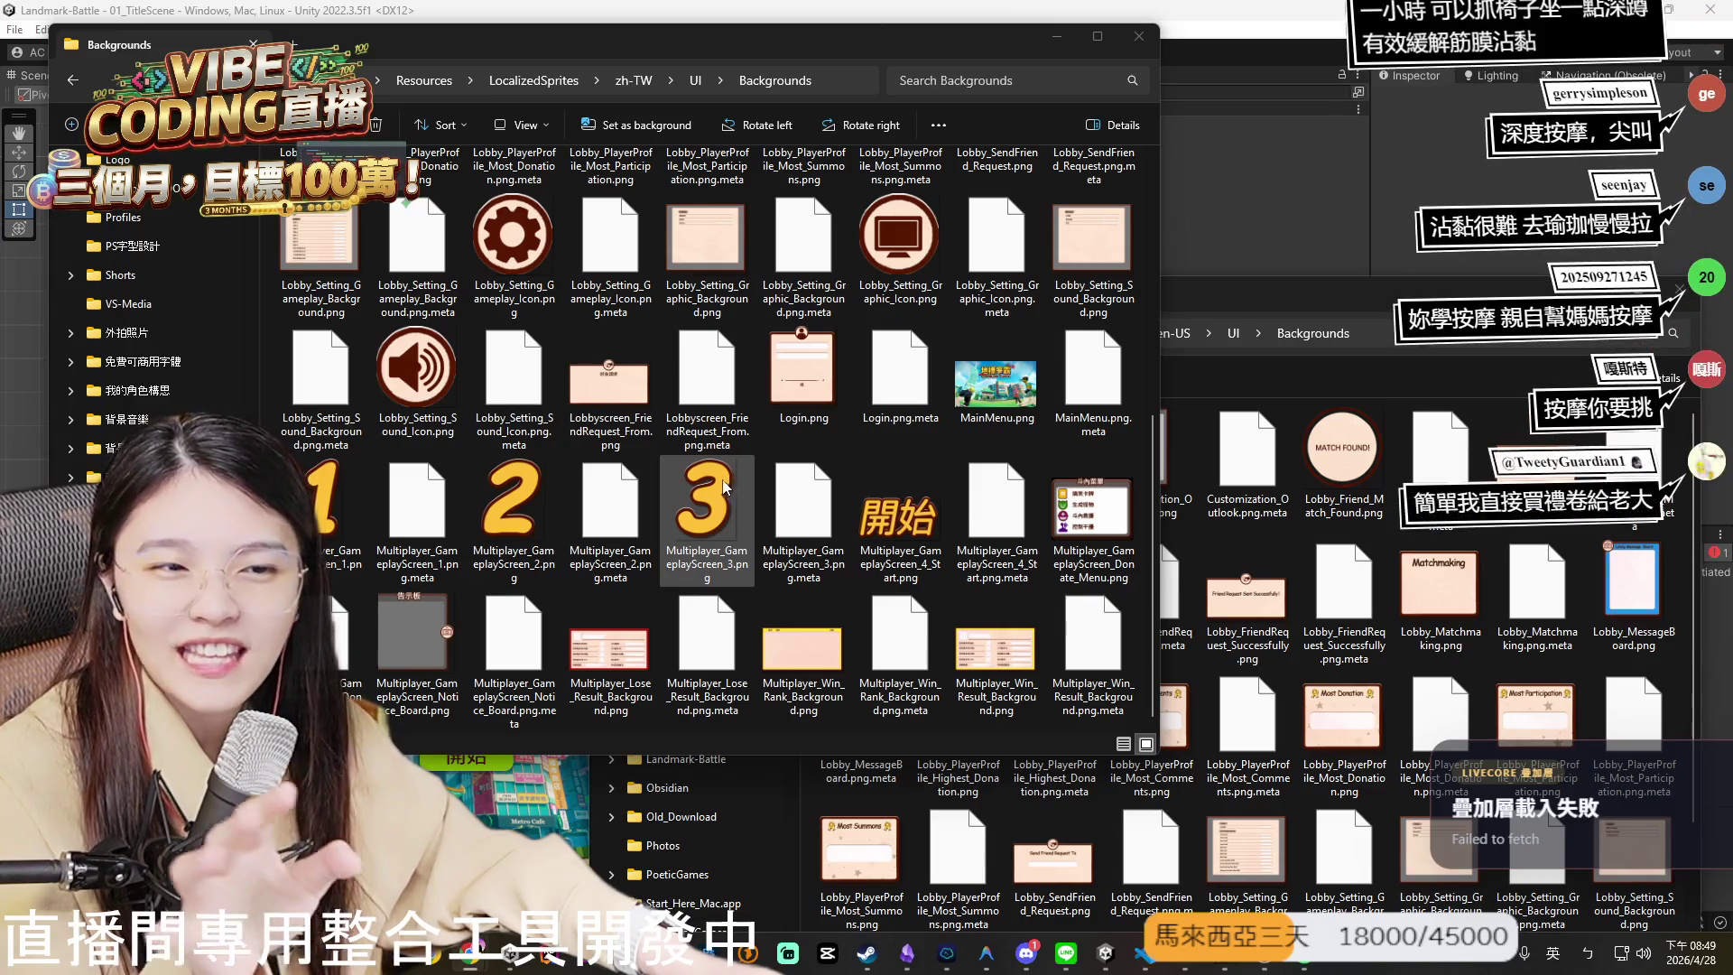
pyautogui.scroll(5, 728, 480)
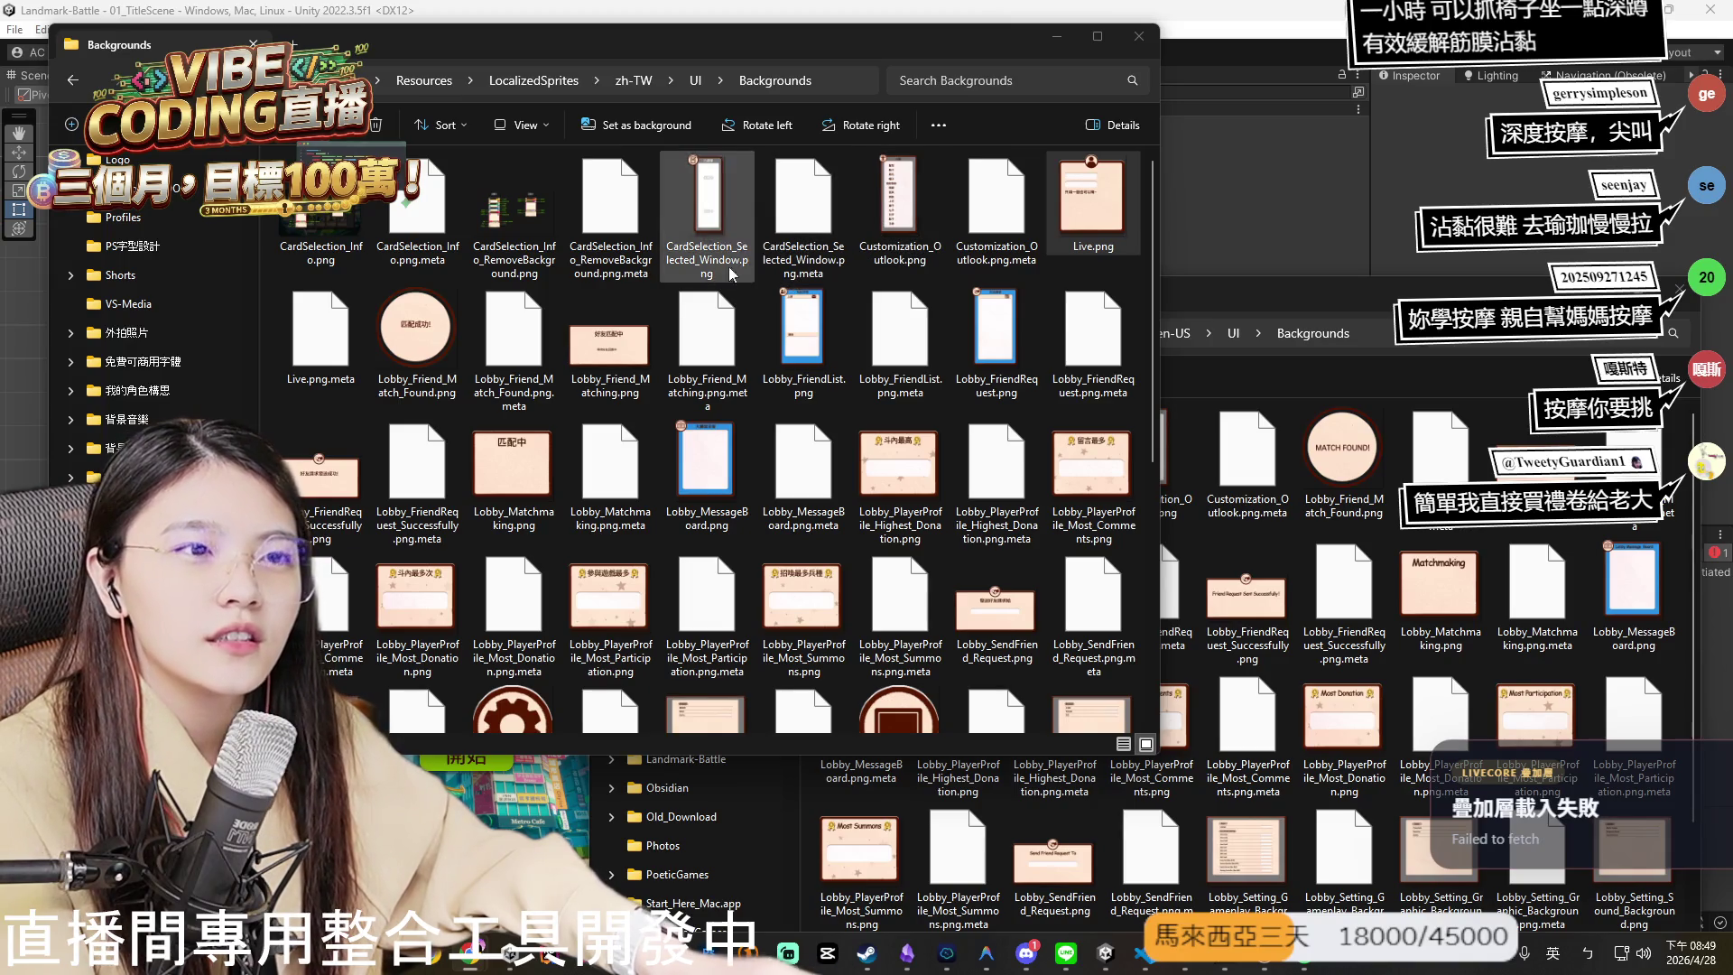
pyautogui.scroll(-3, 614, 347)
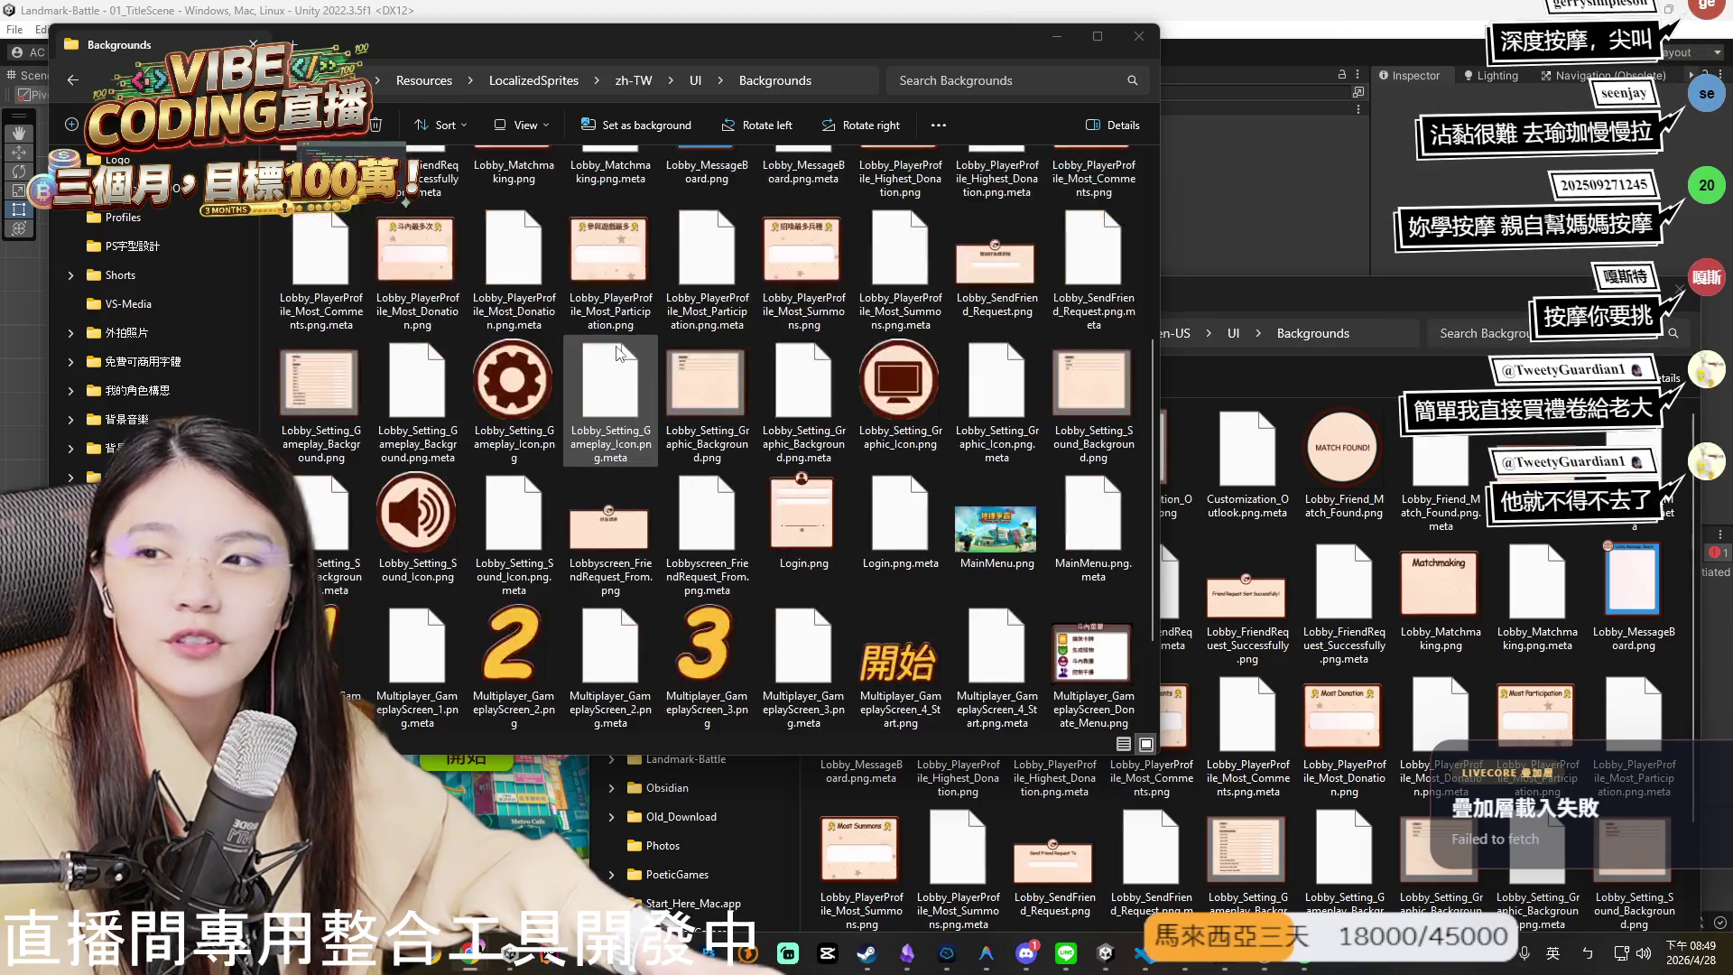
pyautogui.scroll(3, 603, 363)
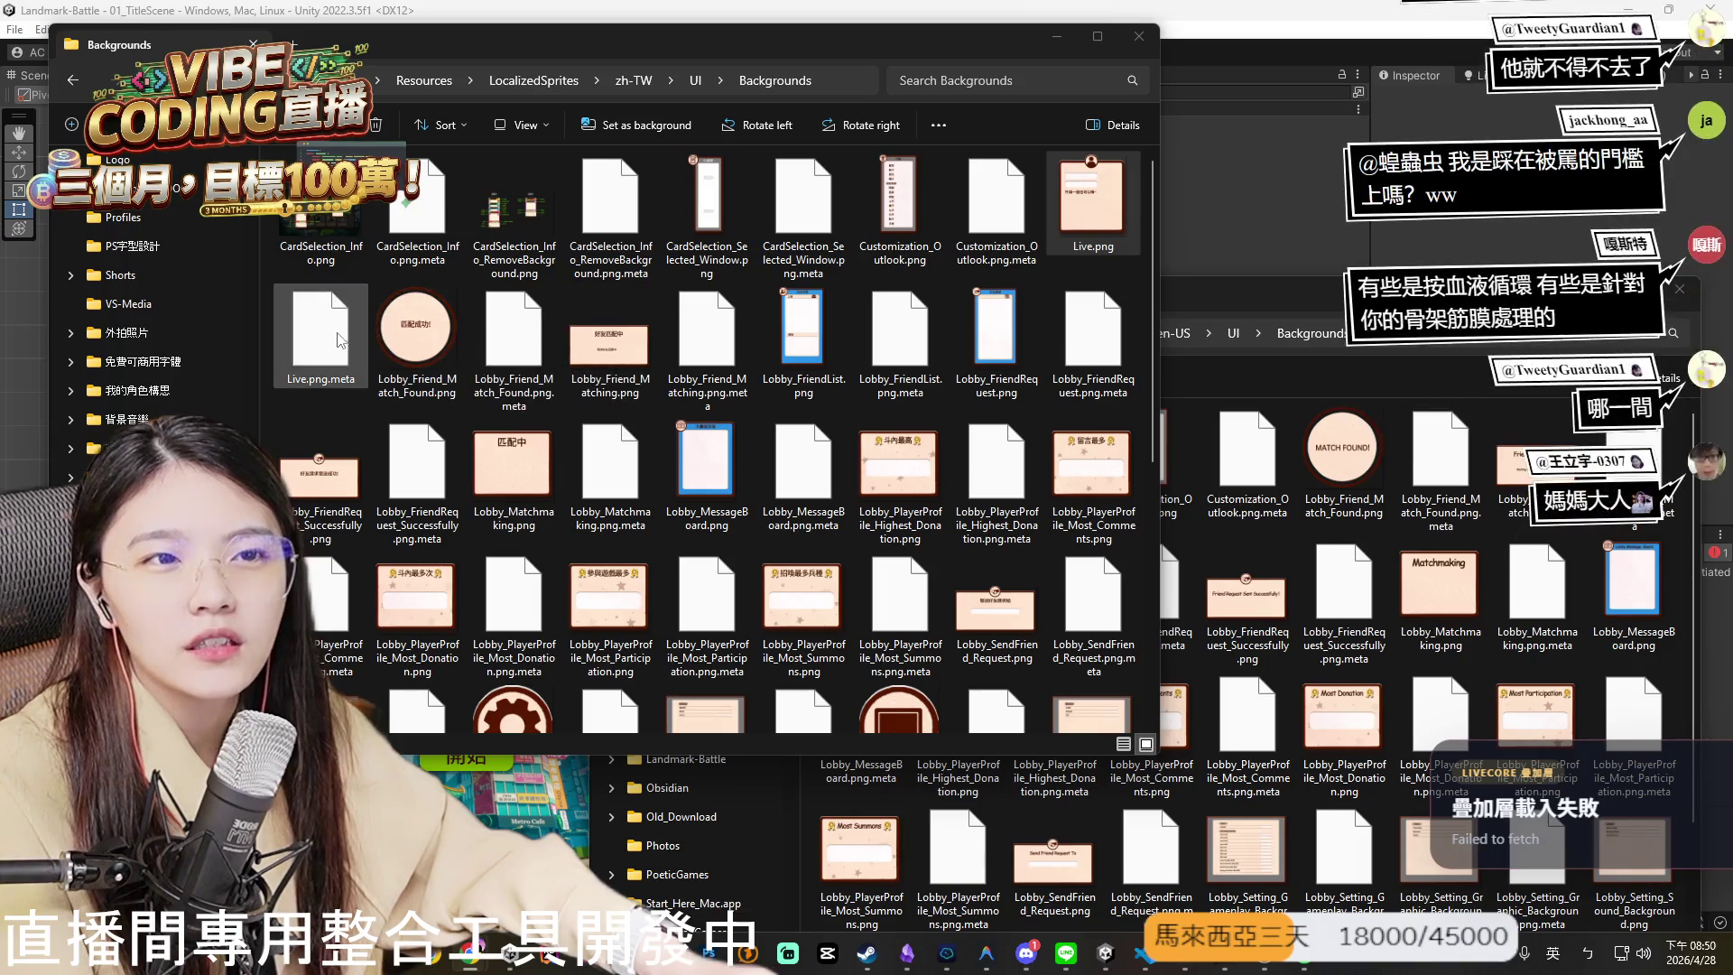
pyautogui.click(336, 492)
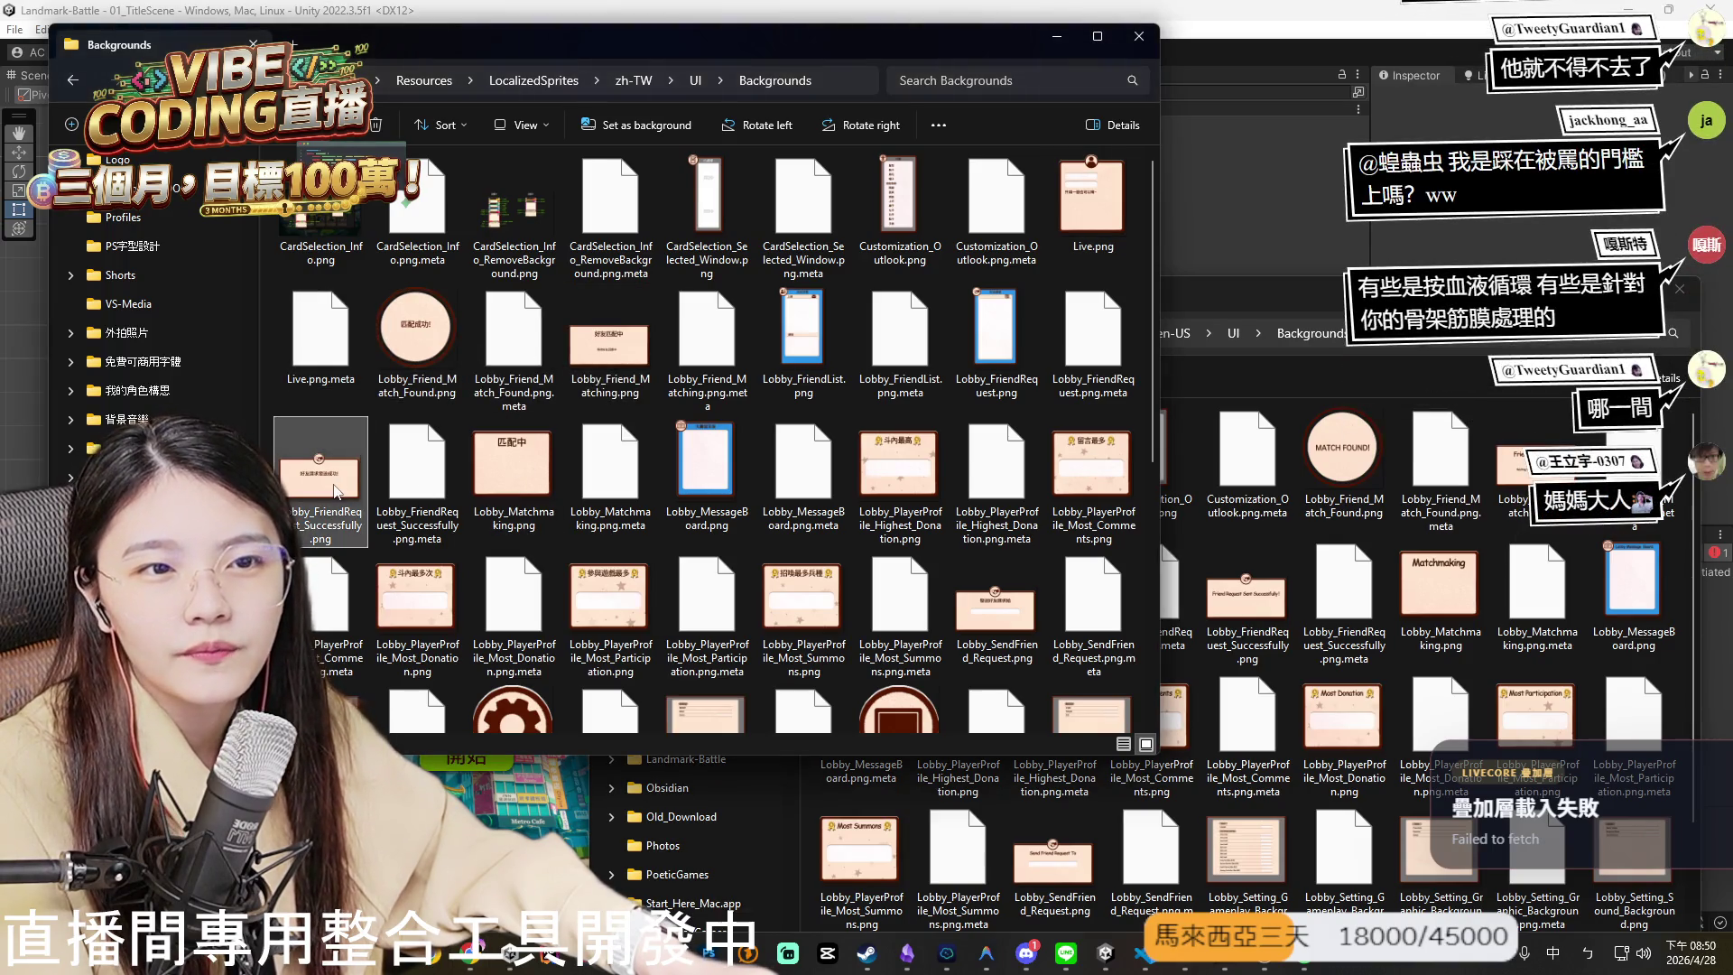
pyautogui.click(600, 616)
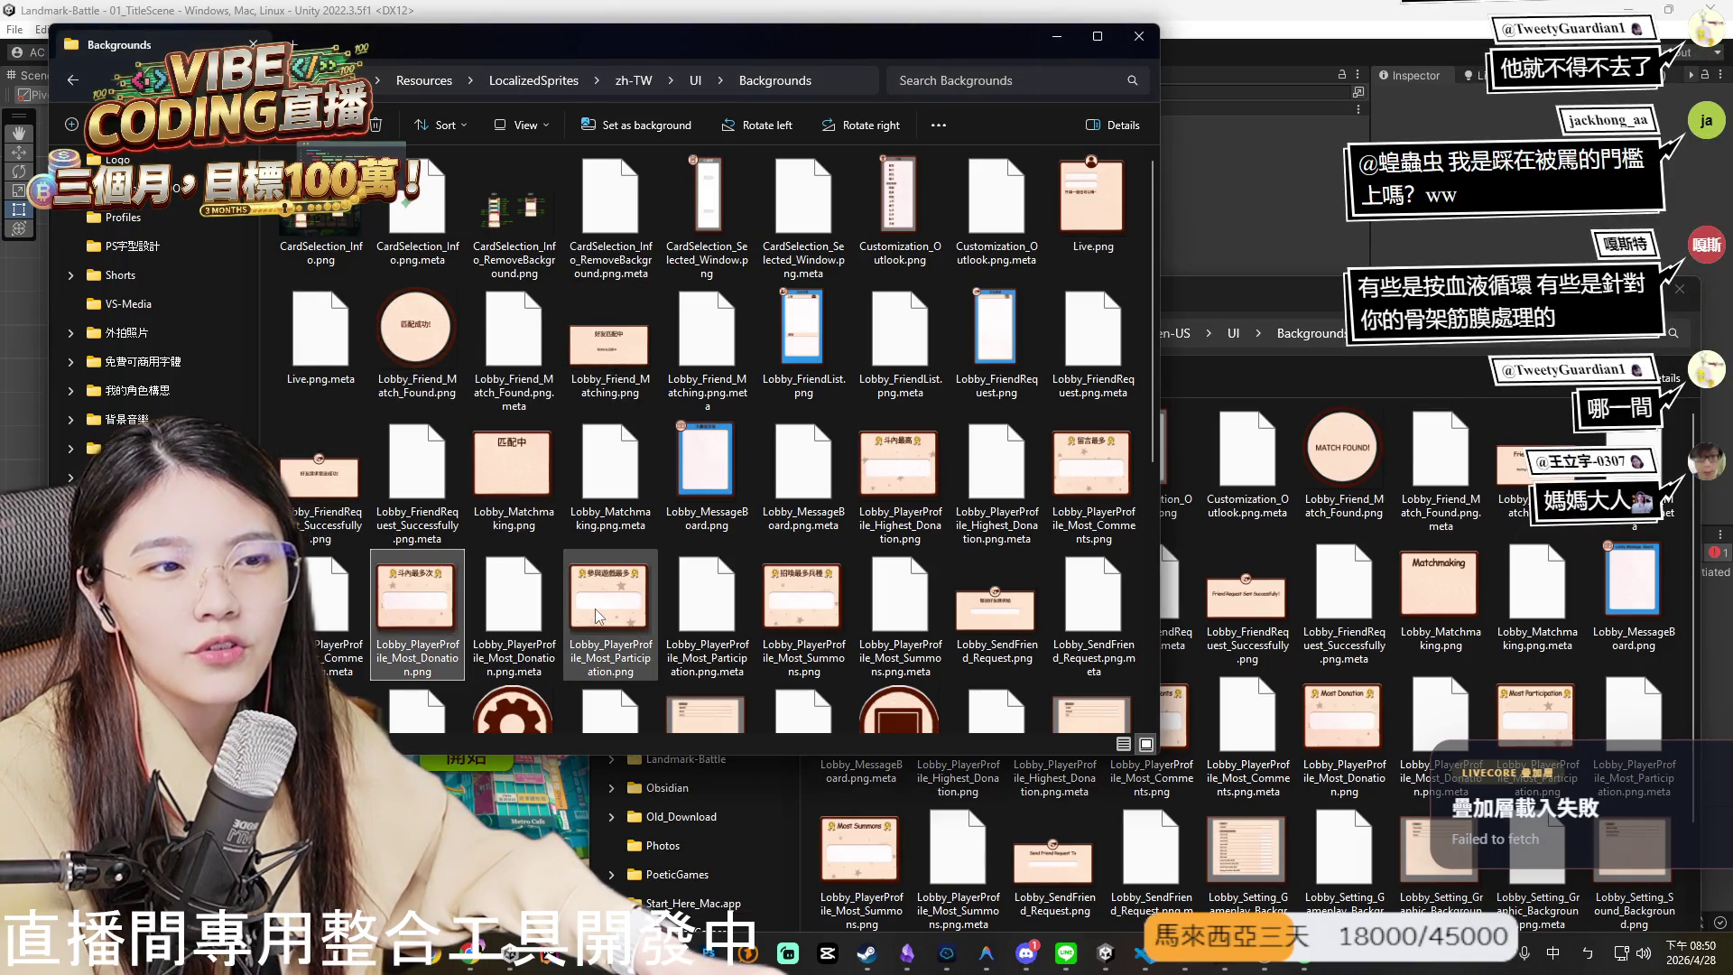
pyautogui.click(793, 594)
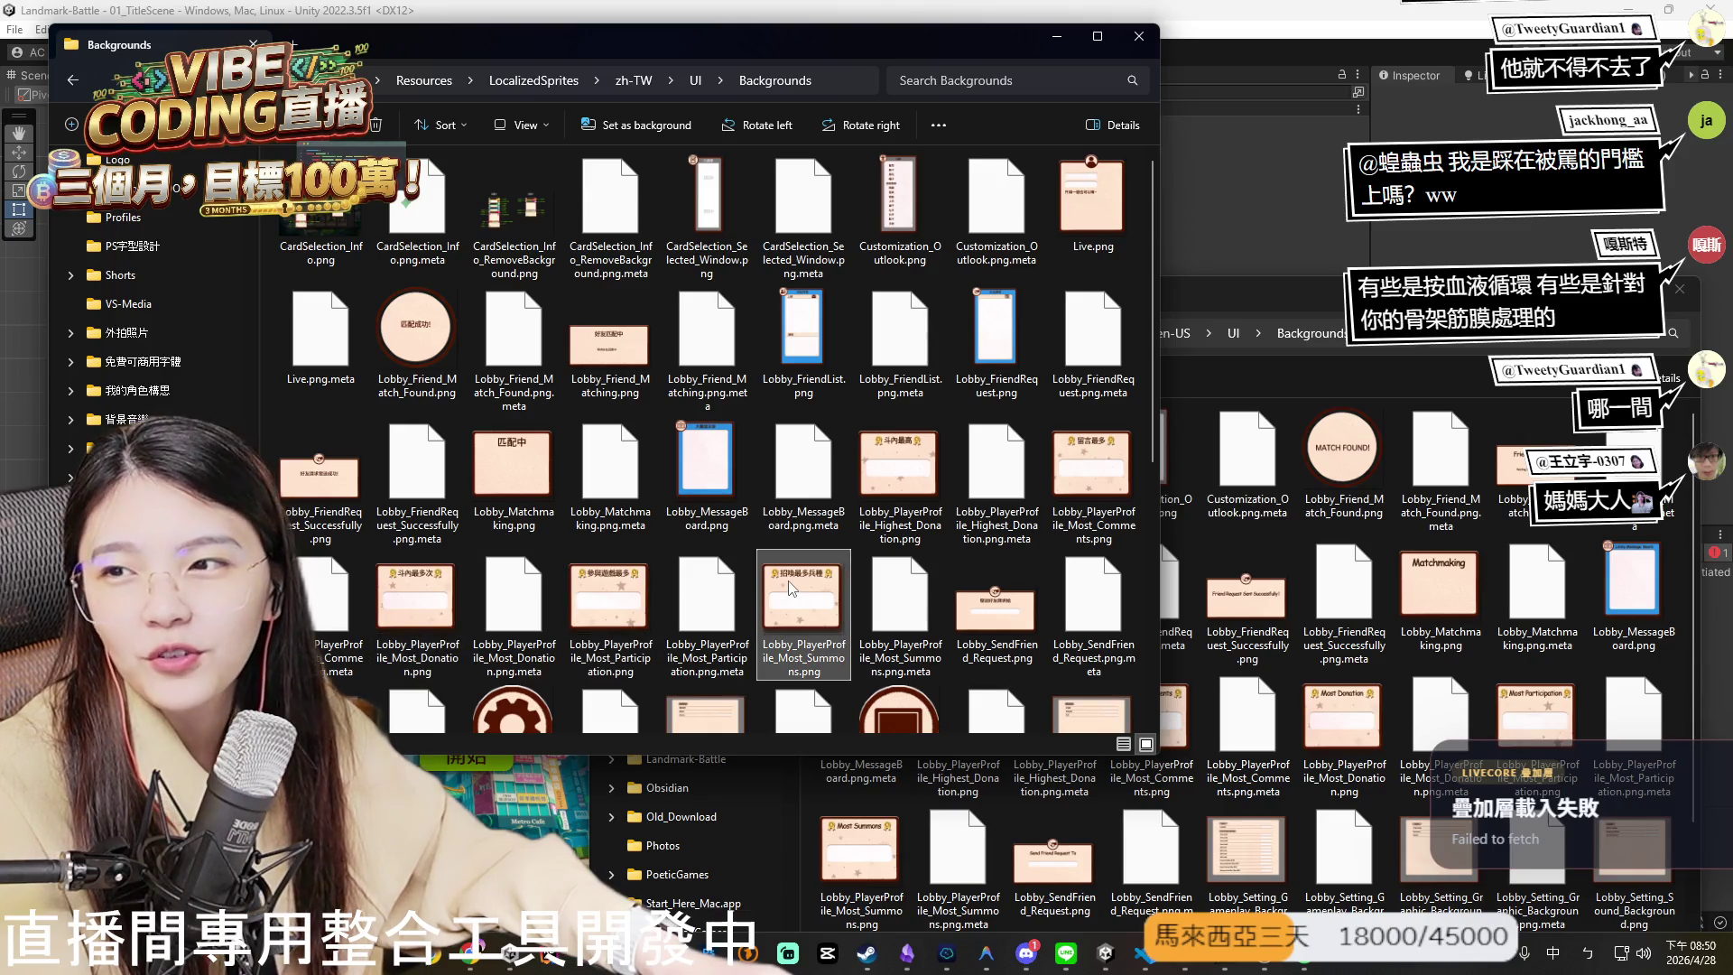